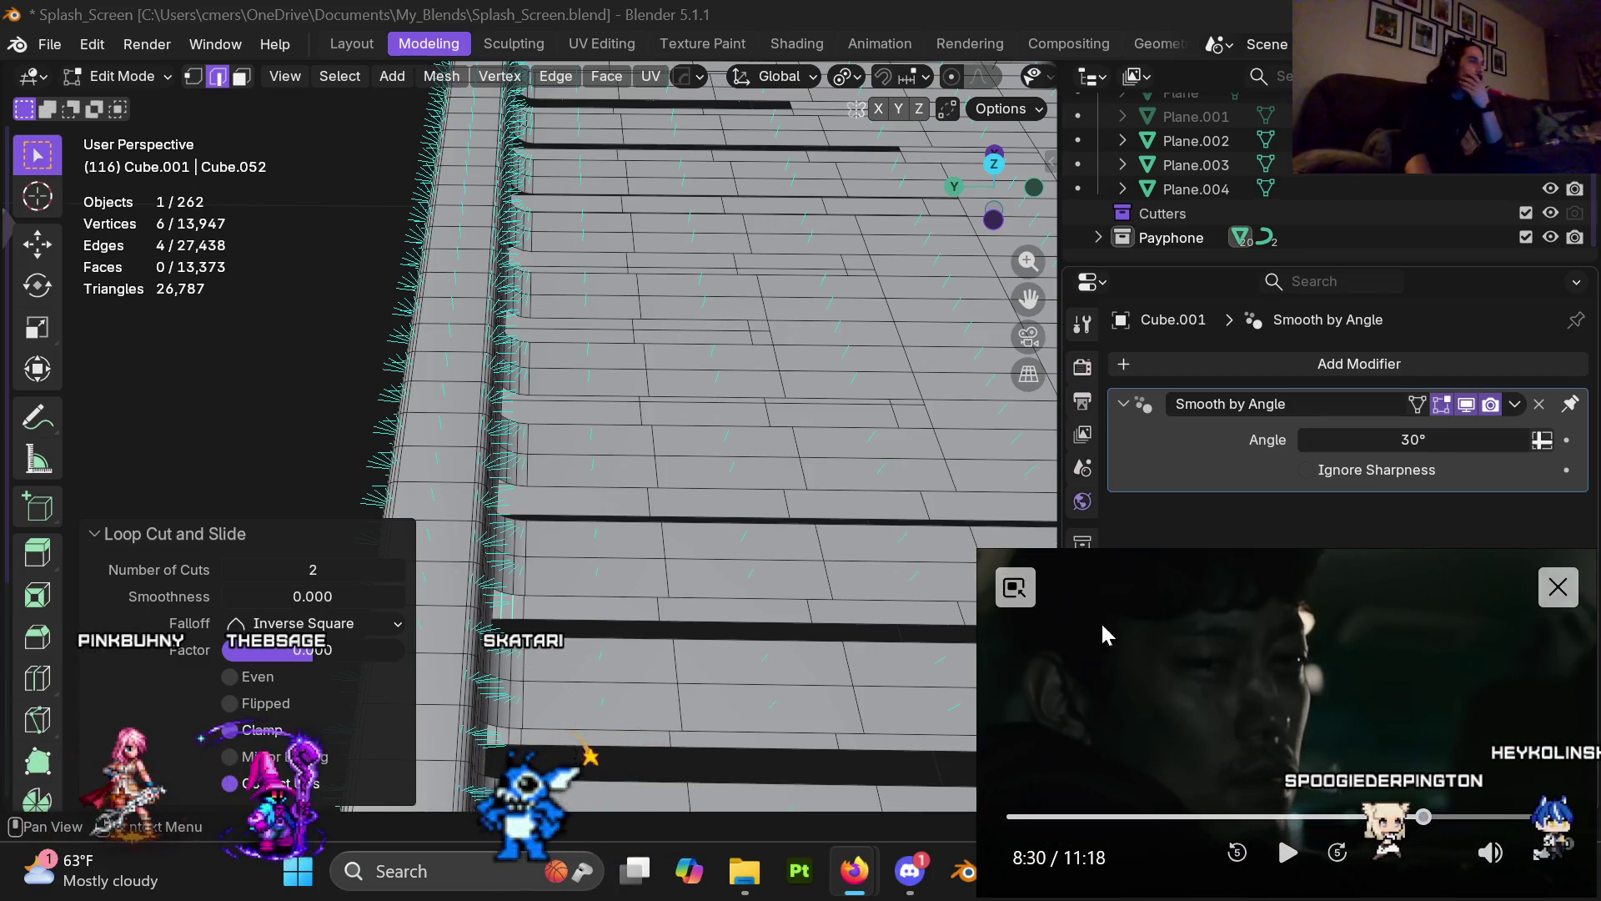
Step: Orbit and pan the view to close in on the plank ends along the deck's curved edge
middle_click_drag(734, 434, 755, 417)
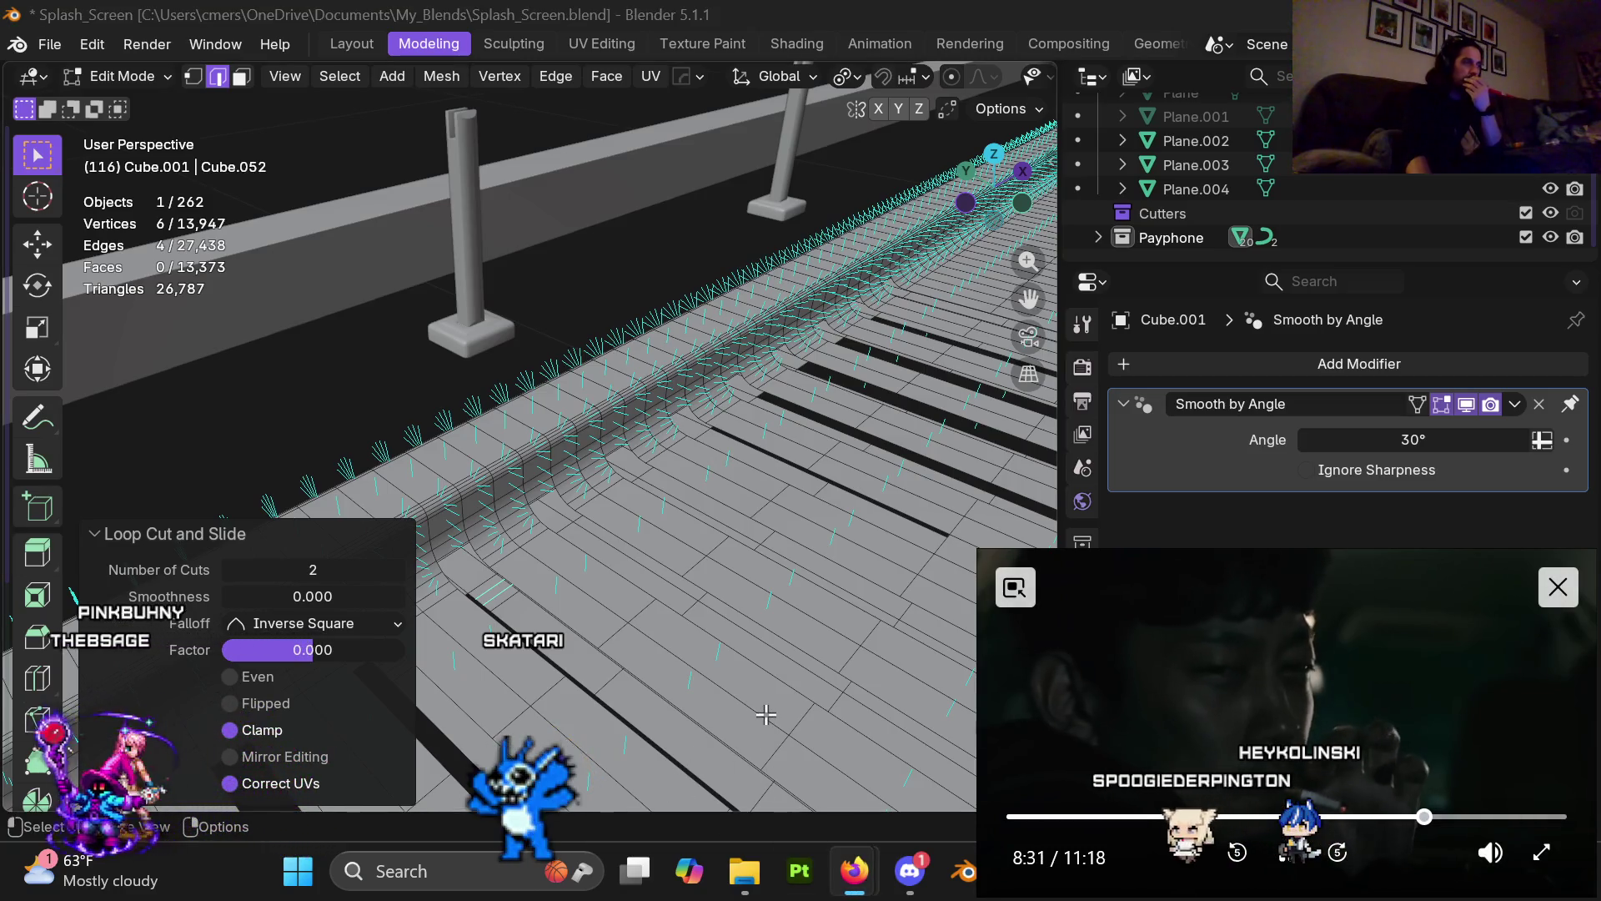
mouse_move(764, 722)
middle_mouse_down()
mouse_move(723, 592)
mouse_move(803, 576)
mouse_move(717, 606)
middle_mouse_up()
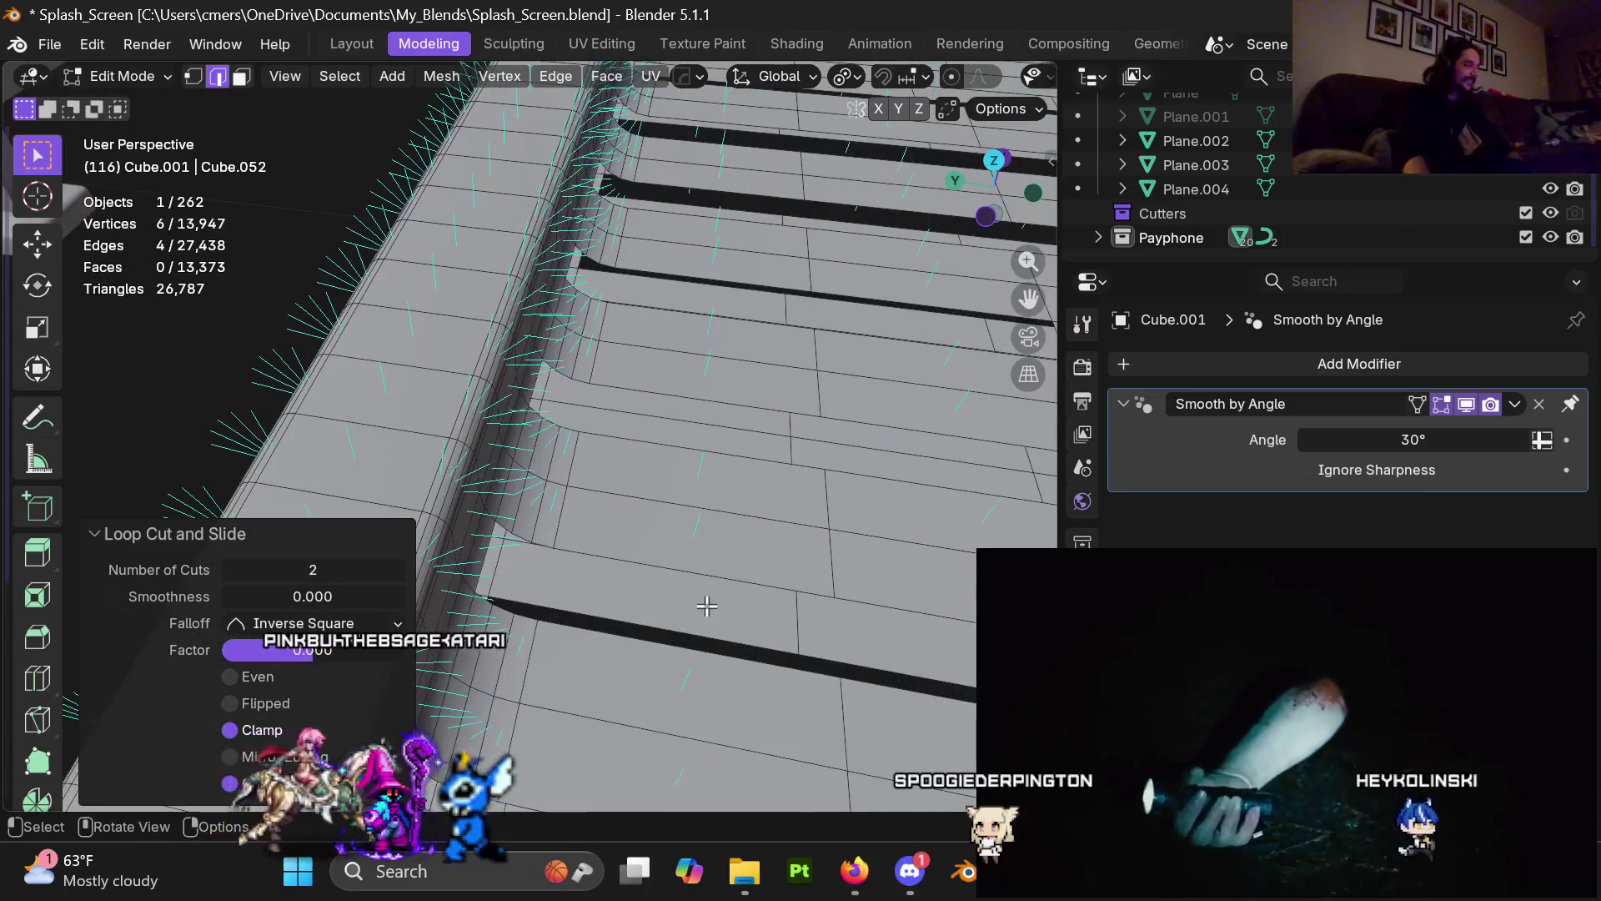
mouse_move(711, 572)
middle_mouse_down()
mouse_move(642, 579)
mouse_move(659, 634)
middle_mouse_up()
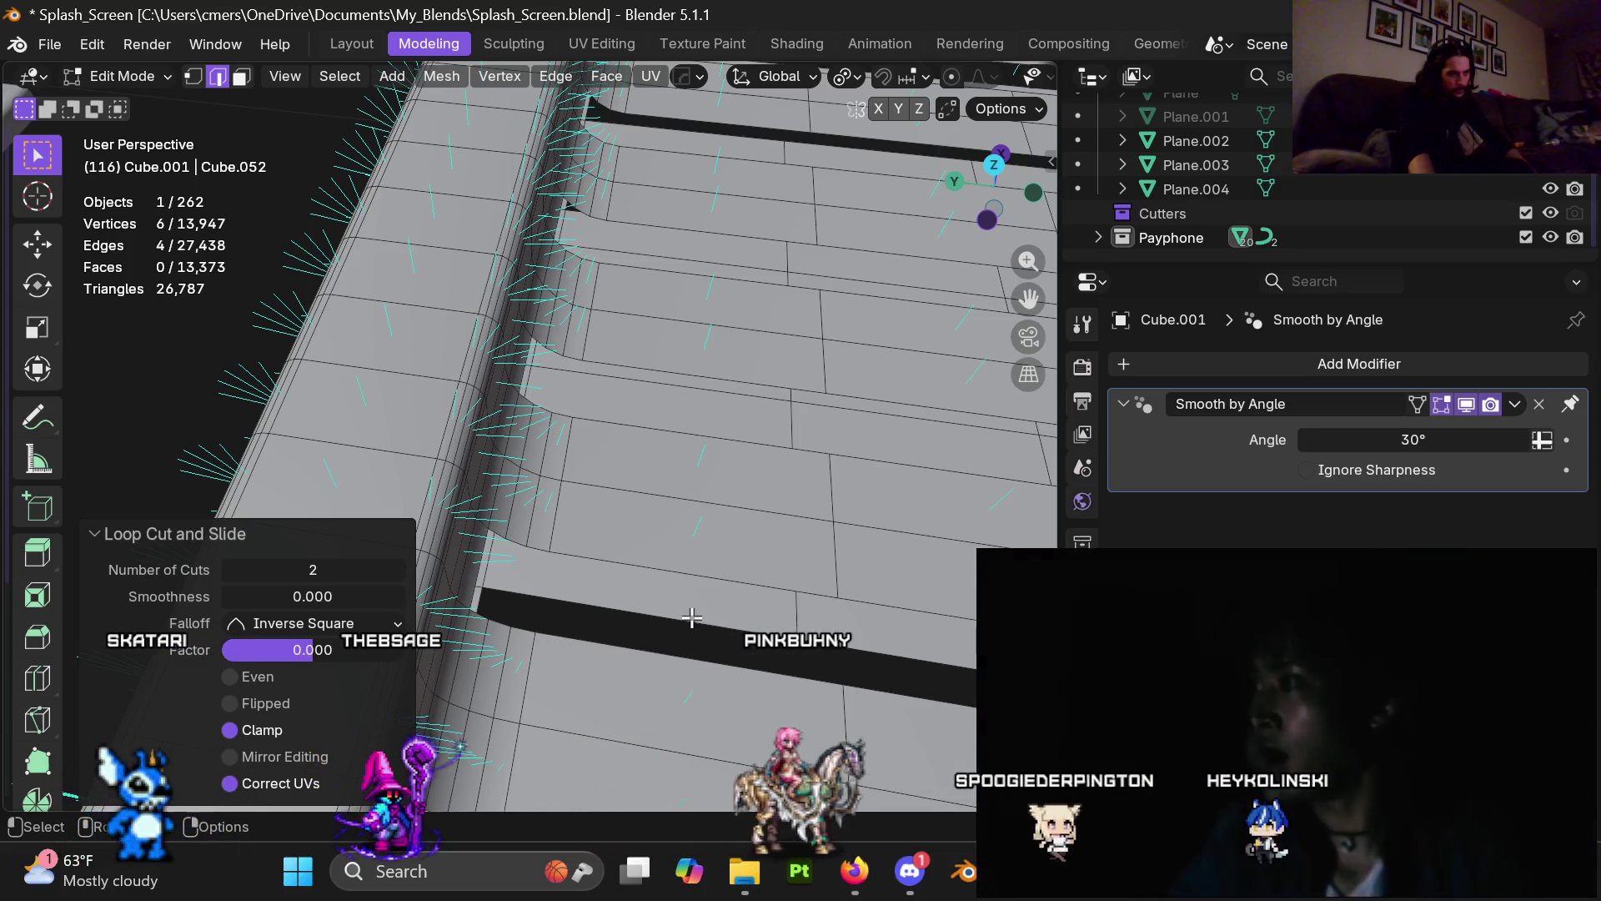
middle_click_drag(655, 634, 629, 456, "shift")
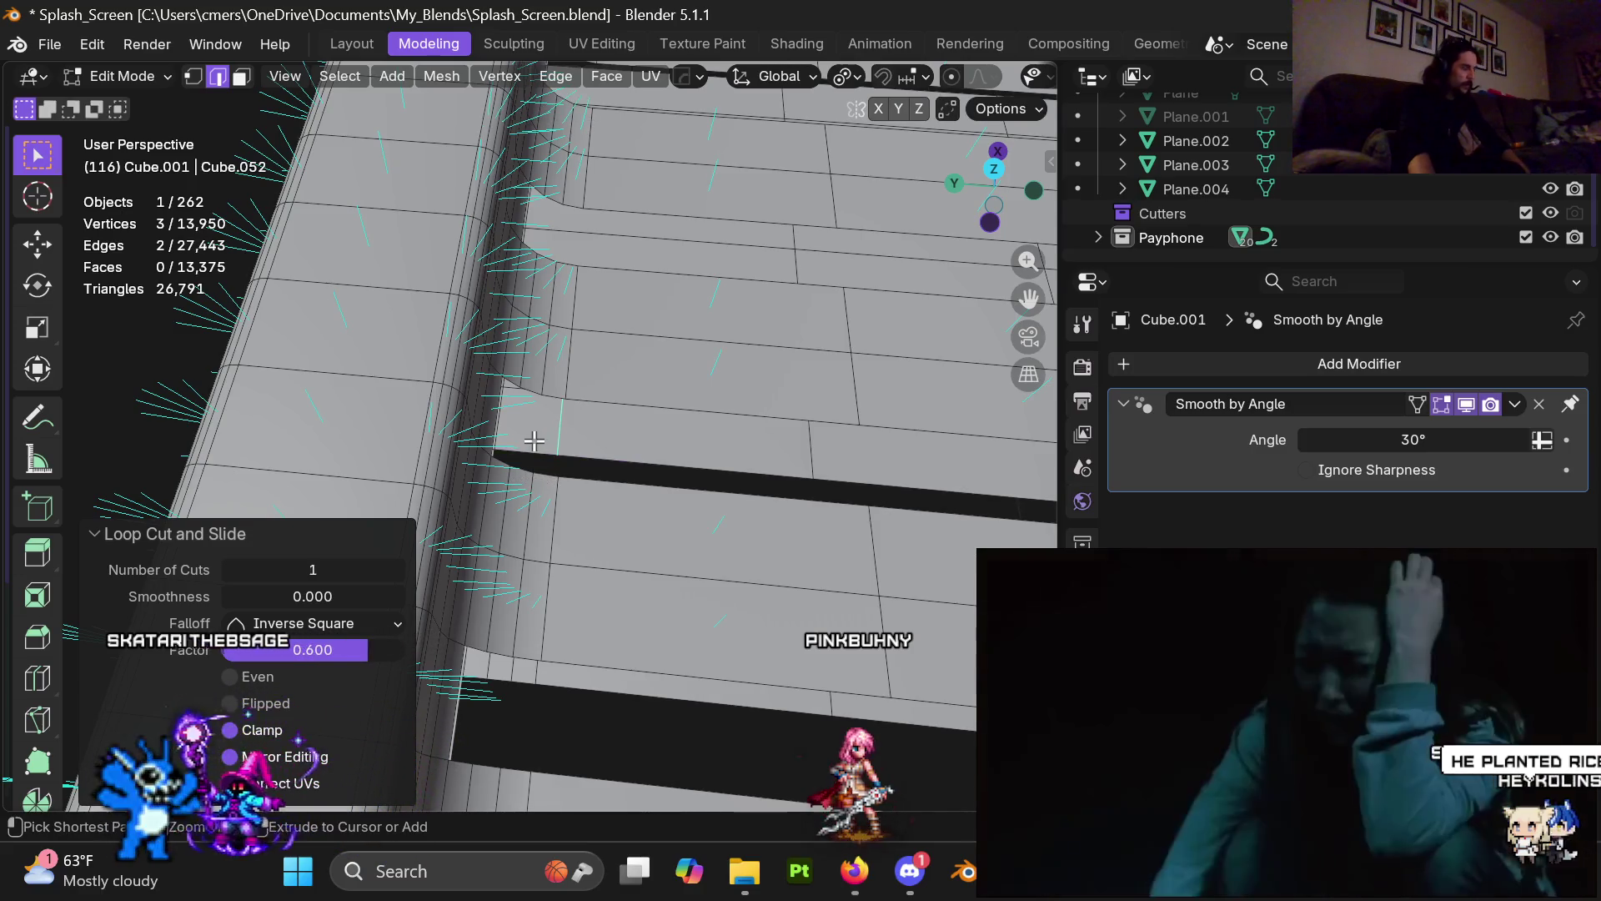
Step: Add a two-cut loop at the first plank gap, then a single loop cut slid to 0.6
key("ctrl+r")
scroll(584, 391, "up", 1)
left_click(620, 358)
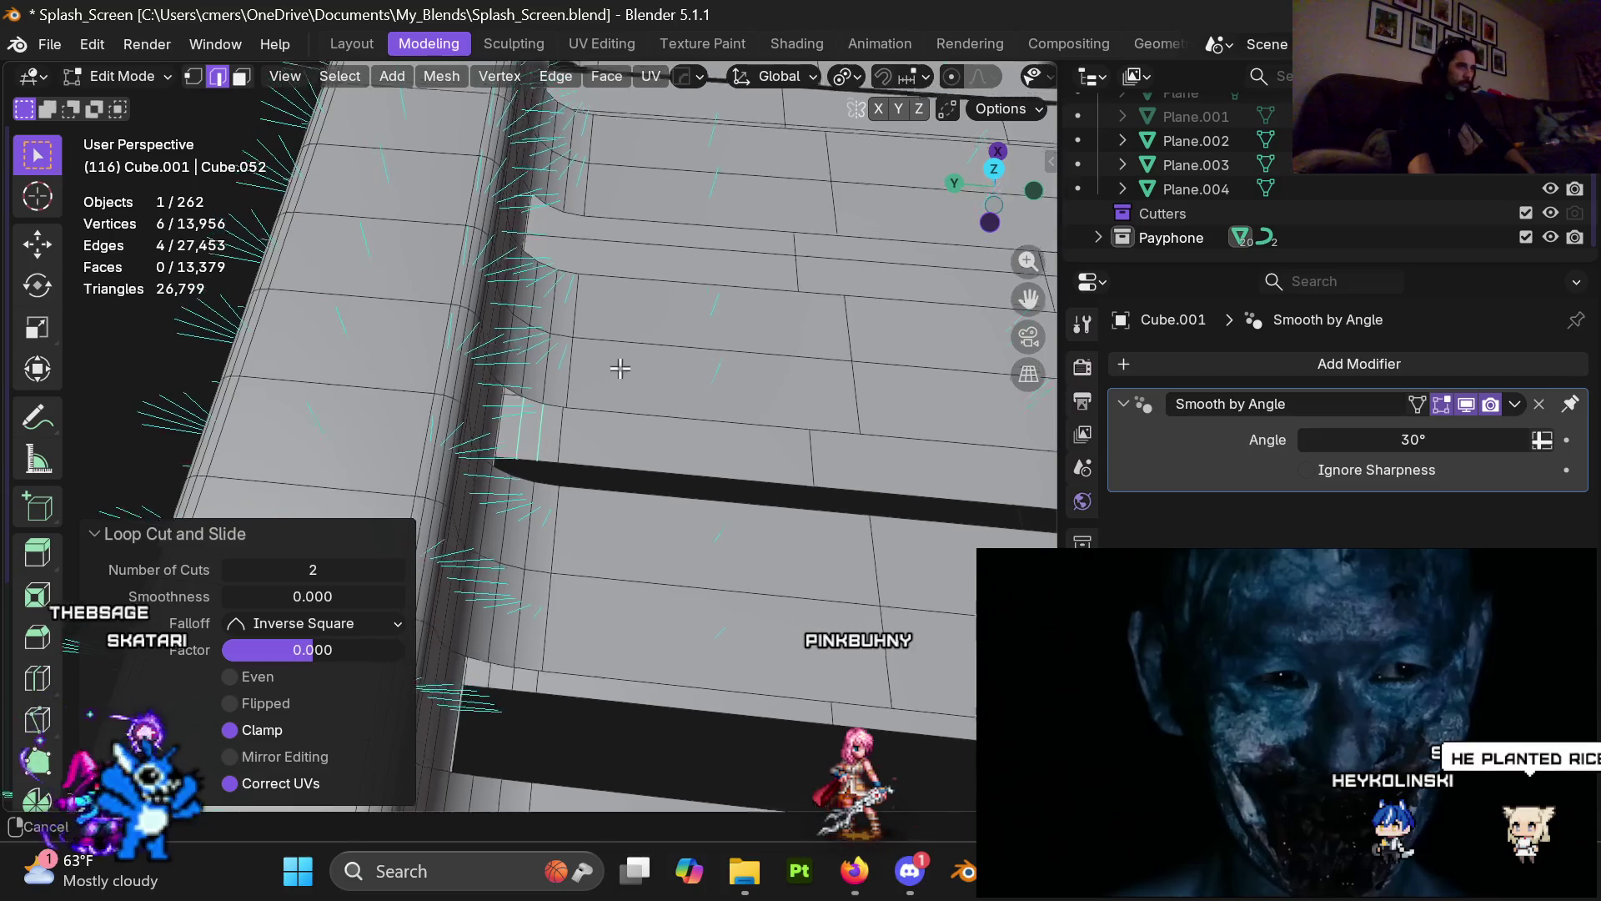
scroll(608, 483, "down", 1)
scroll(604, 484, "down", 1)
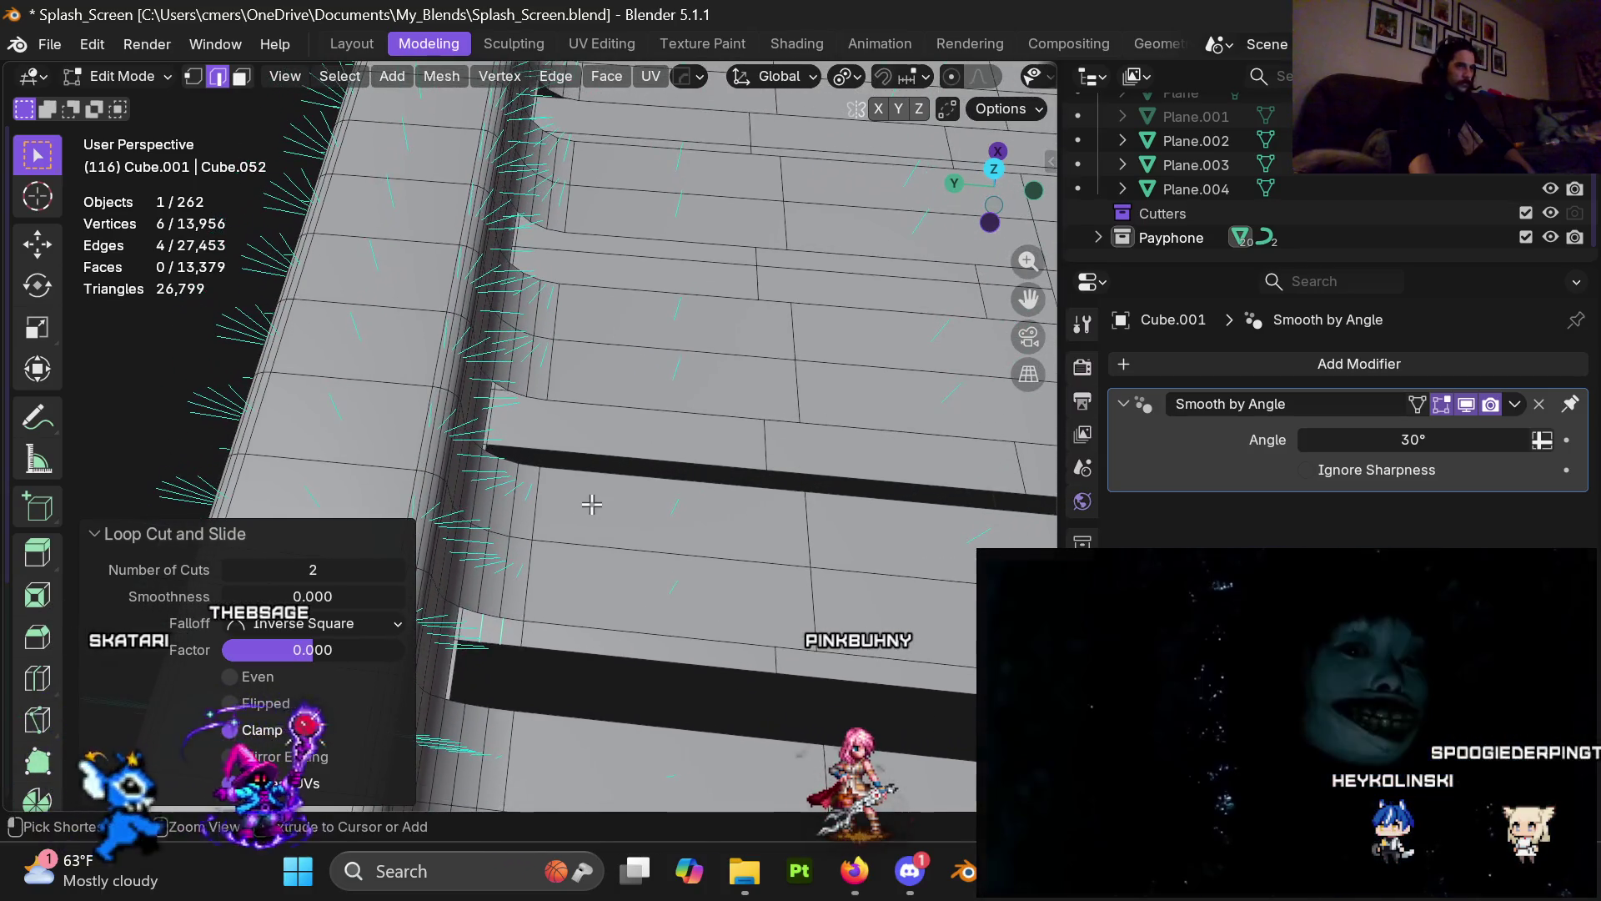
key("ctrl+r")
left_click(583, 451)
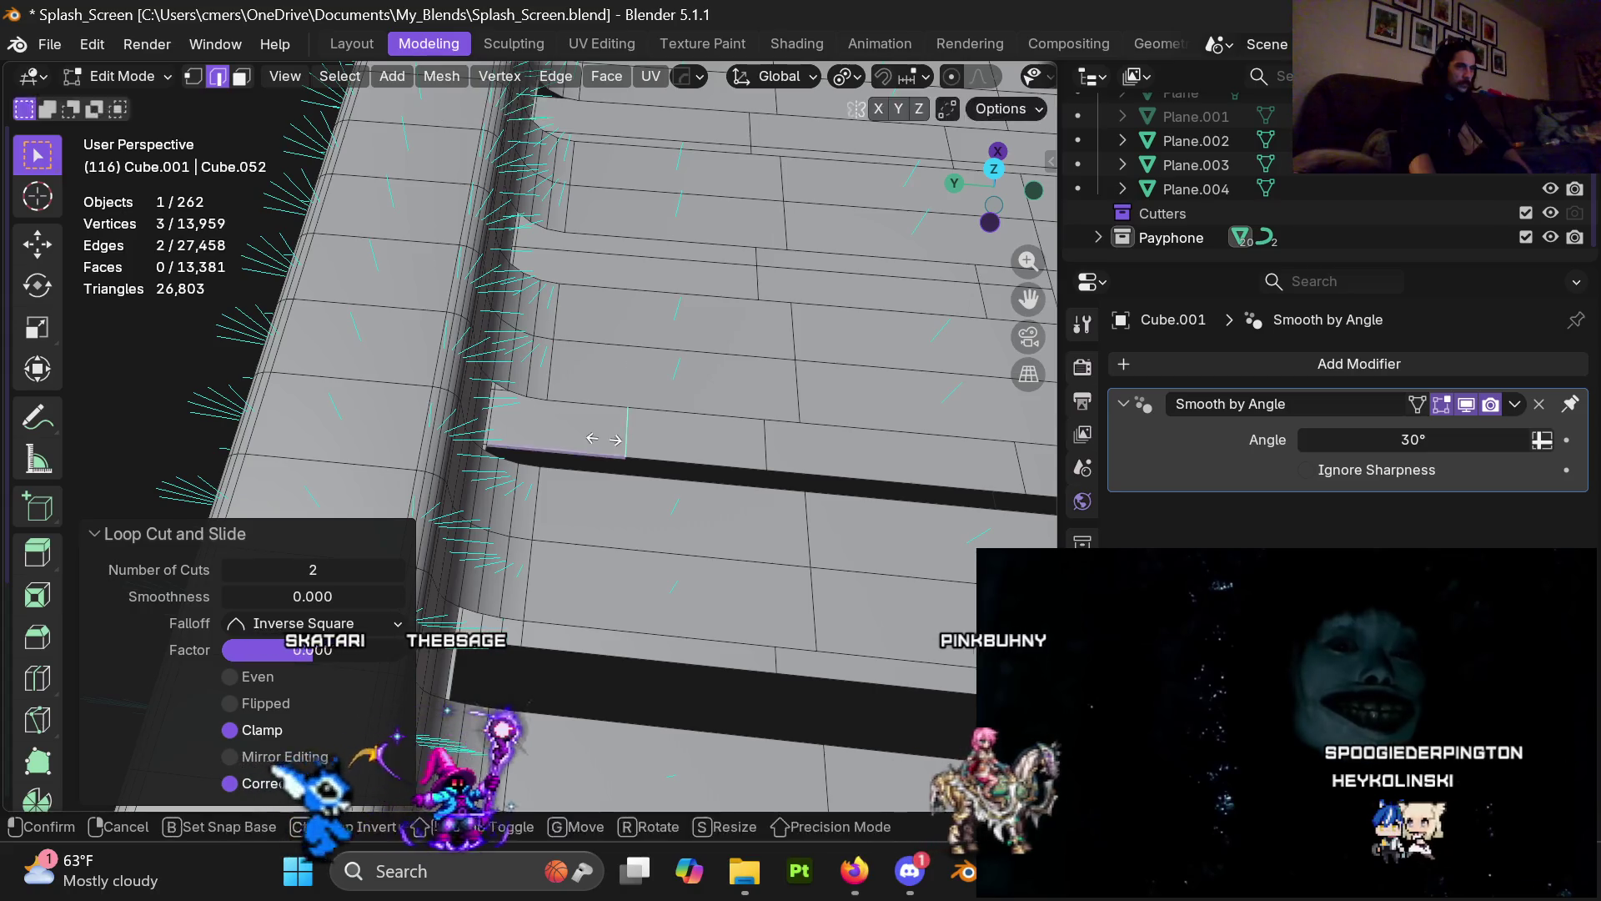
left_click(517, 477)
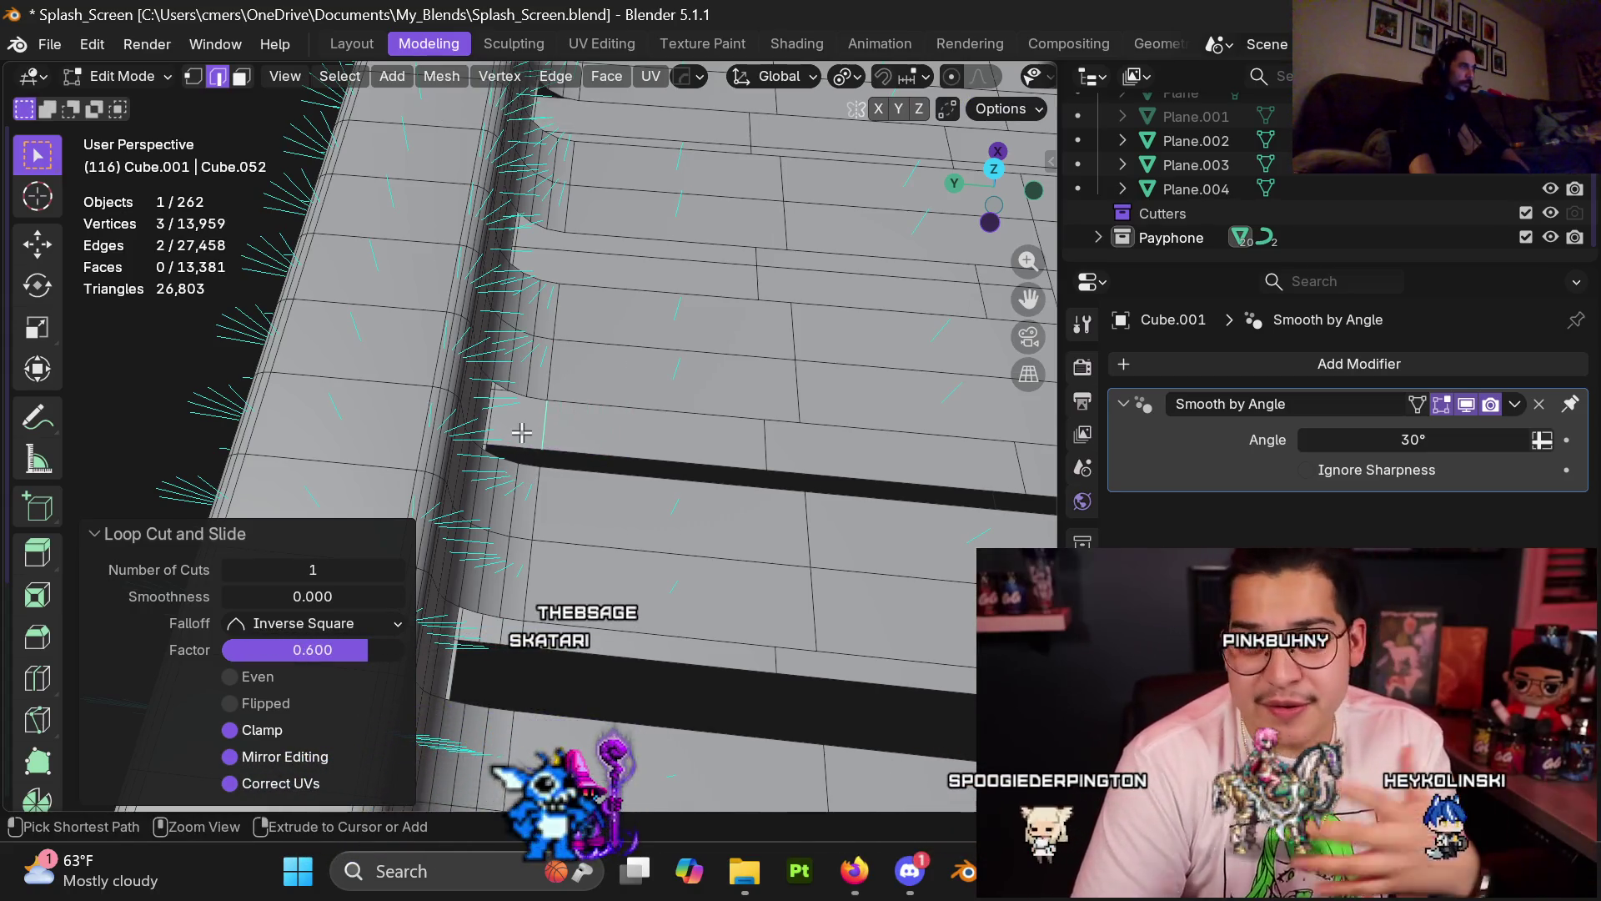
Step: At the next plank gaps, add a slid single loop cut and a two-cut loop
key("ctrl+r")
scroll(521, 432, "up", 1)
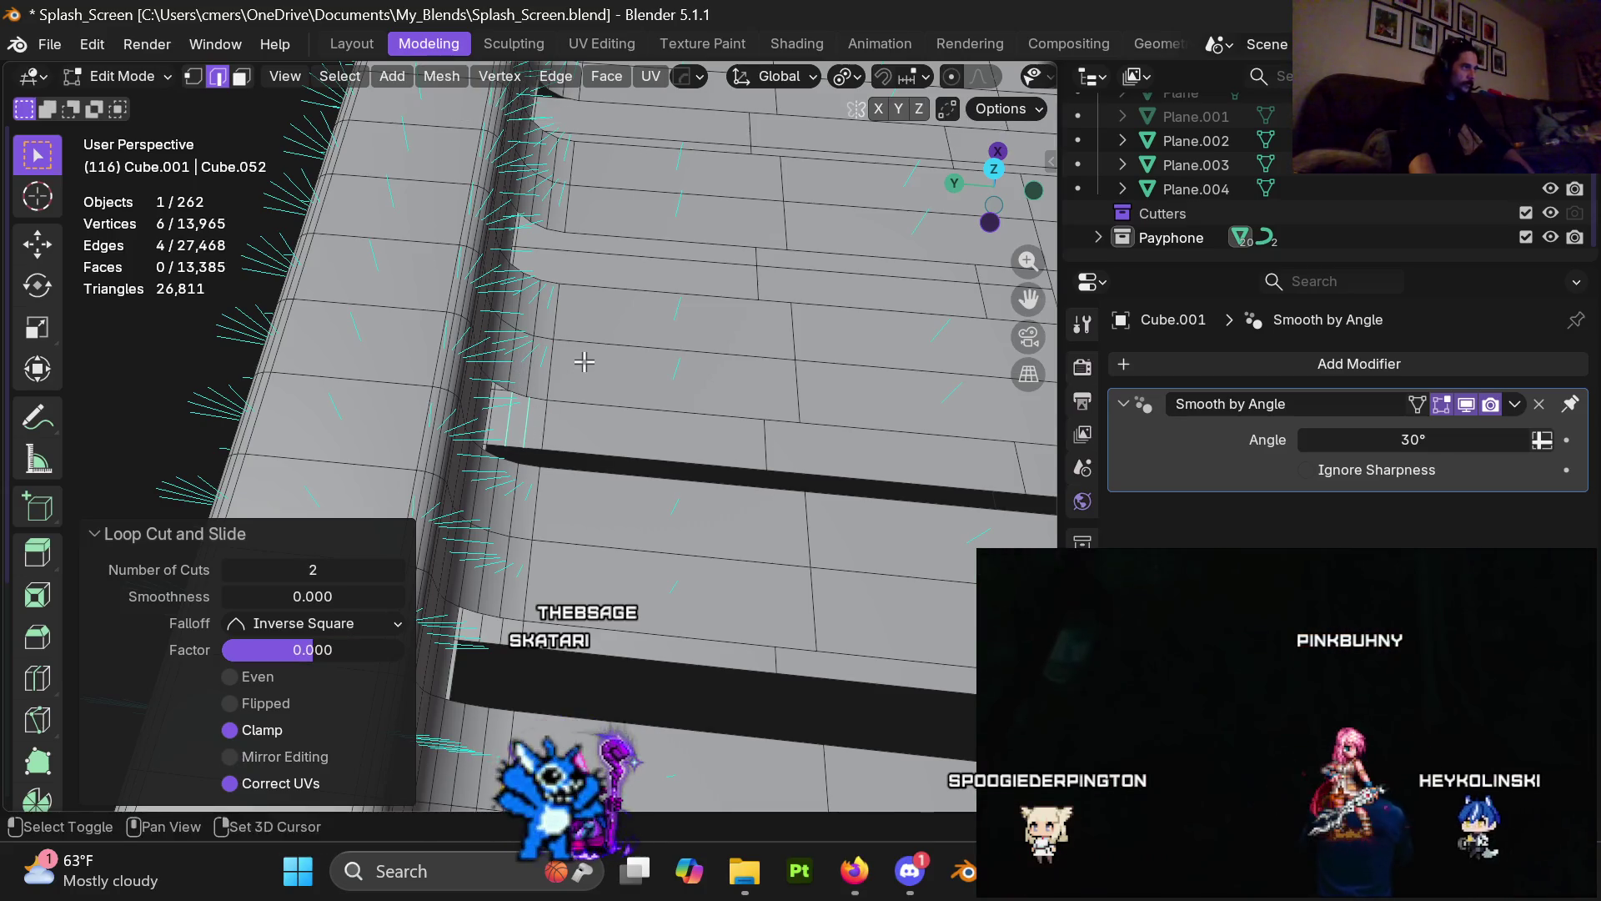
middle_click_drag(583, 361, 528, 424)
key("ctrl+r")
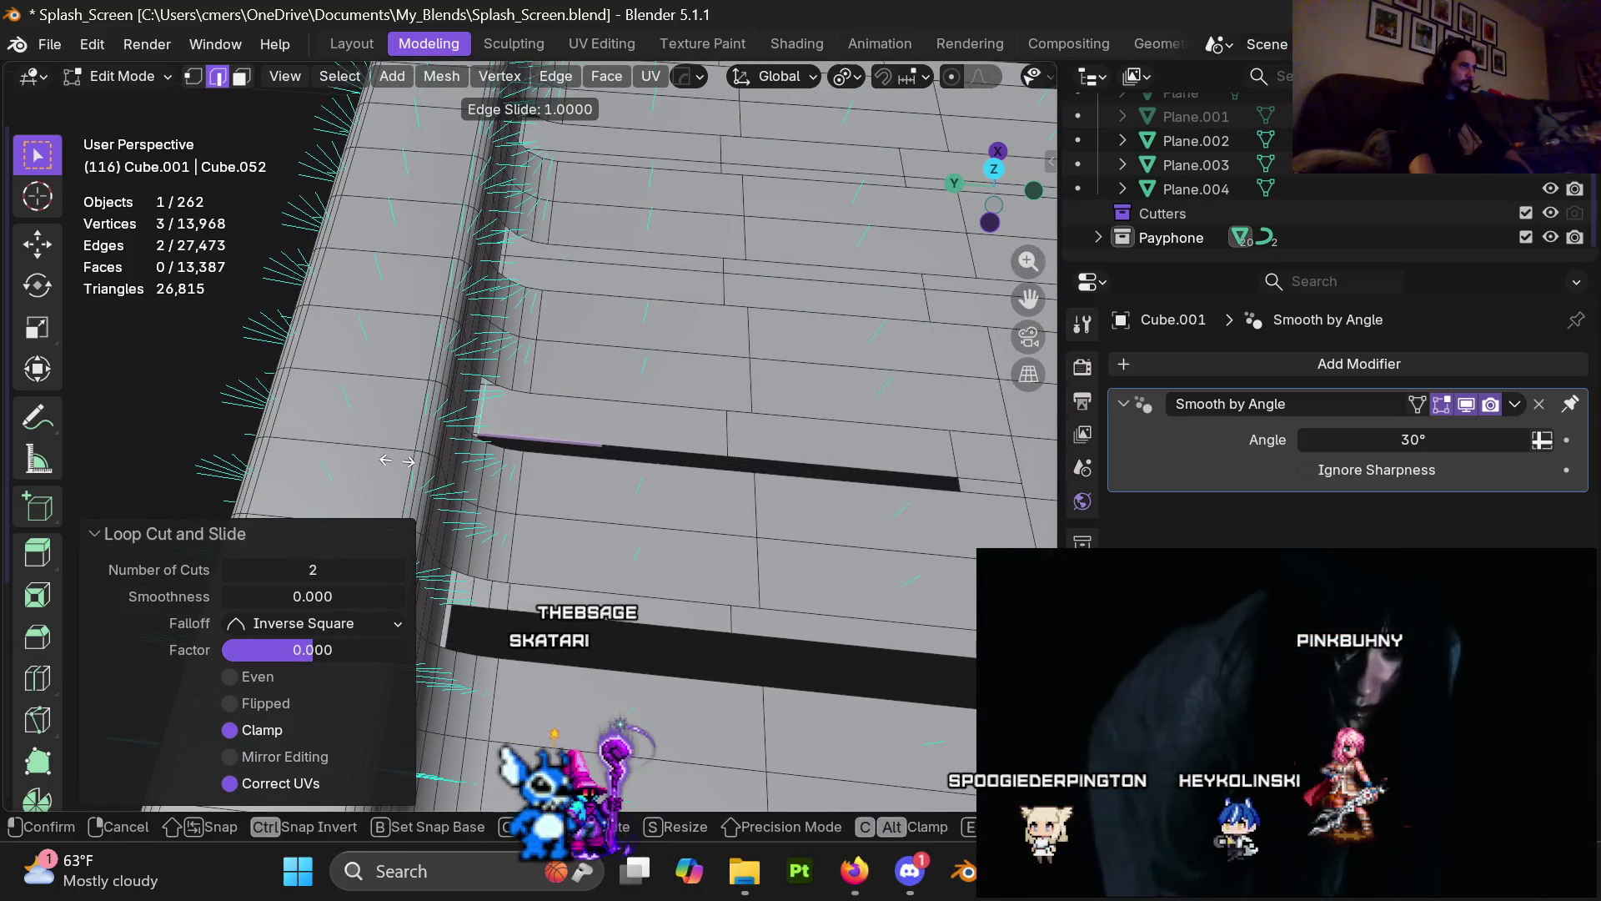
left_click(448, 467)
key("ctrl+r")
scroll(498, 430, "up", 1)
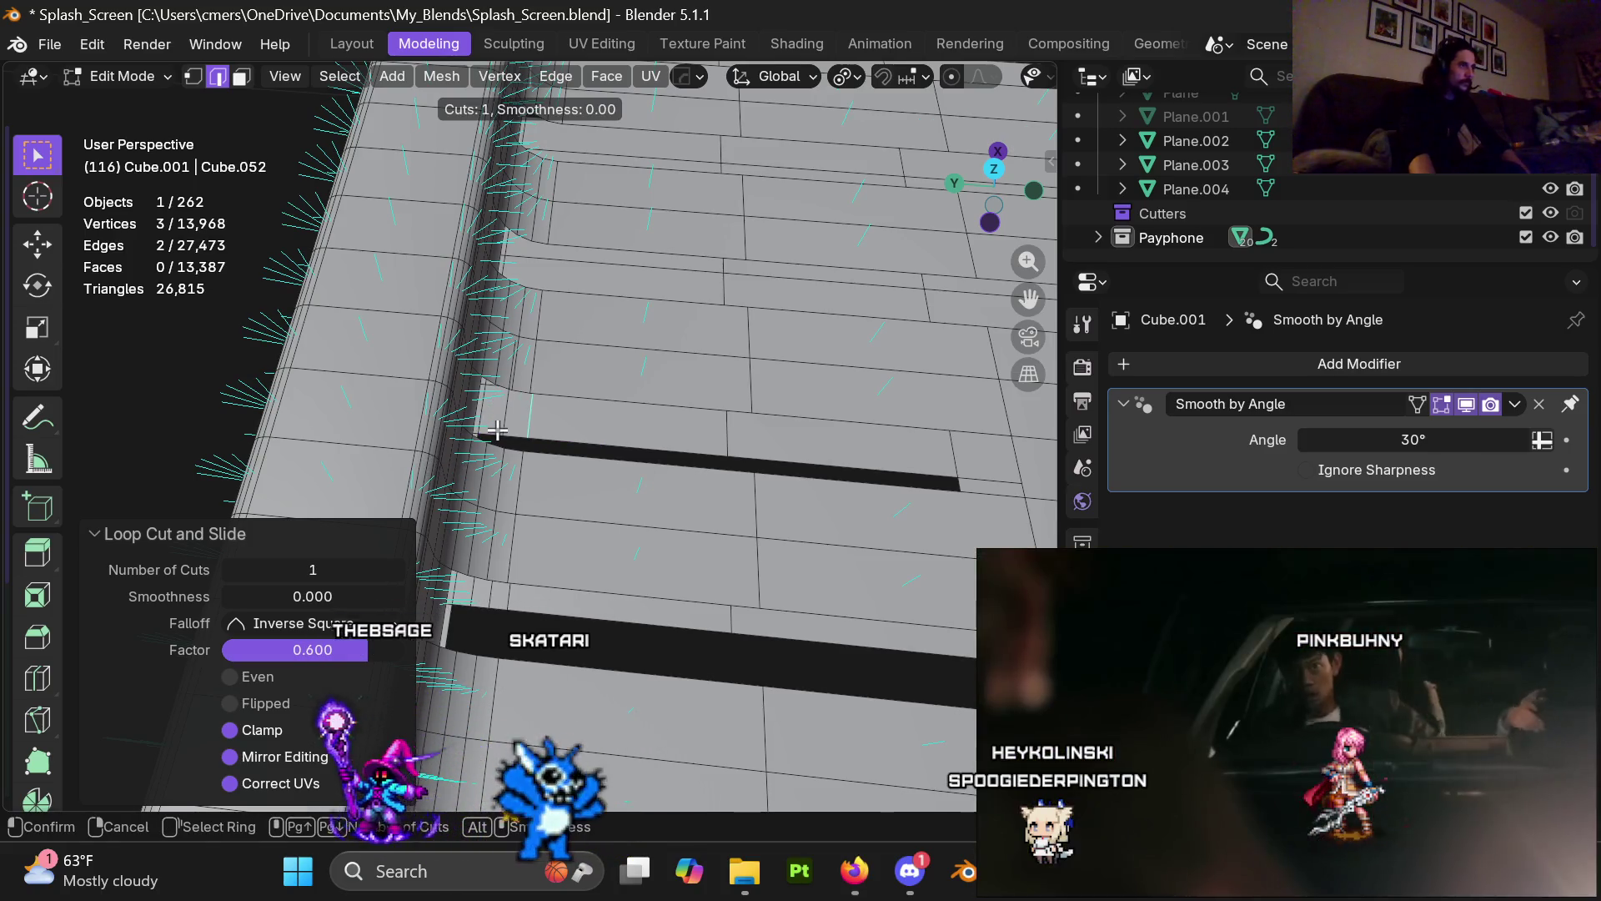
left_click(500, 430)
Step: Add a single cut slid to 0.6, then a centred two-cut loop at the following gap
middle_click_drag(522, 363, 572, 553, "shift")
key("ctrl+r")
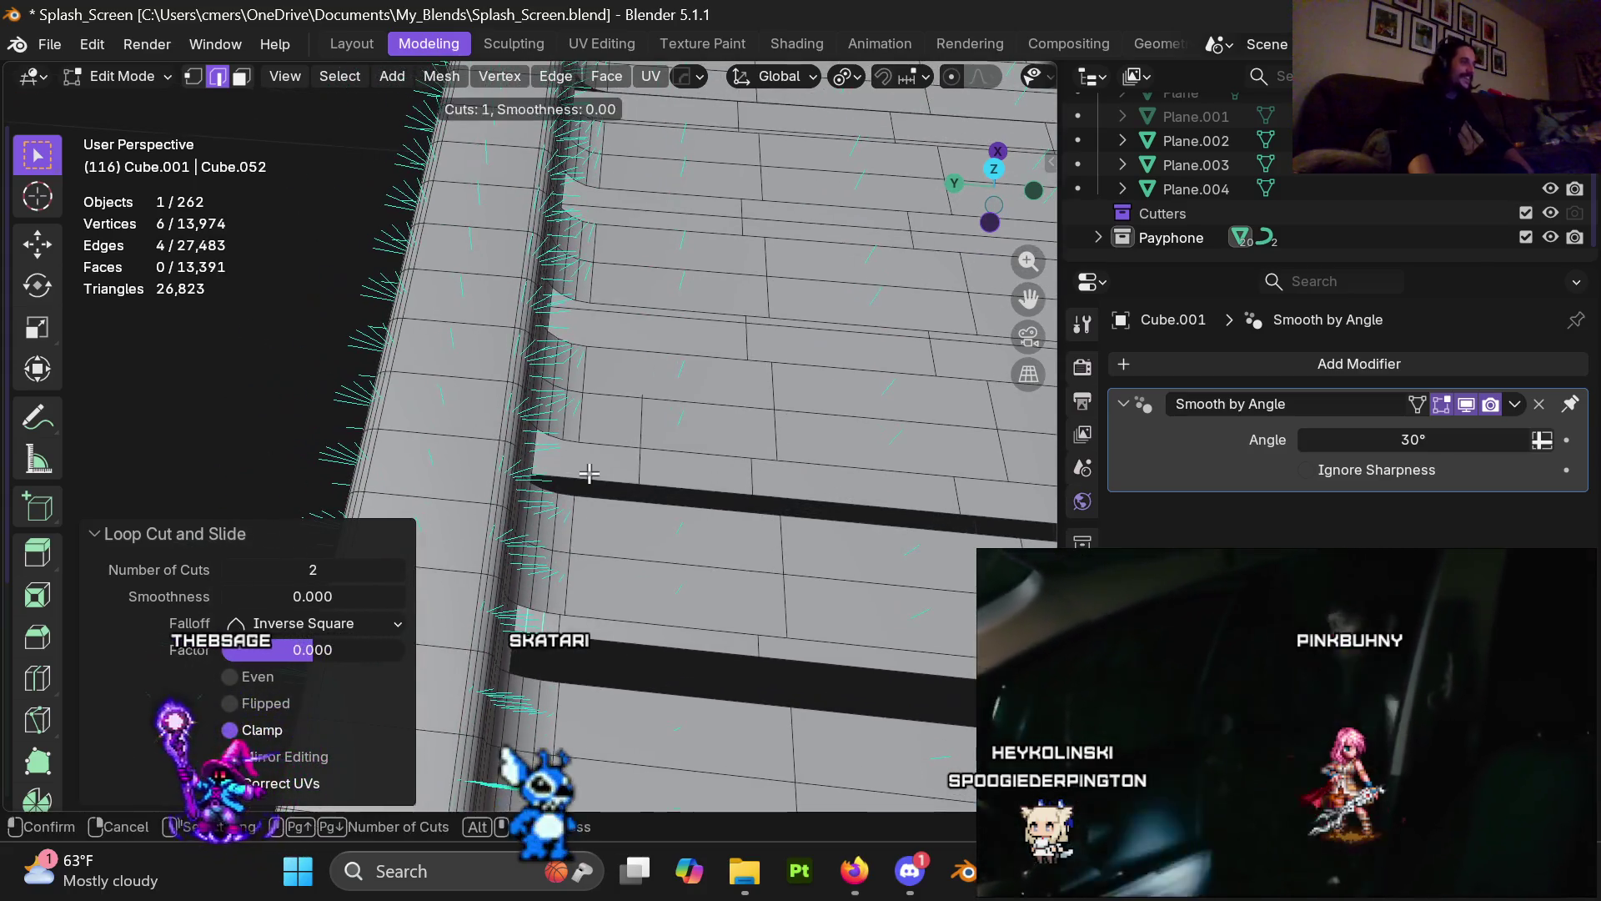
left_click(533, 517)
left_click(516, 493)
key("ctrl+r")
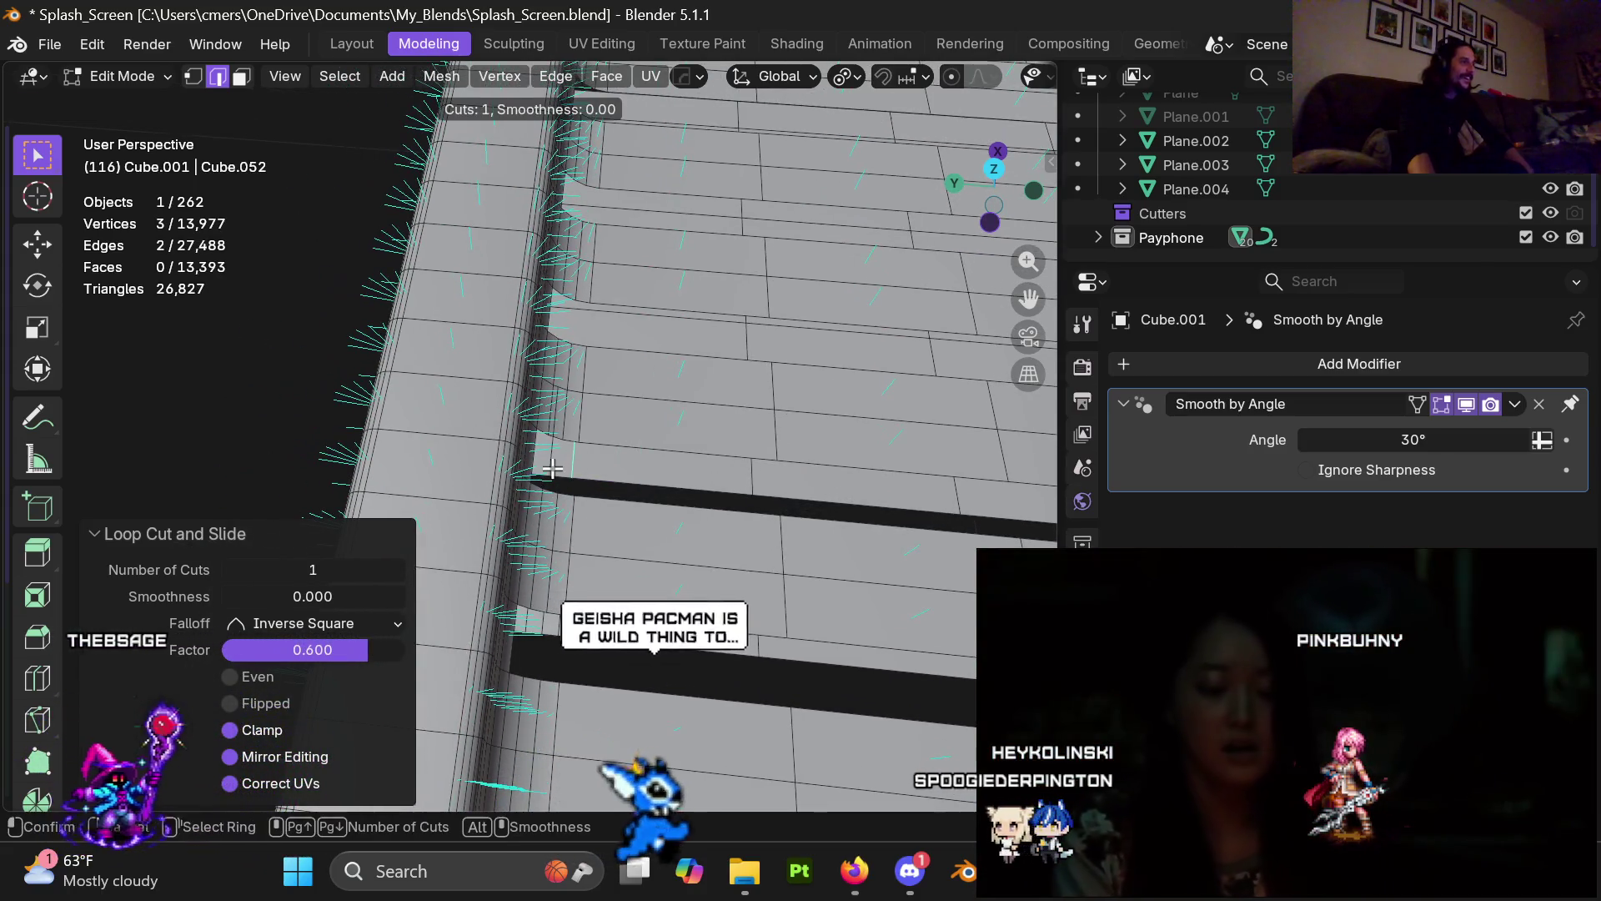
left_click(551, 474)
right_click(551, 475)
middle_click_drag(550, 474, 561, 489, "shift")
Step: Continue along the edge with a 0.6 slid cut and further unslid loop cuts, undoing one mistake
key("ctrl+r")
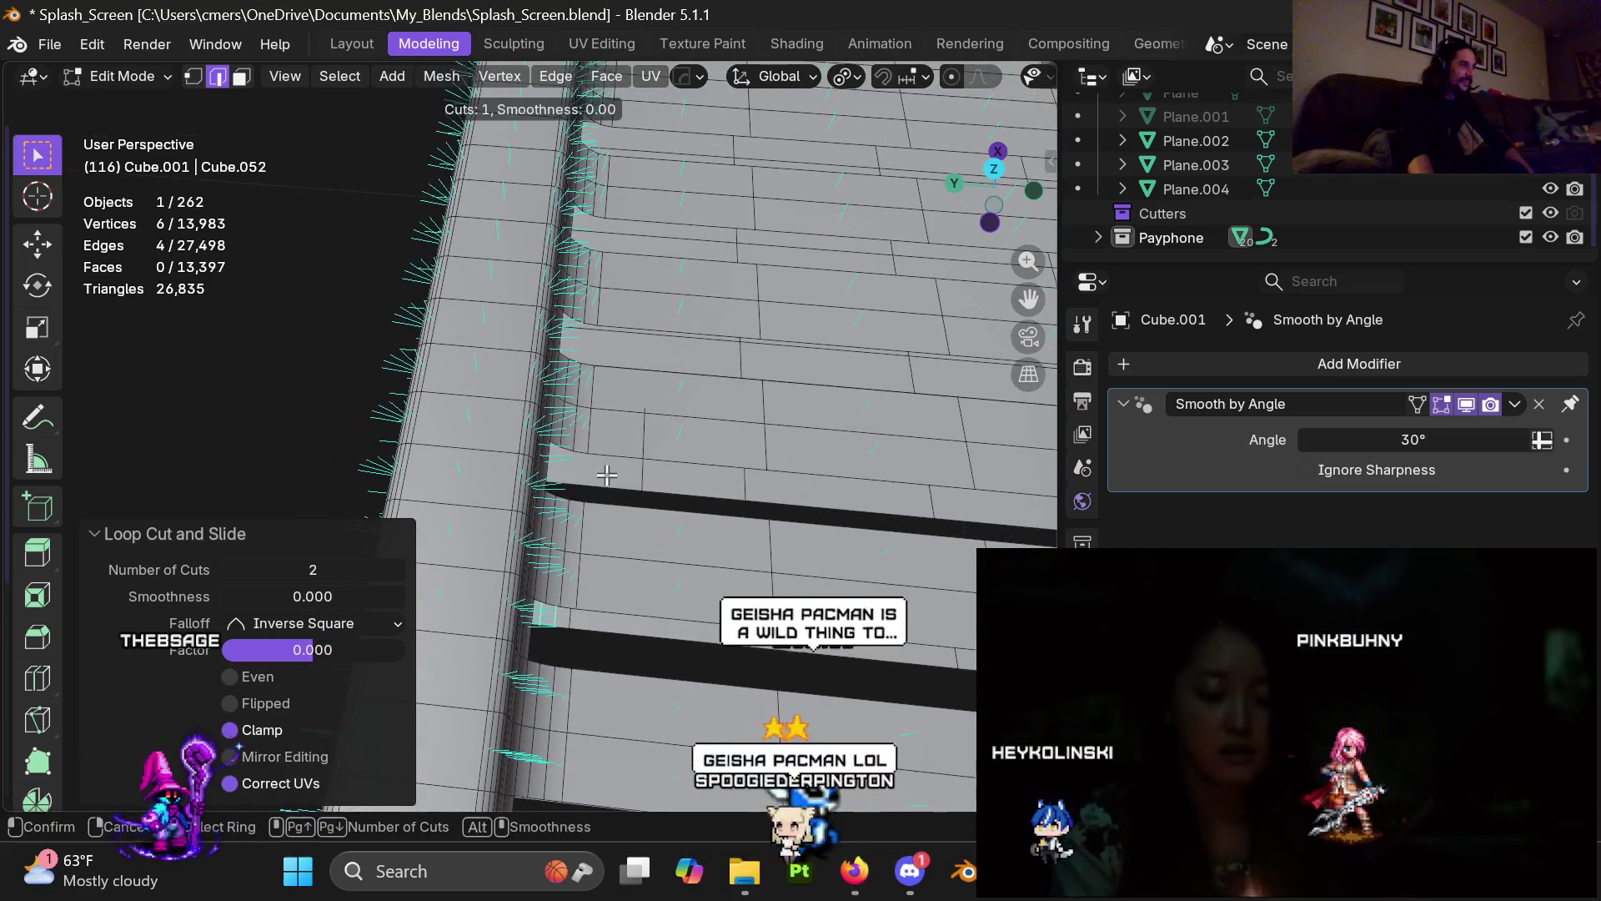
left_click(559, 491)
left_click(542, 498)
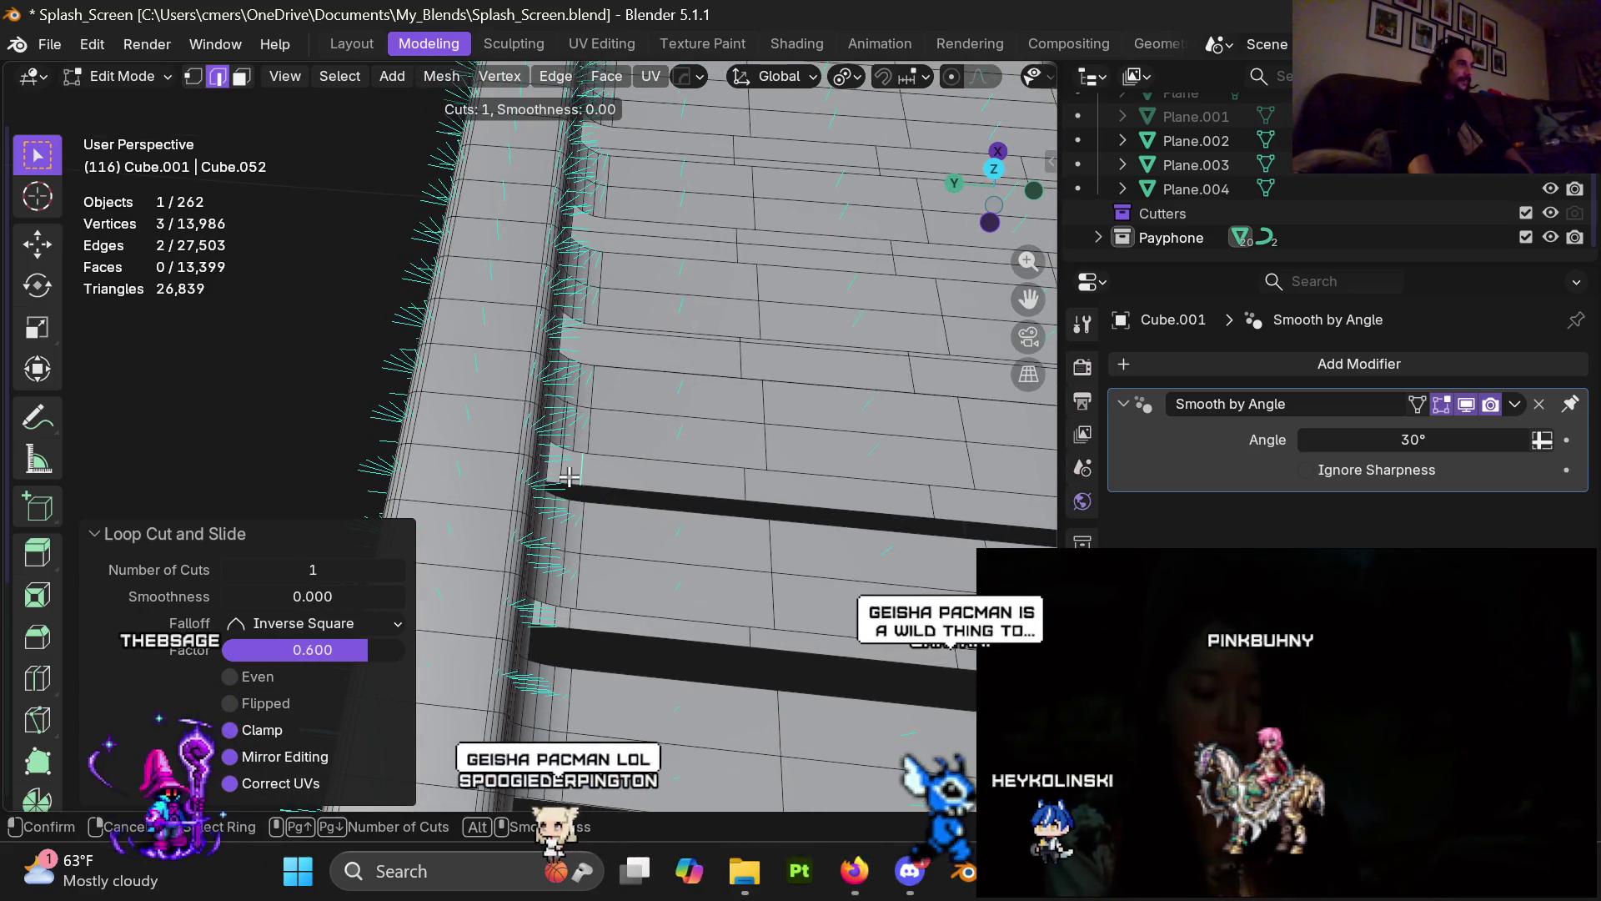
right_click(569, 478)
key("ctrl+z")
middle_click_drag(569, 478, 564, 458, "shift")
key("ctrl+r")
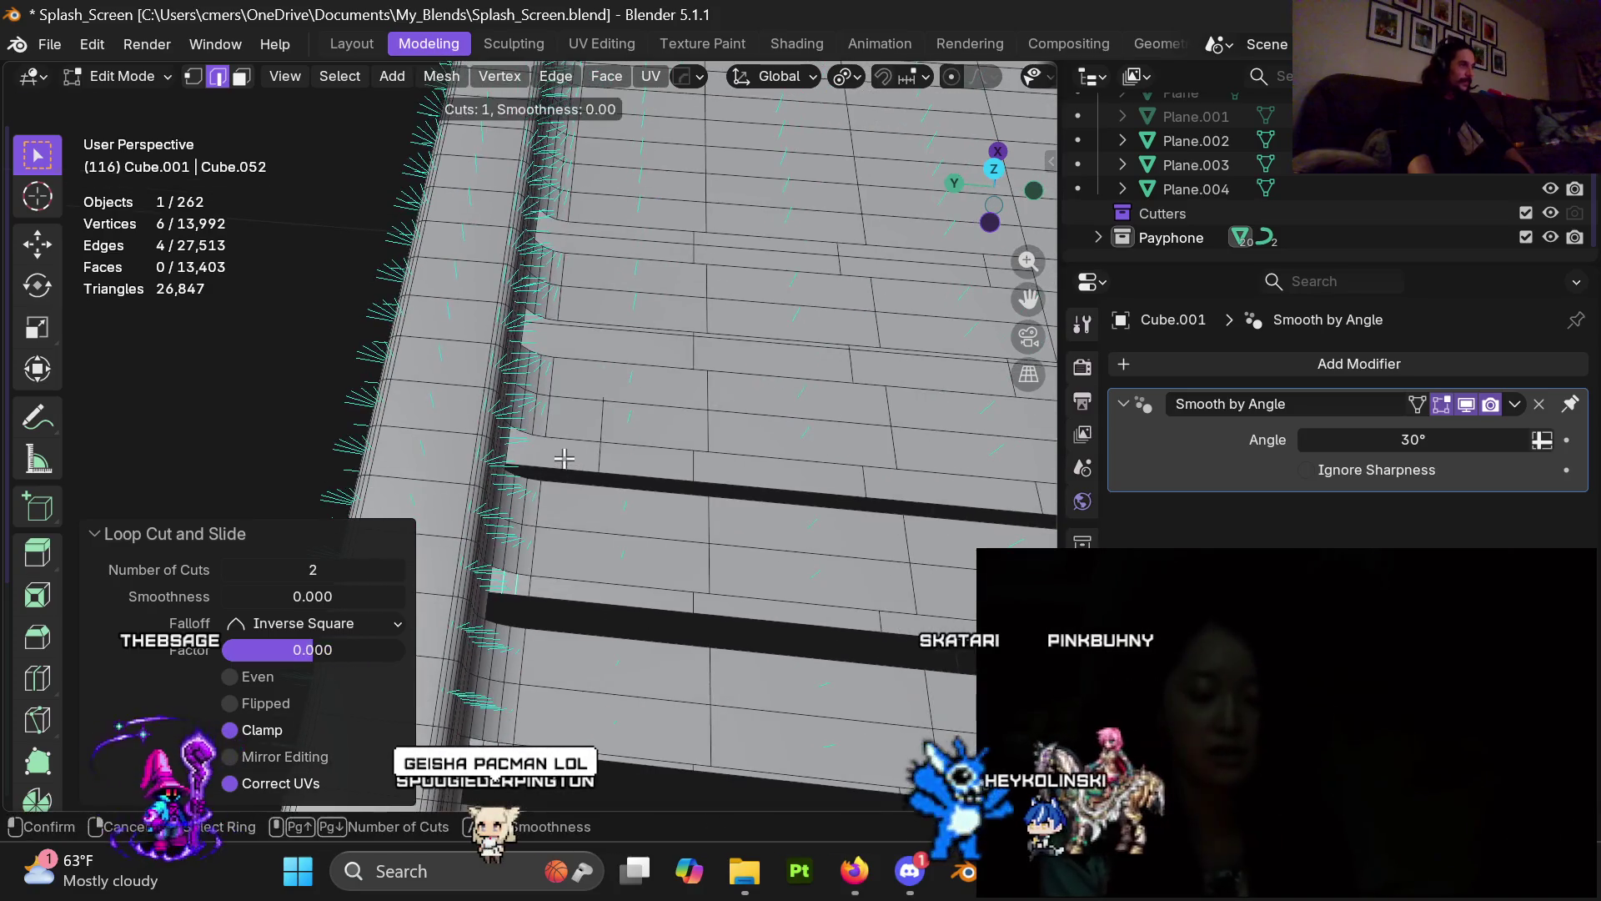
right_click(501, 499)
middle_click_drag(553, 511, 565, 479, "shift")
key("ctrl+r")
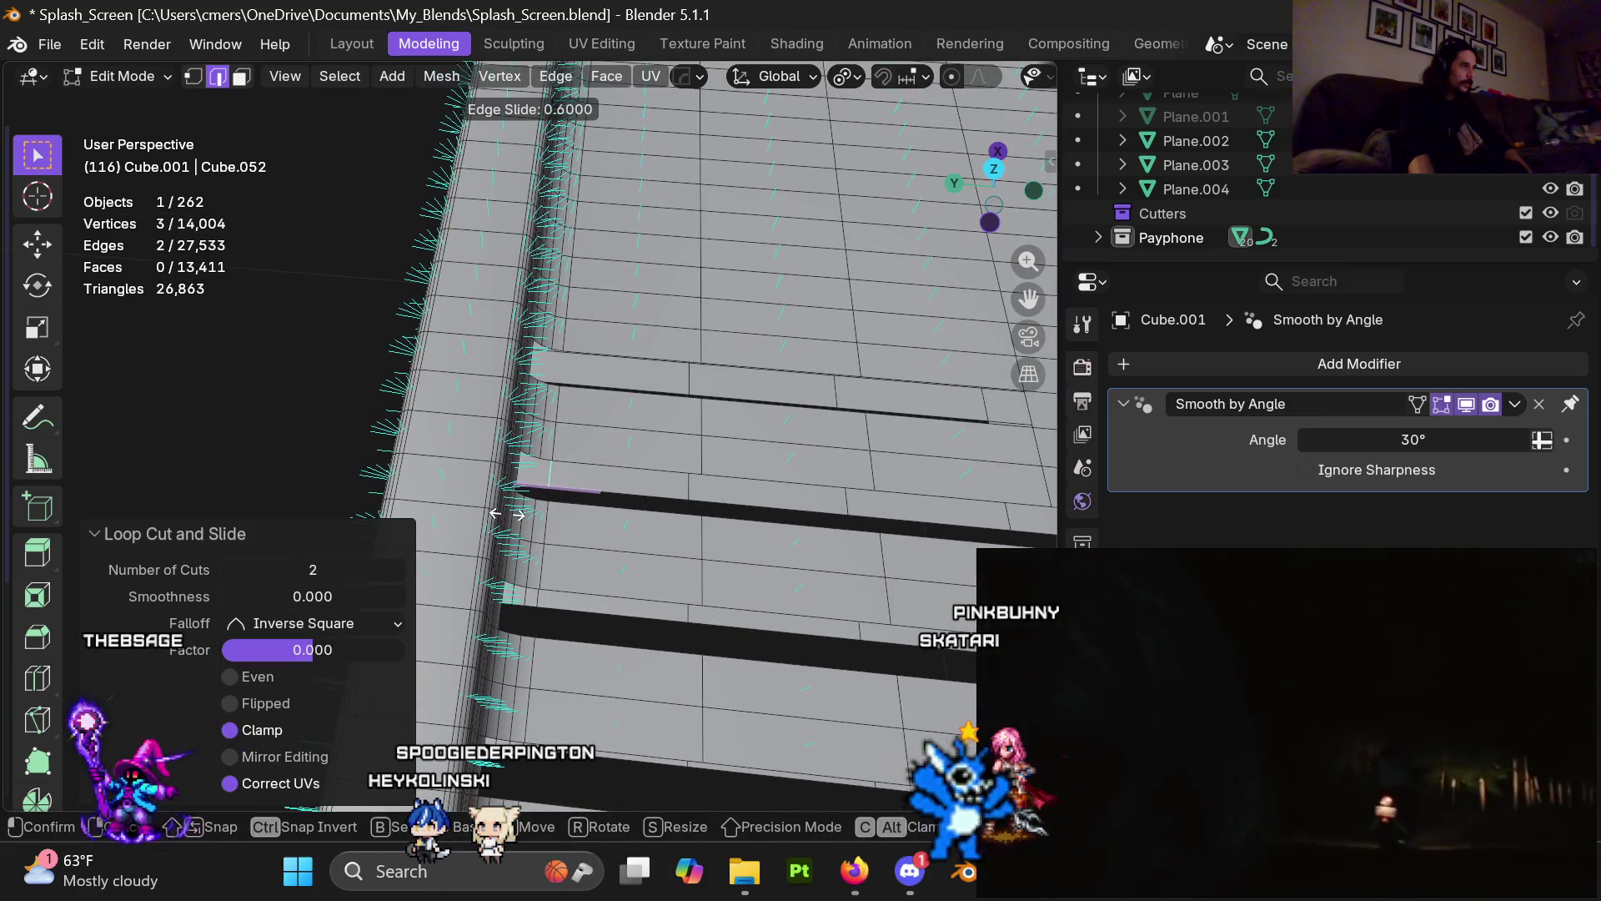
right_click(506, 514)
Step: Finish the remaining gaps with a centred two-cut loop, a single cut at 0.6, and a final two-cut loop
key("ctrl+r")
middle_click_drag(557, 445, 556, 503, "shift")
scroll(557, 482, "up", 1)
left_click(557, 482)
right_click(557, 482)
key("ctrl+r")
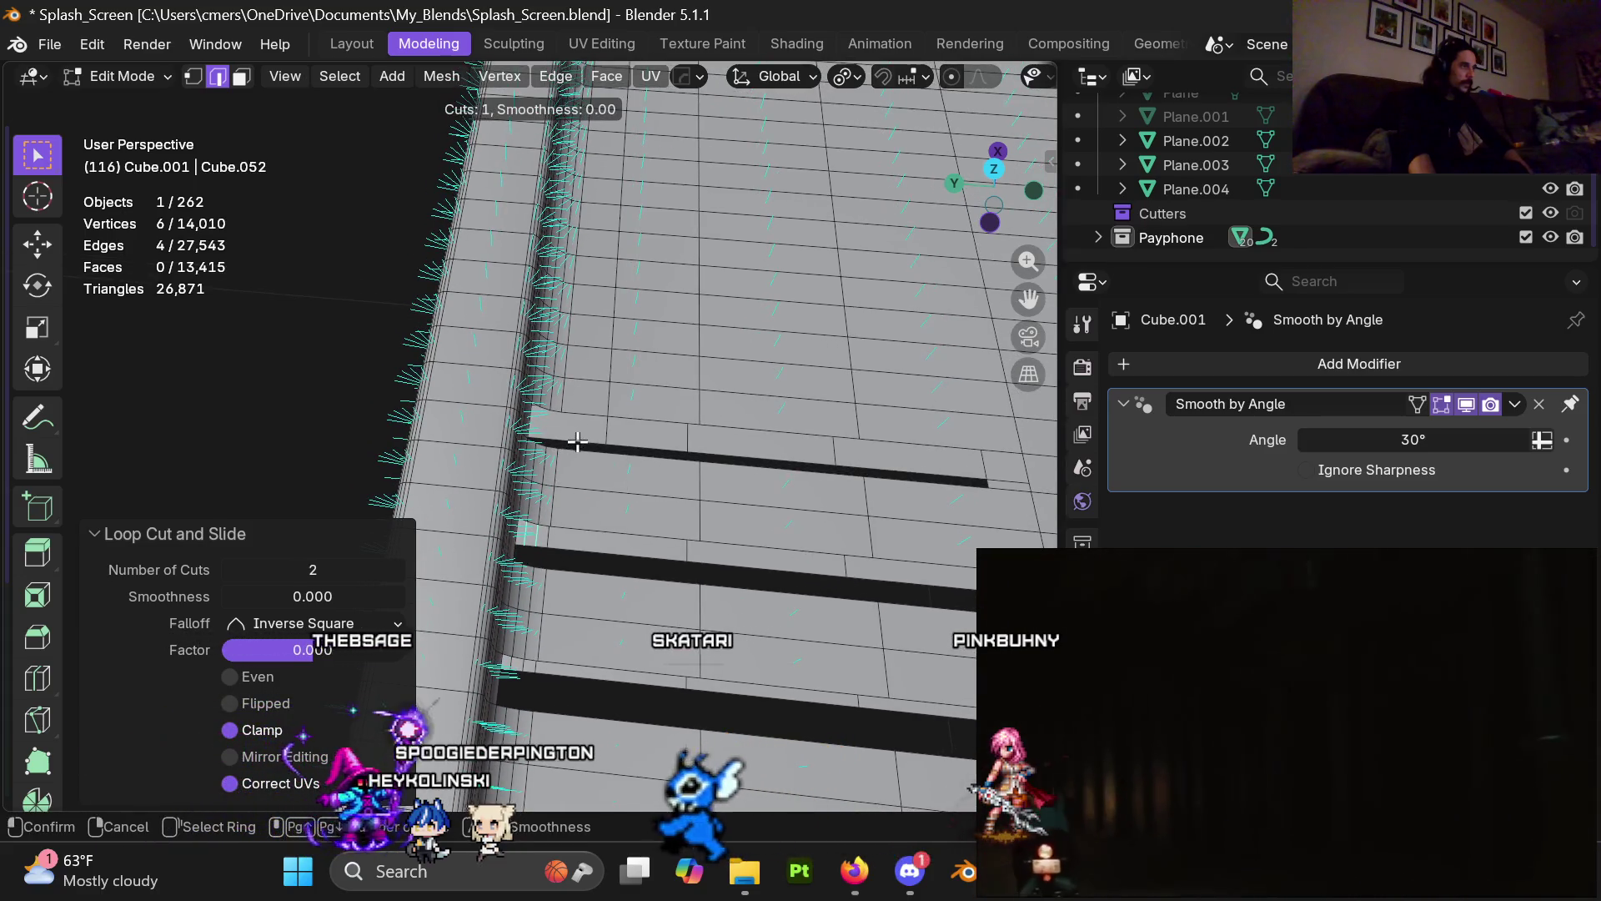
left_click(528, 455)
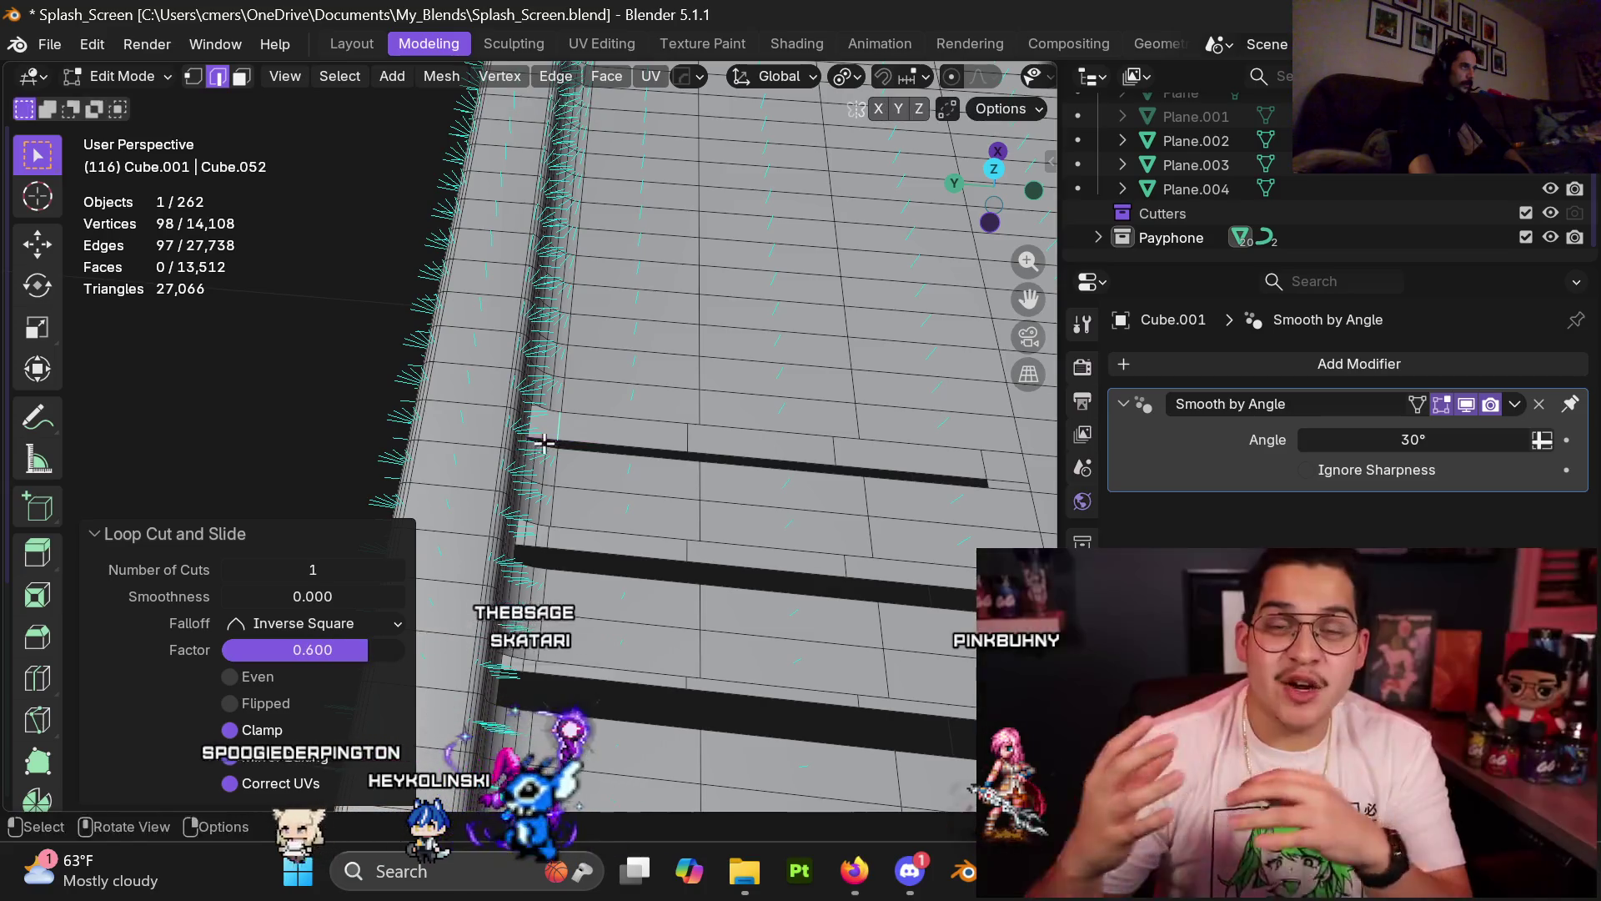
key("ctrl+r")
left_click(544, 440)
right_click(543, 439)
mouse_move(543, 439)
middle_mouse_down()
mouse_move(378, 276)
mouse_move(518, 424)
mouse_move(641, 440)
mouse_move(378, 321)
mouse_move(516, 408)
mouse_move(626, 350)
middle_mouse_up()
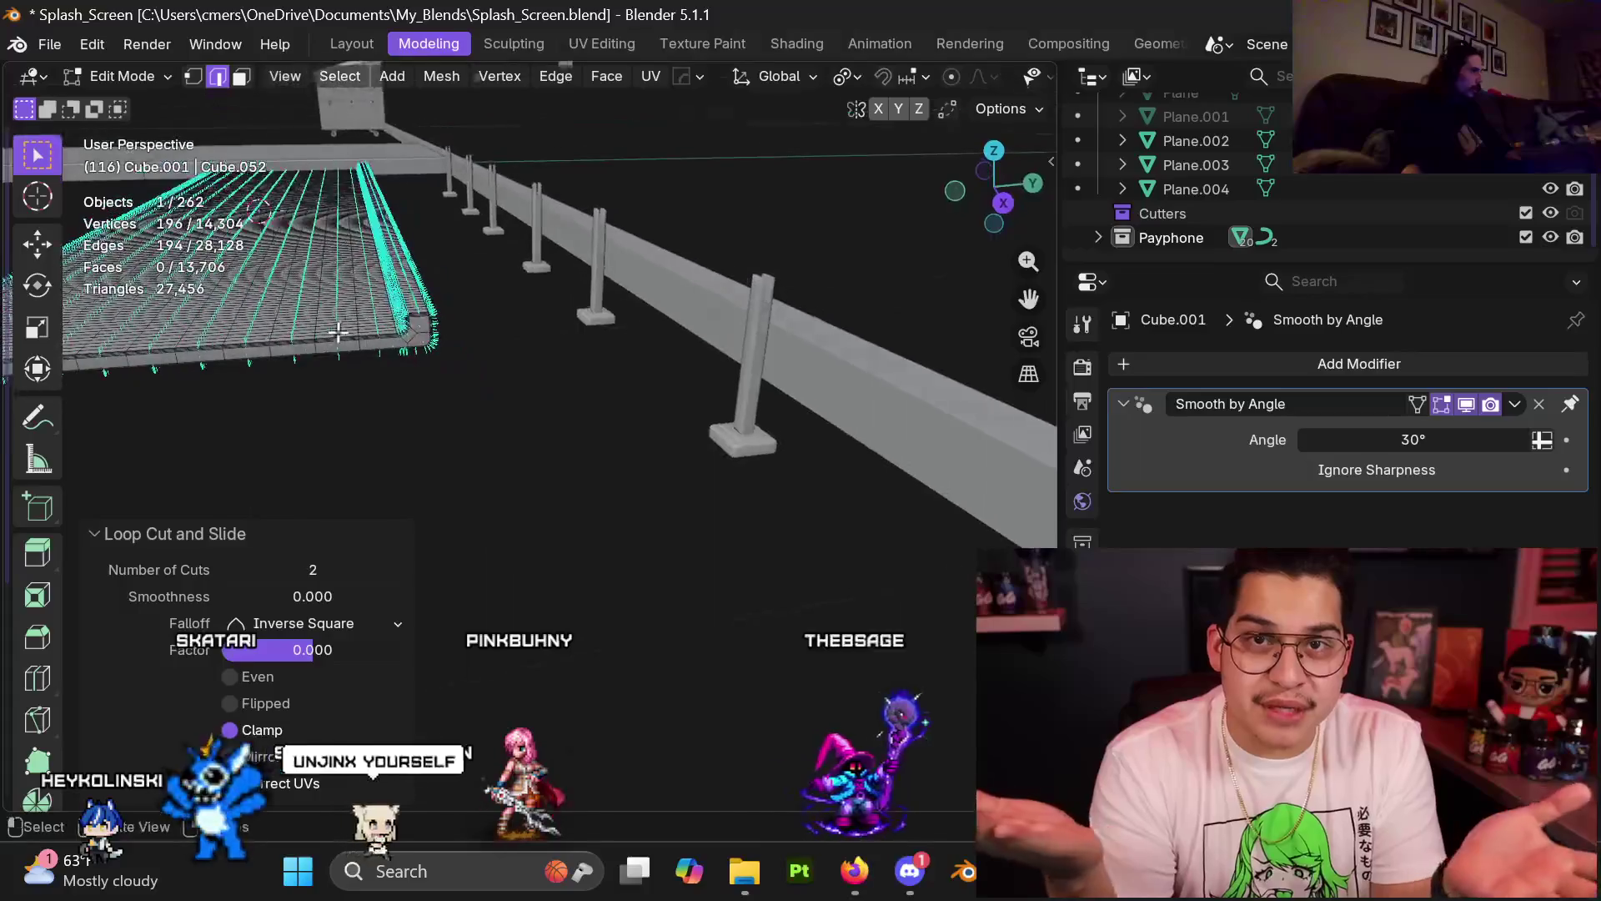
scroll(626, 350, "up", 2)
scroll(527, 415, "up", 2)
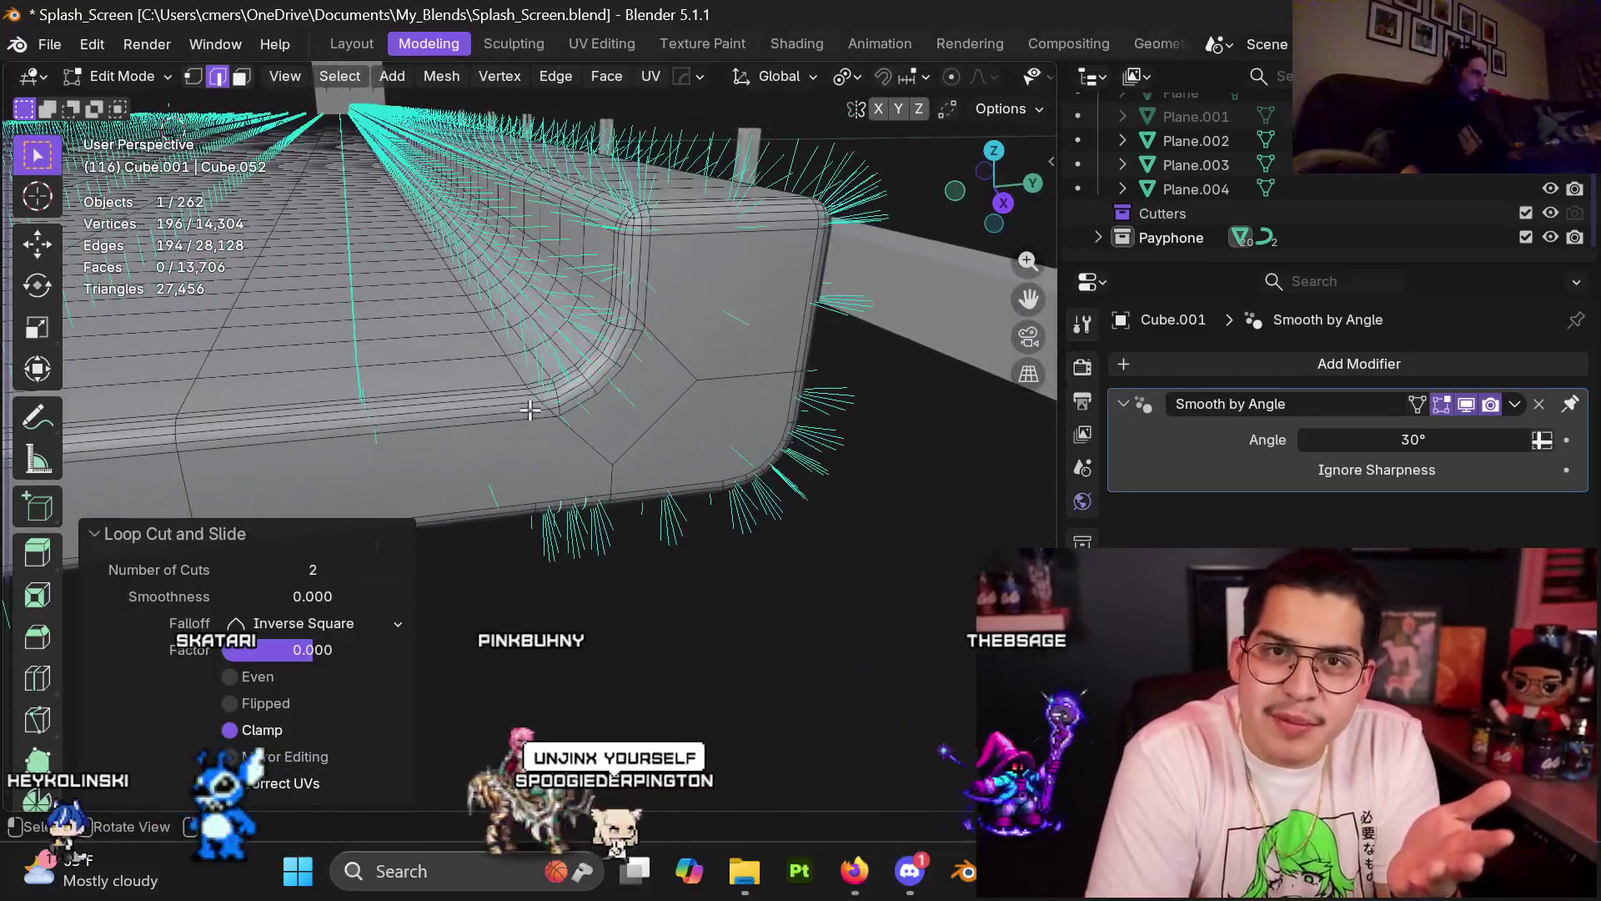
scroll(527, 415, "up", 2)
scroll(527, 415, "up", 1)
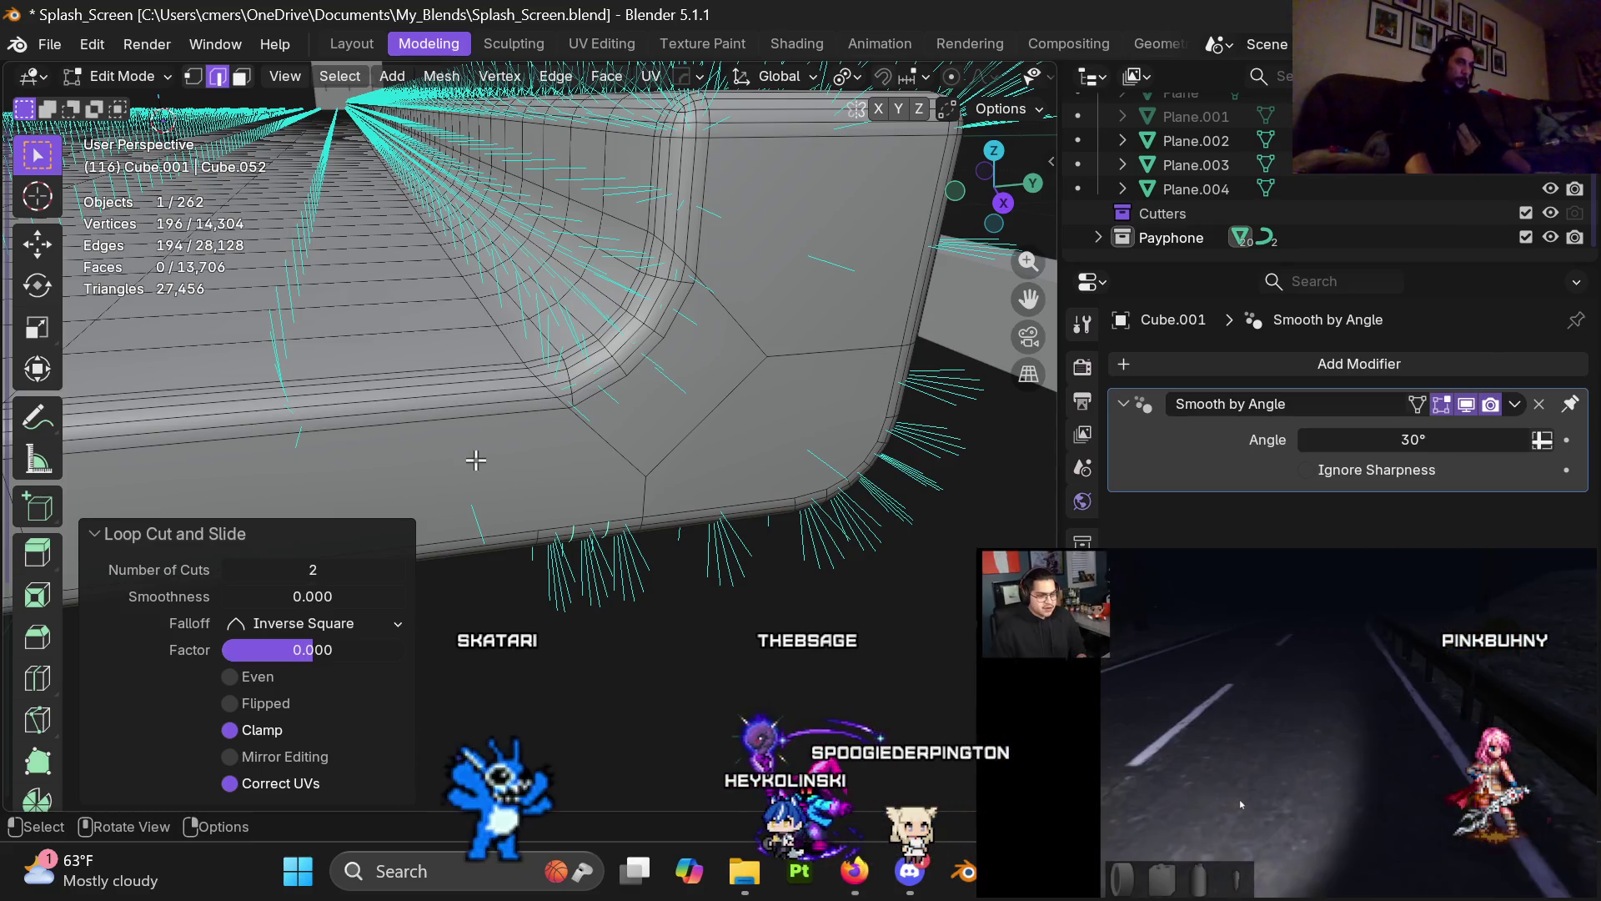
scroll(409, 421, "down", 2)
mouse_move(409, 422)
middle_mouse_down()
mouse_move(422, 318)
mouse_move(791, 381)
mouse_move(783, 453)
middle_mouse_up()
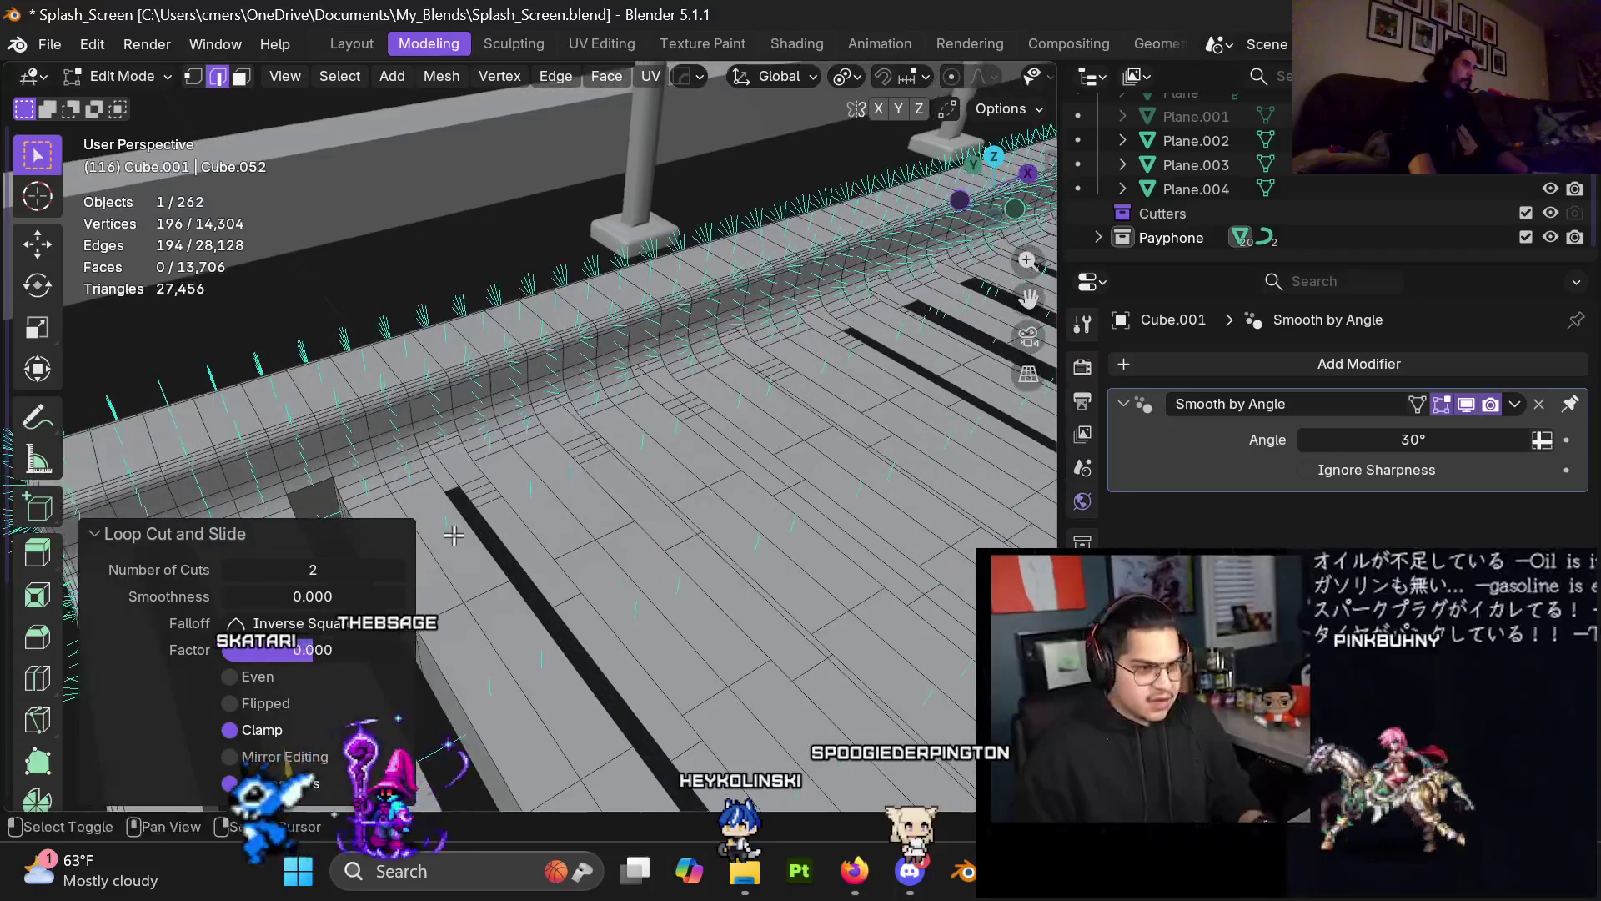
Step: Zoom in on a plank end at the curved edge and select its face in face select mode
scroll(782, 452, "down", 3)
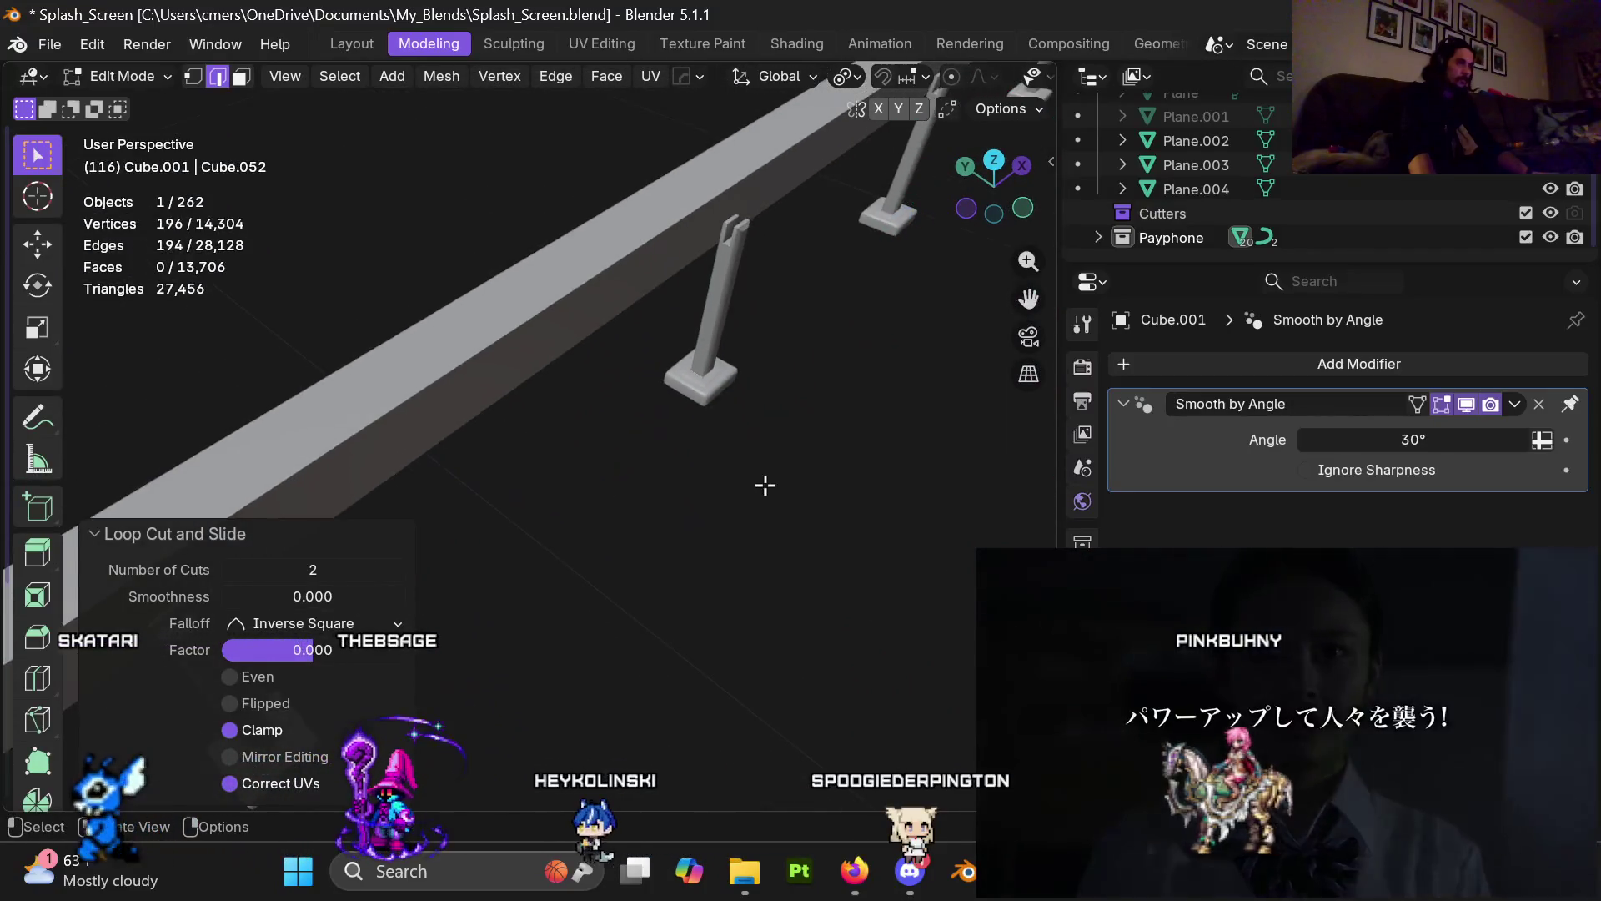
scroll(777, 455, "down", 3)
middle_click_drag(777, 455, 404, 369, "shift")
scroll(567, 462, "up", 3)
mouse_move(567, 462)
middle_mouse_down()
mouse_move(599, 449)
mouse_move(602, 363)
middle_mouse_up()
key("3")
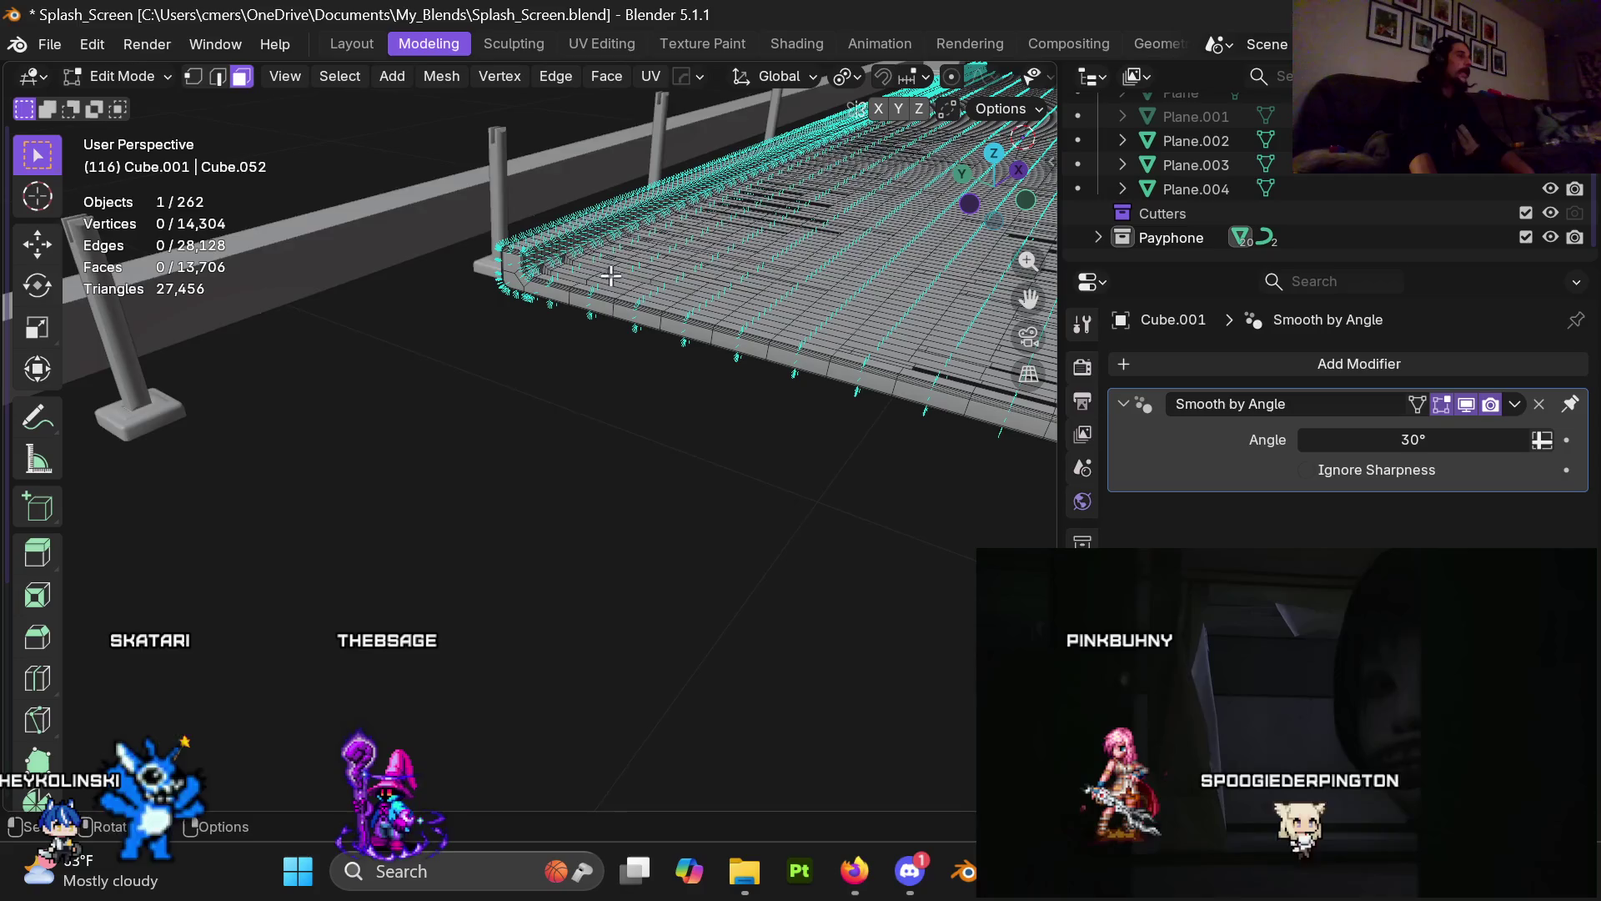
left_click(609, 292)
middle_click_drag(628, 307, 674, 592)
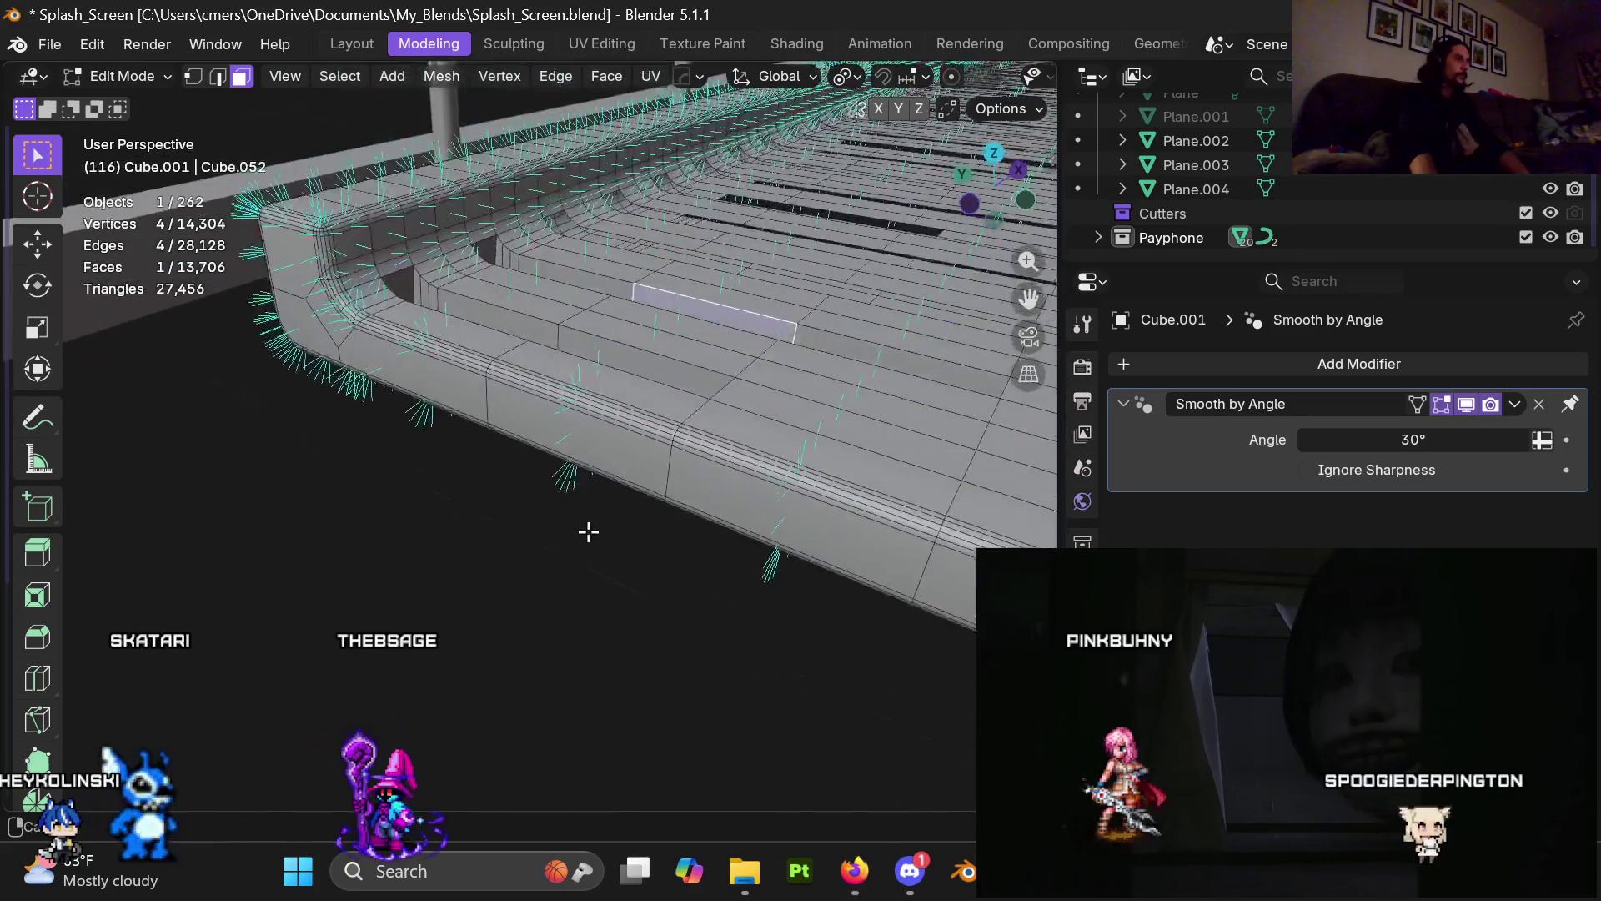
scroll(681, 447, "up", 3)
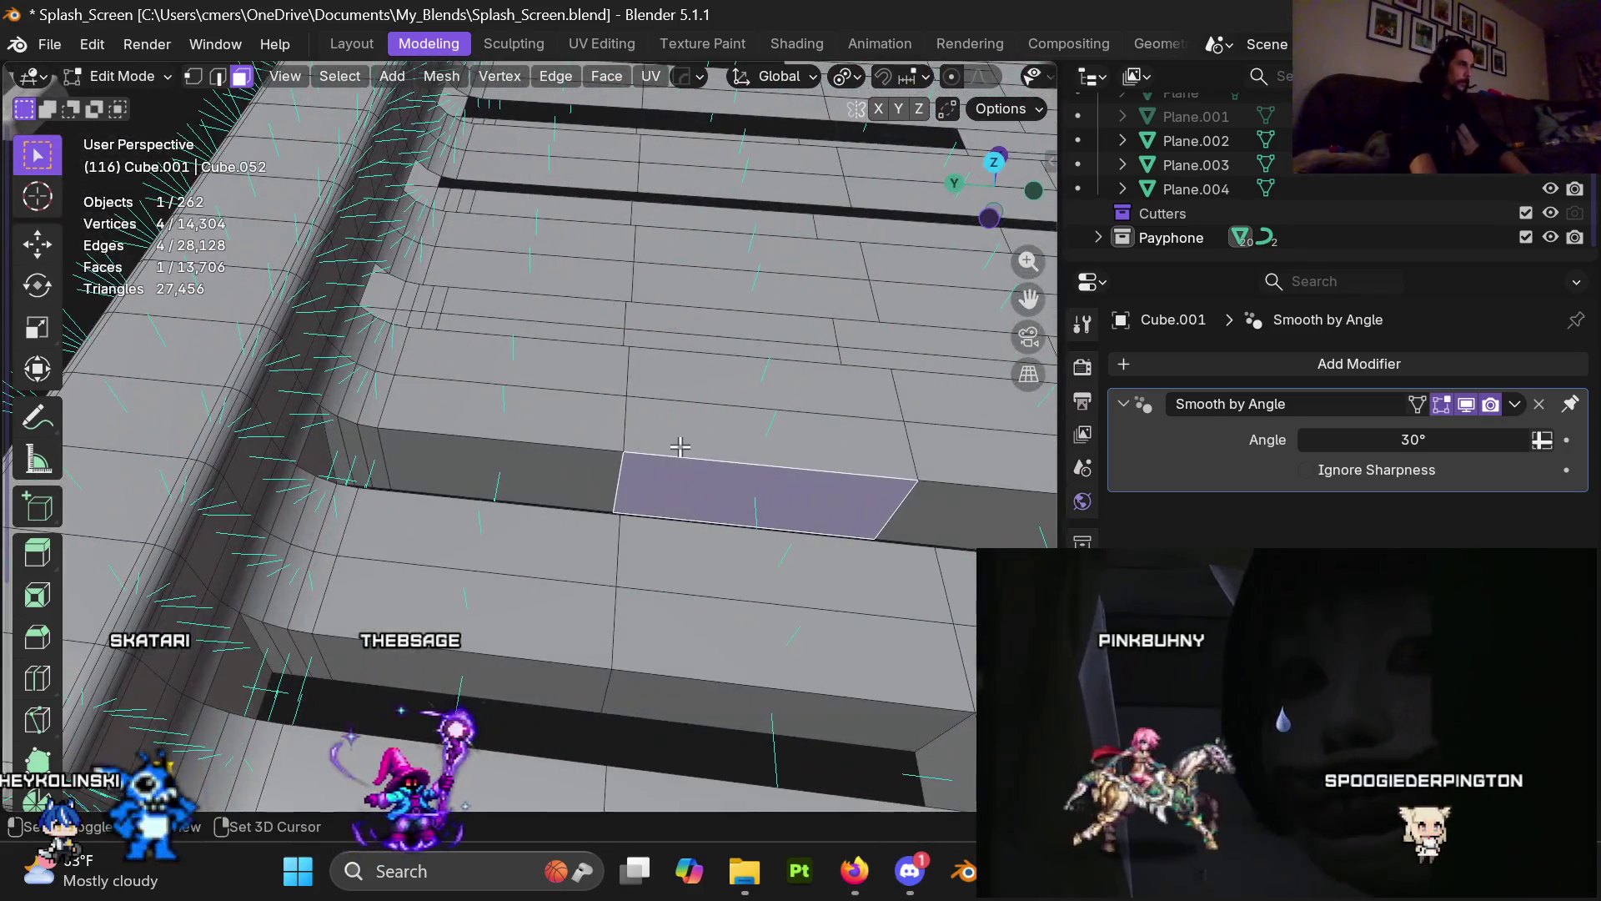
mouse_move(703, 395)
middle_mouse_down("shift")
mouse_move(537, 526)
mouse_move(463, 415)
mouse_move(541, 468)
mouse_move(448, 507)
middle_mouse_up("shift")
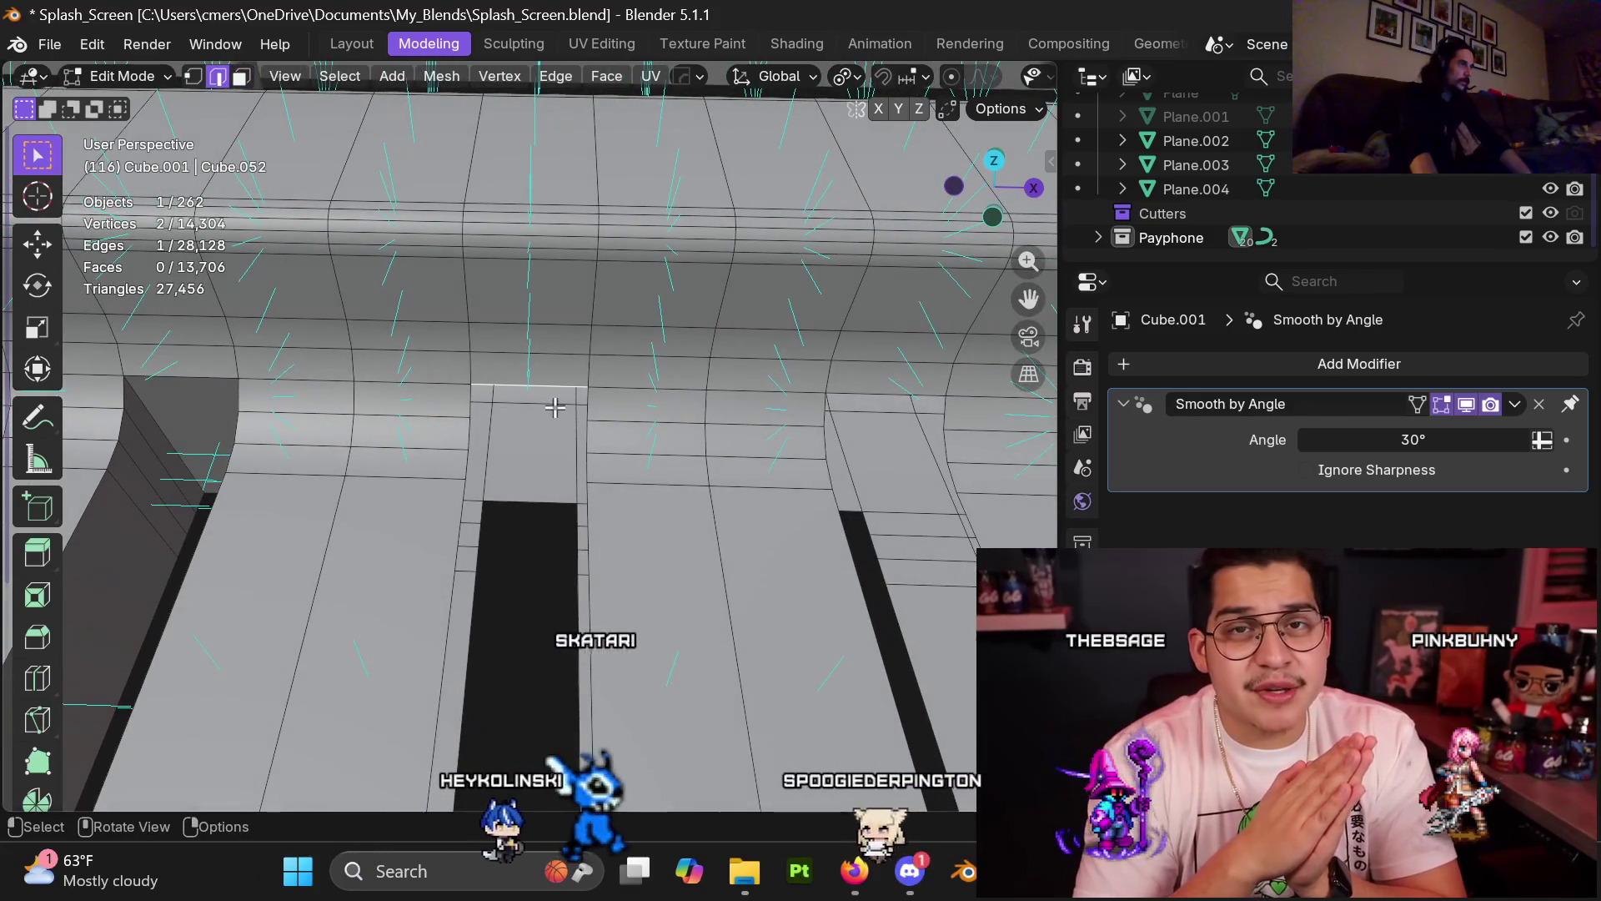
Step: Fill the first plank-end gap, then select the next gap's four corner vertices and fill it
key("f")
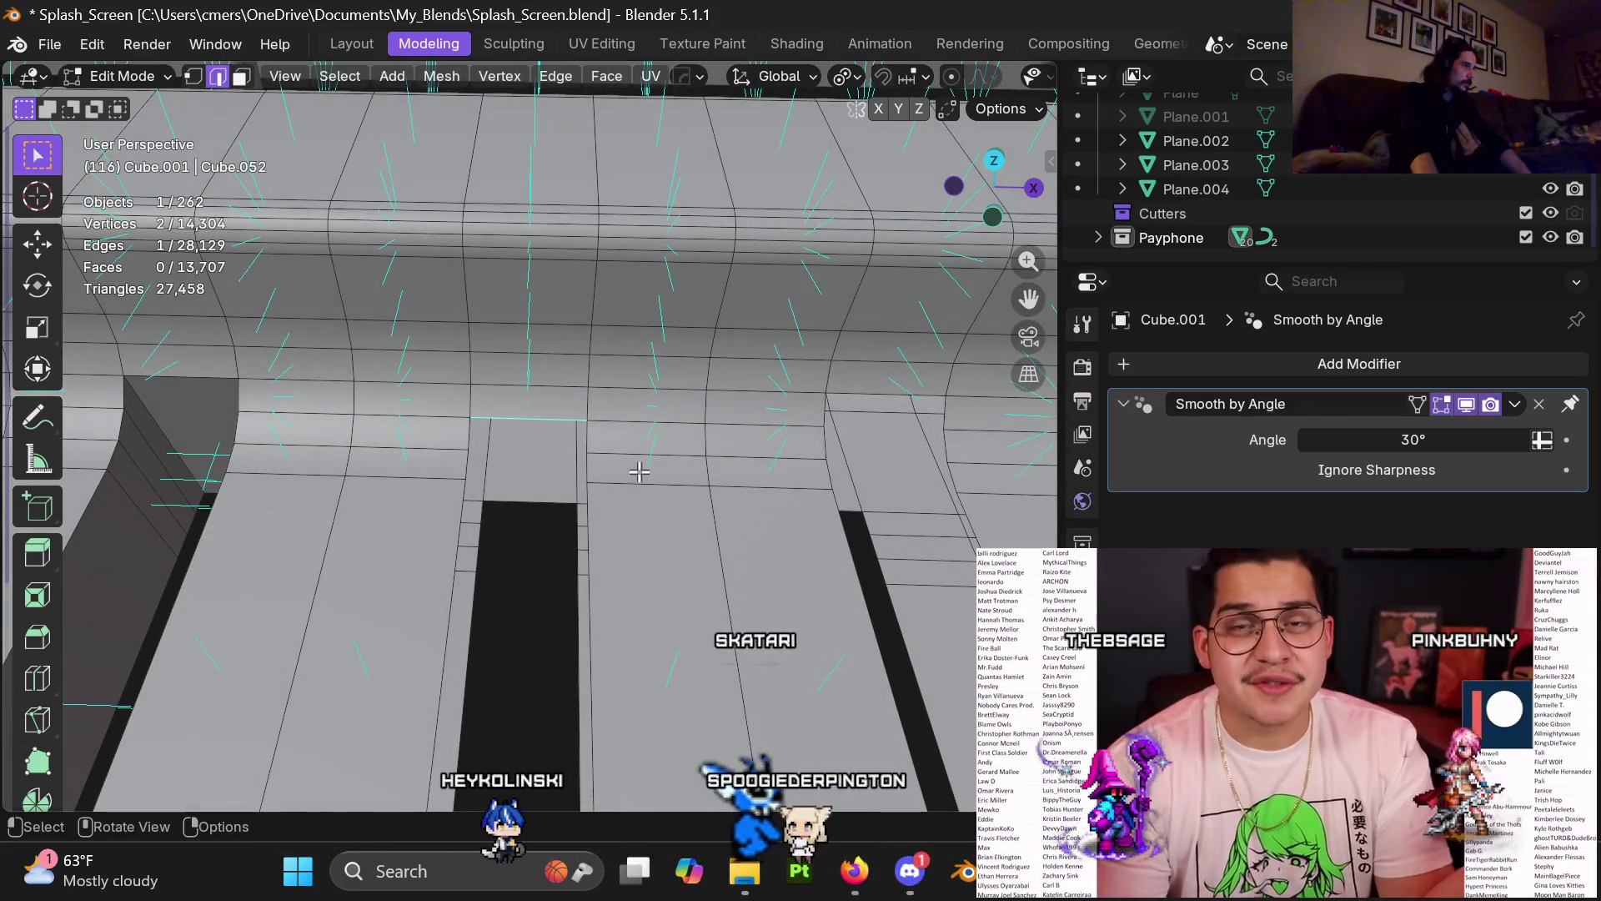
middle_click_drag(605, 469, 580, 543)
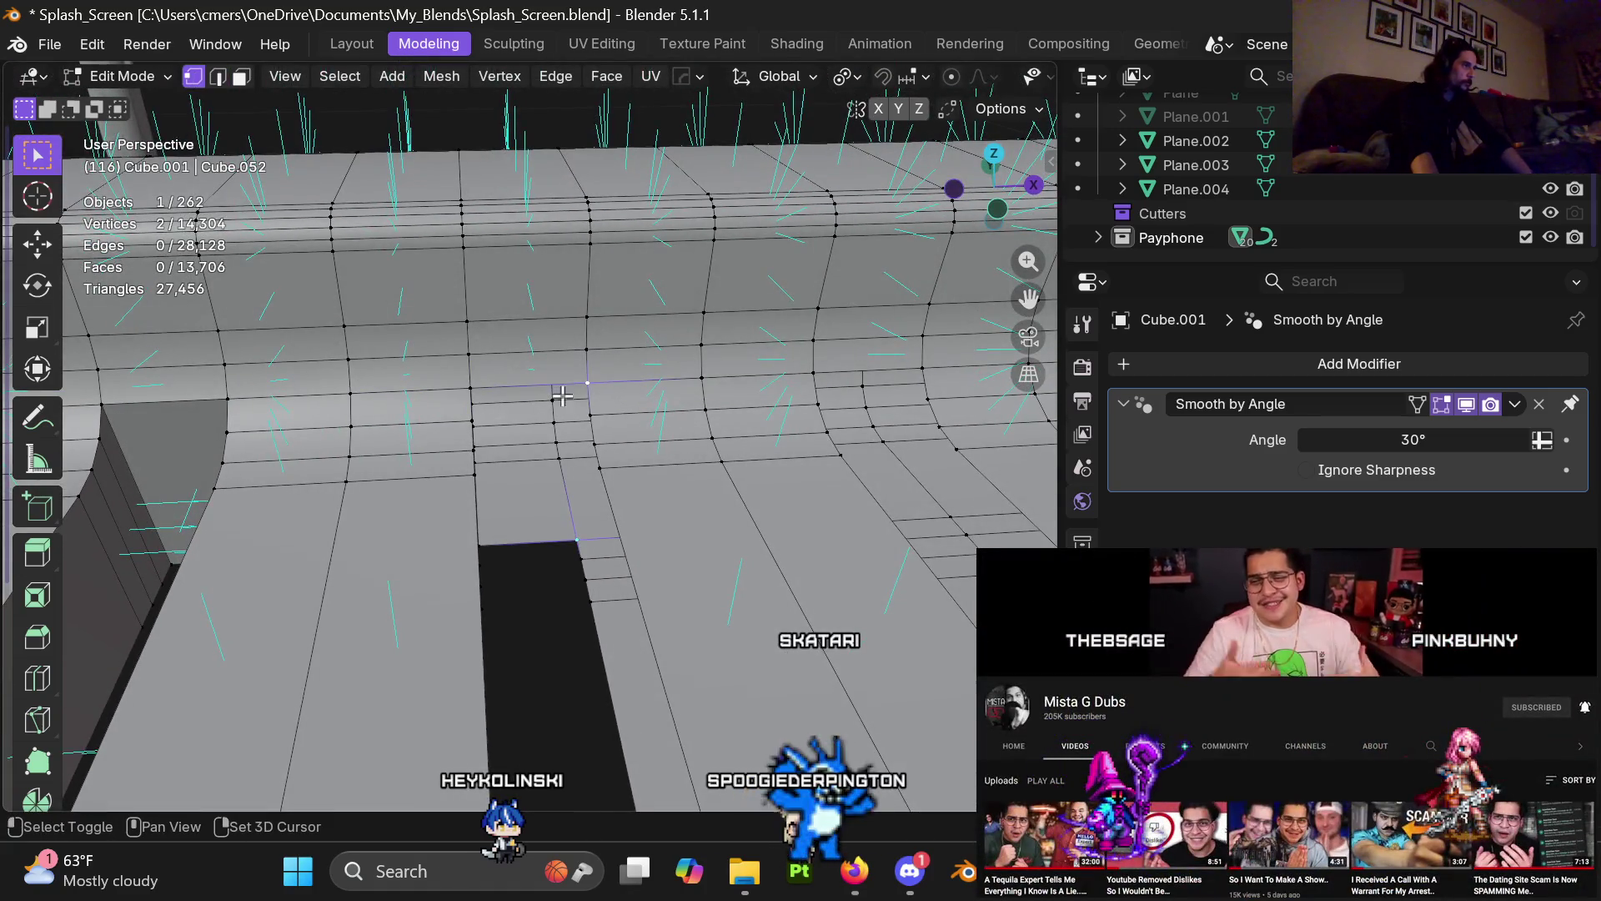
left_click(467, 389, "shift")
middle_click_drag(467, 389, 479, 543)
left_click(481, 539, "shift")
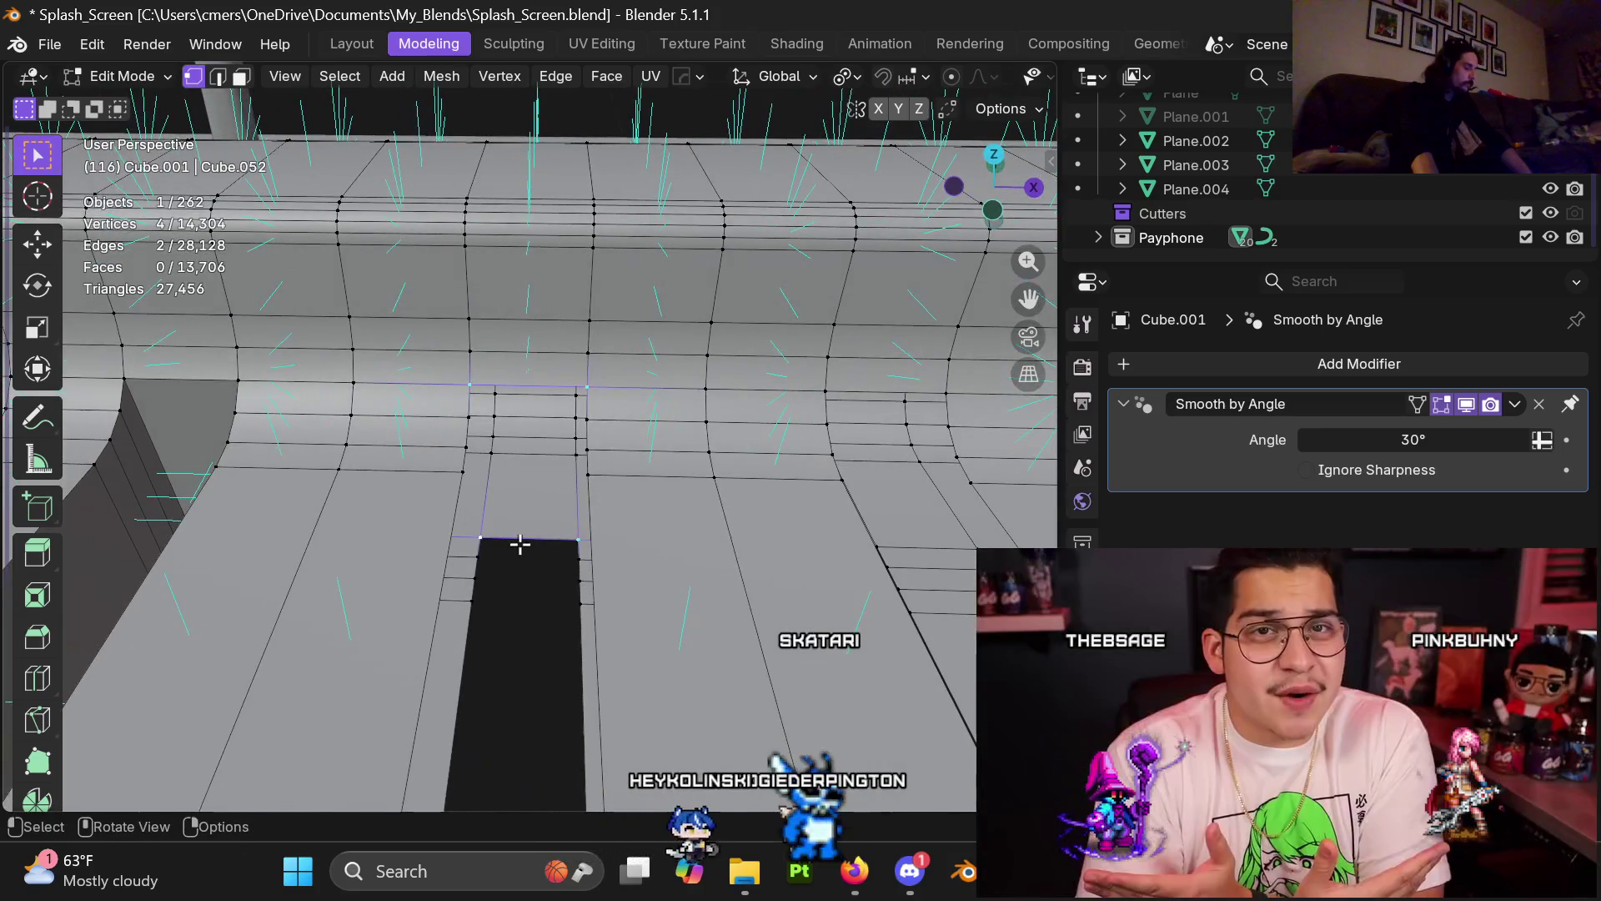
left_click(938, 390, "shift")
mouse_move(938, 390)
middle_mouse_down()
mouse_move(592, 590)
mouse_move(473, 533)
mouse_move(242, 525)
middle_mouse_up()
left_click(651, 560, "shift")
left_click(406, 543, "shift")
key("f")
Step: Fill another gap, then move along the curved edge and fill the next gap from its four corners
left_click(503, 448)
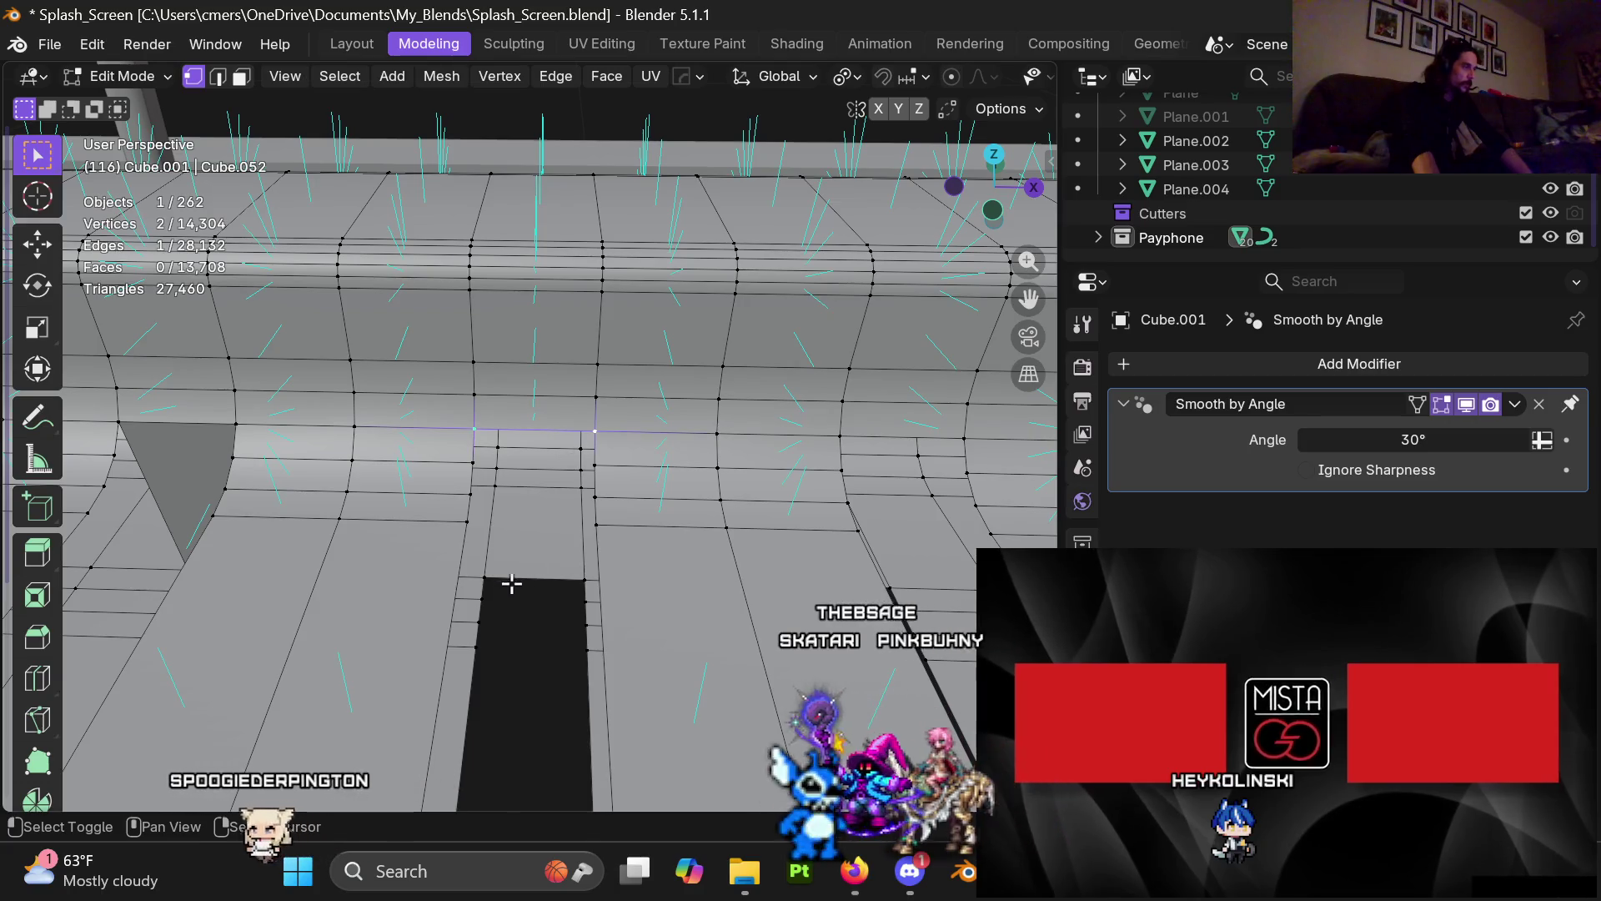
key("f")
middle_click_drag(579, 577, 396, 453, "shift")
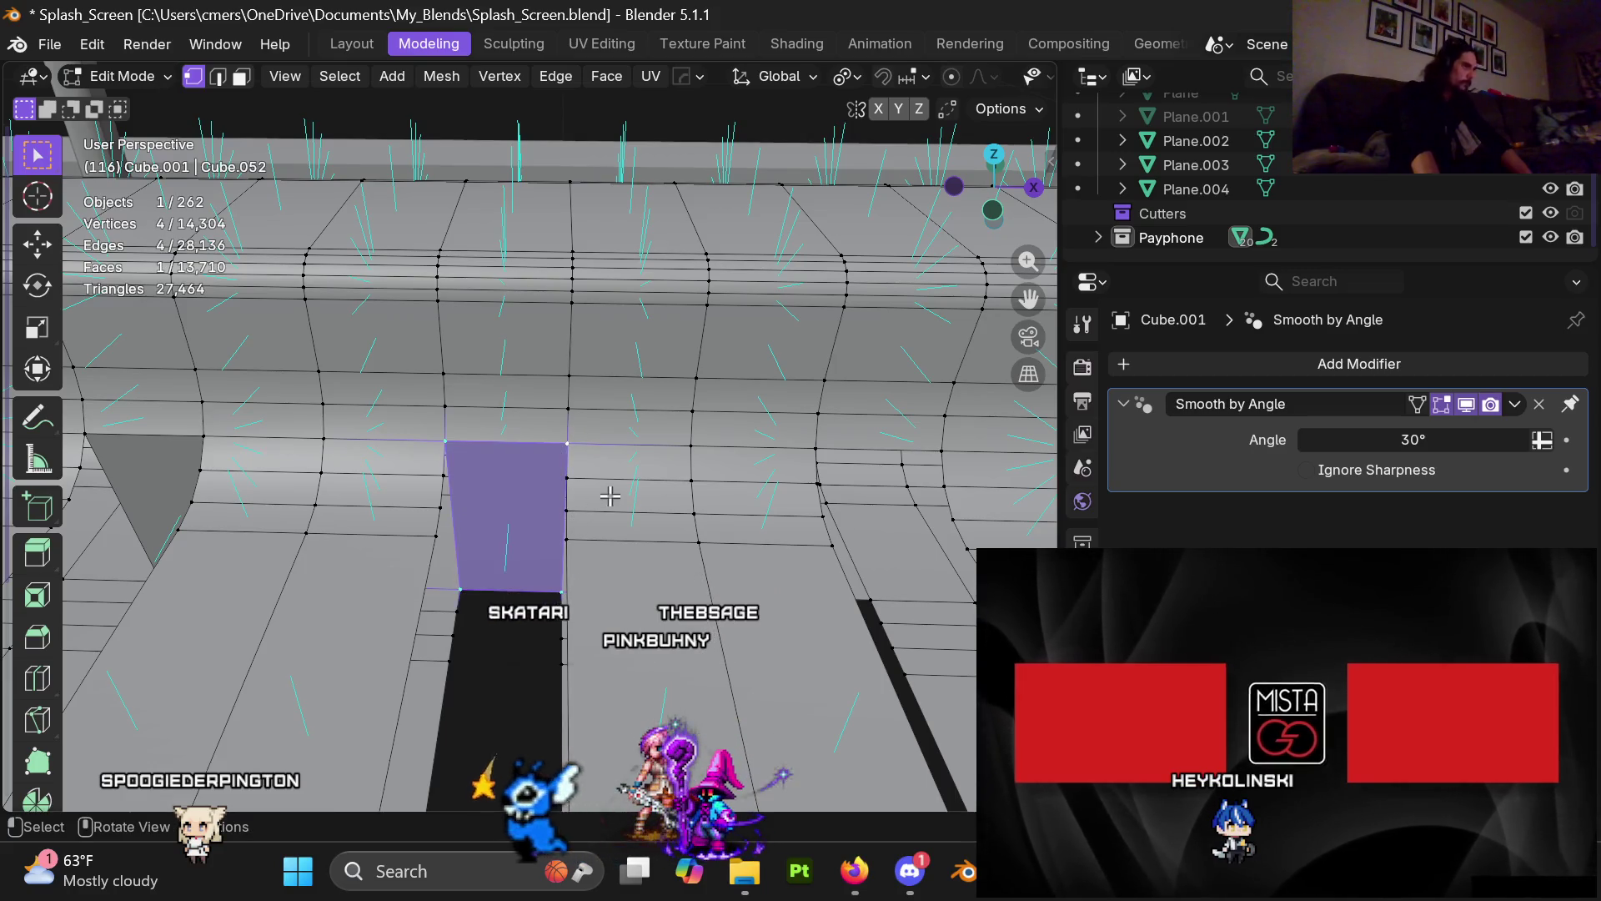
middle_click_drag(605, 498, 517, 451, "shift")
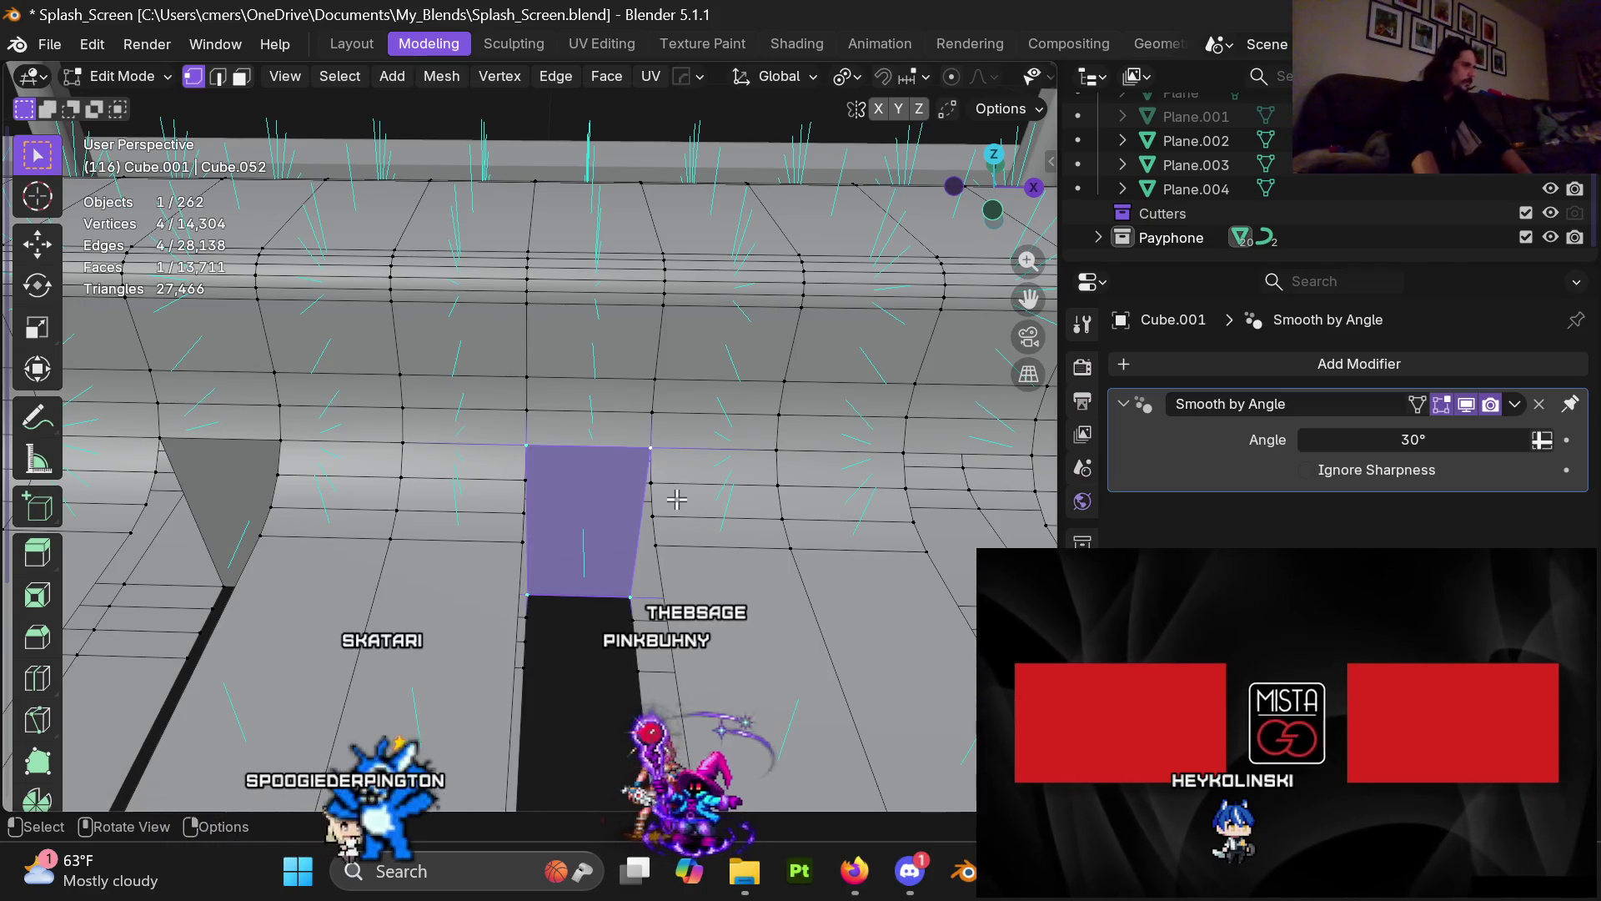
middle_click_drag(889, 502, 402, 450, "shift")
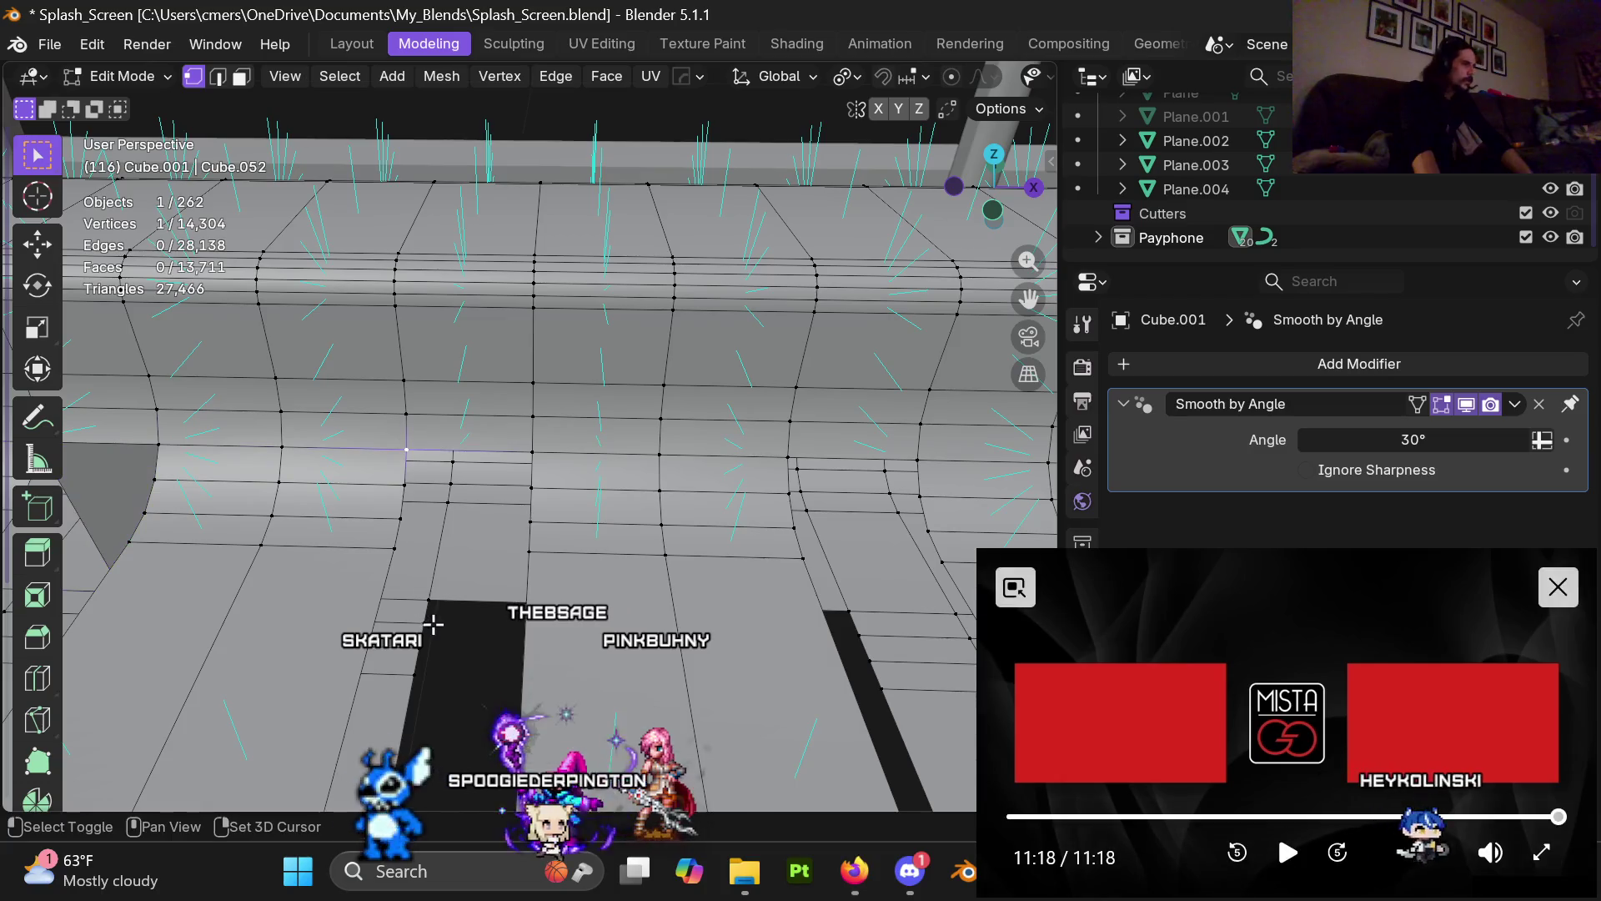
left_click(431, 602, "shift")
middle_click_drag(548, 463, 526, 599)
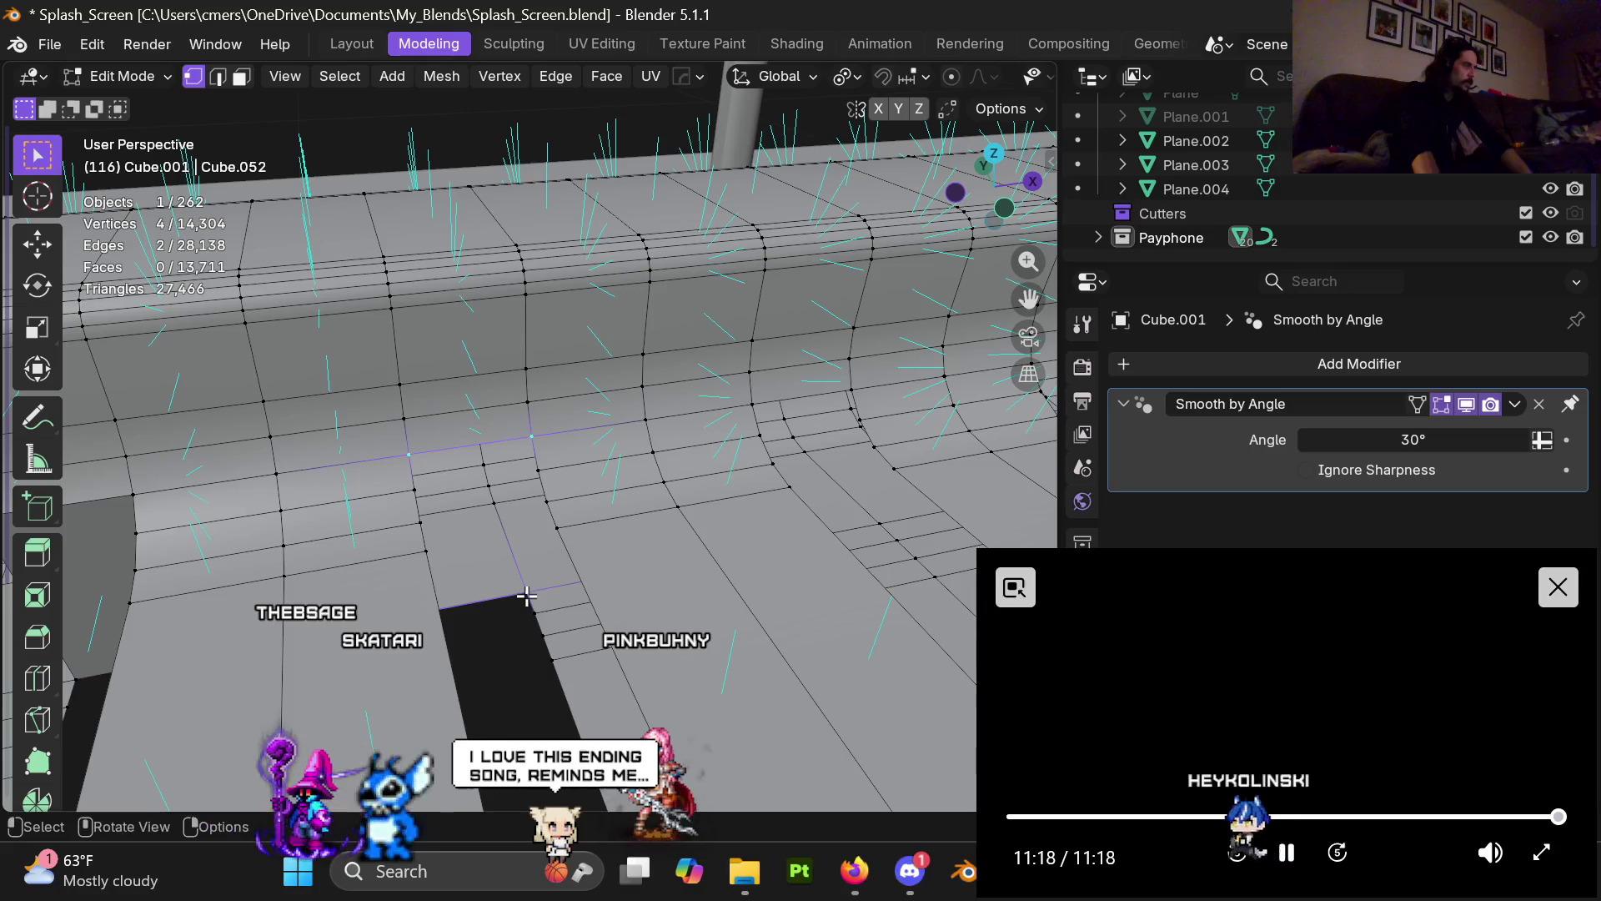
middle_click_drag(534, 591, 503, 449)
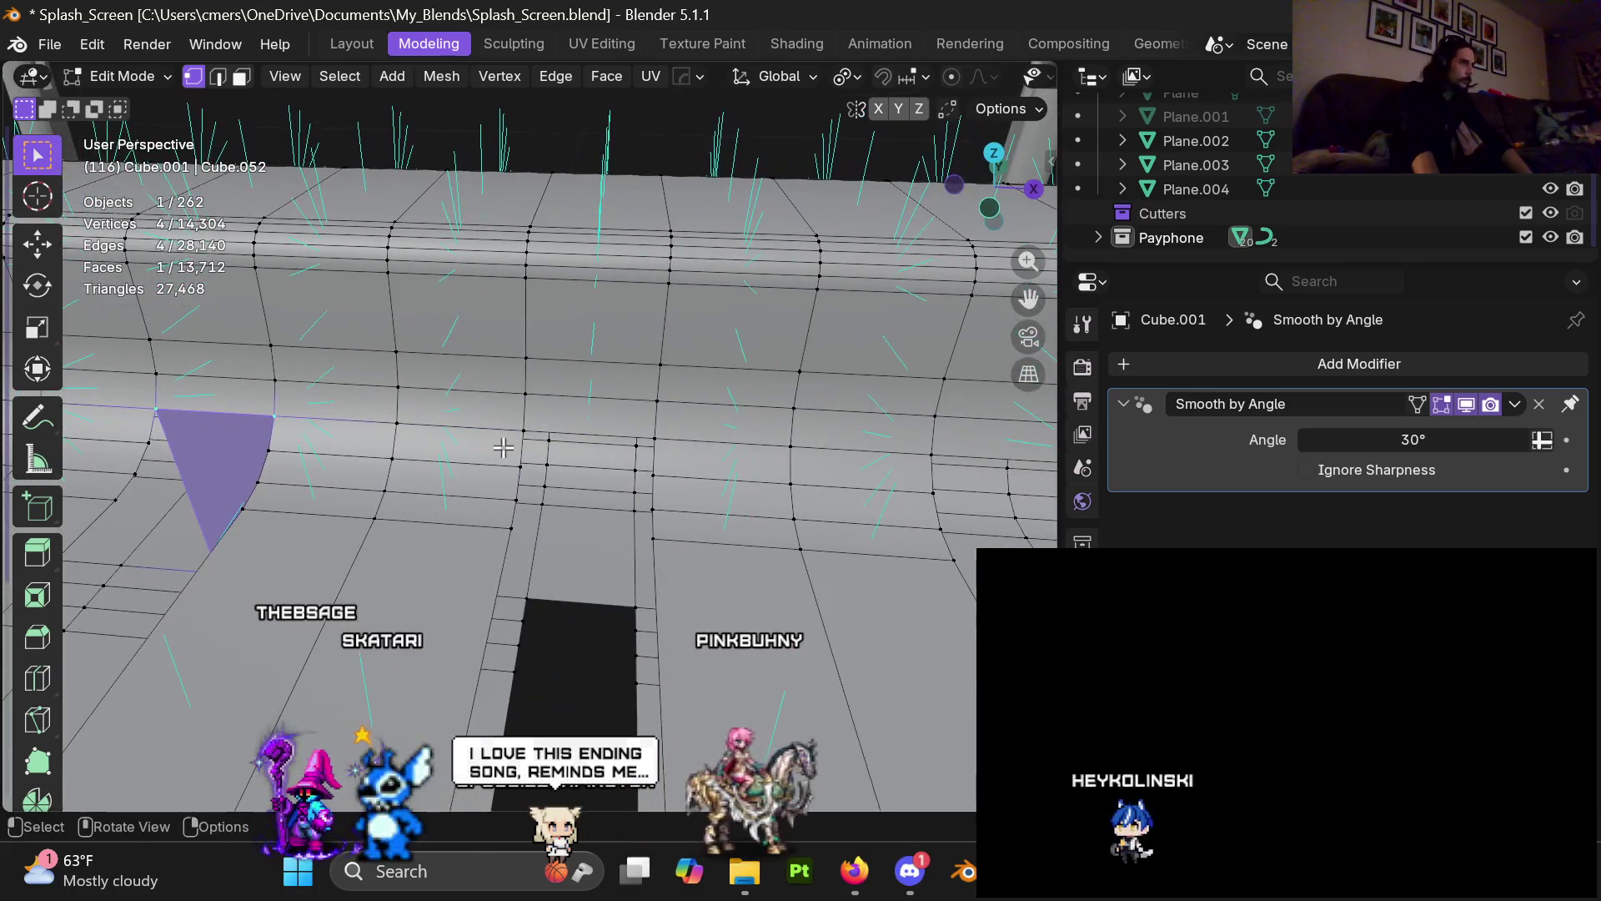
left_click(527, 598, "shift")
left_click(636, 606, "shift")
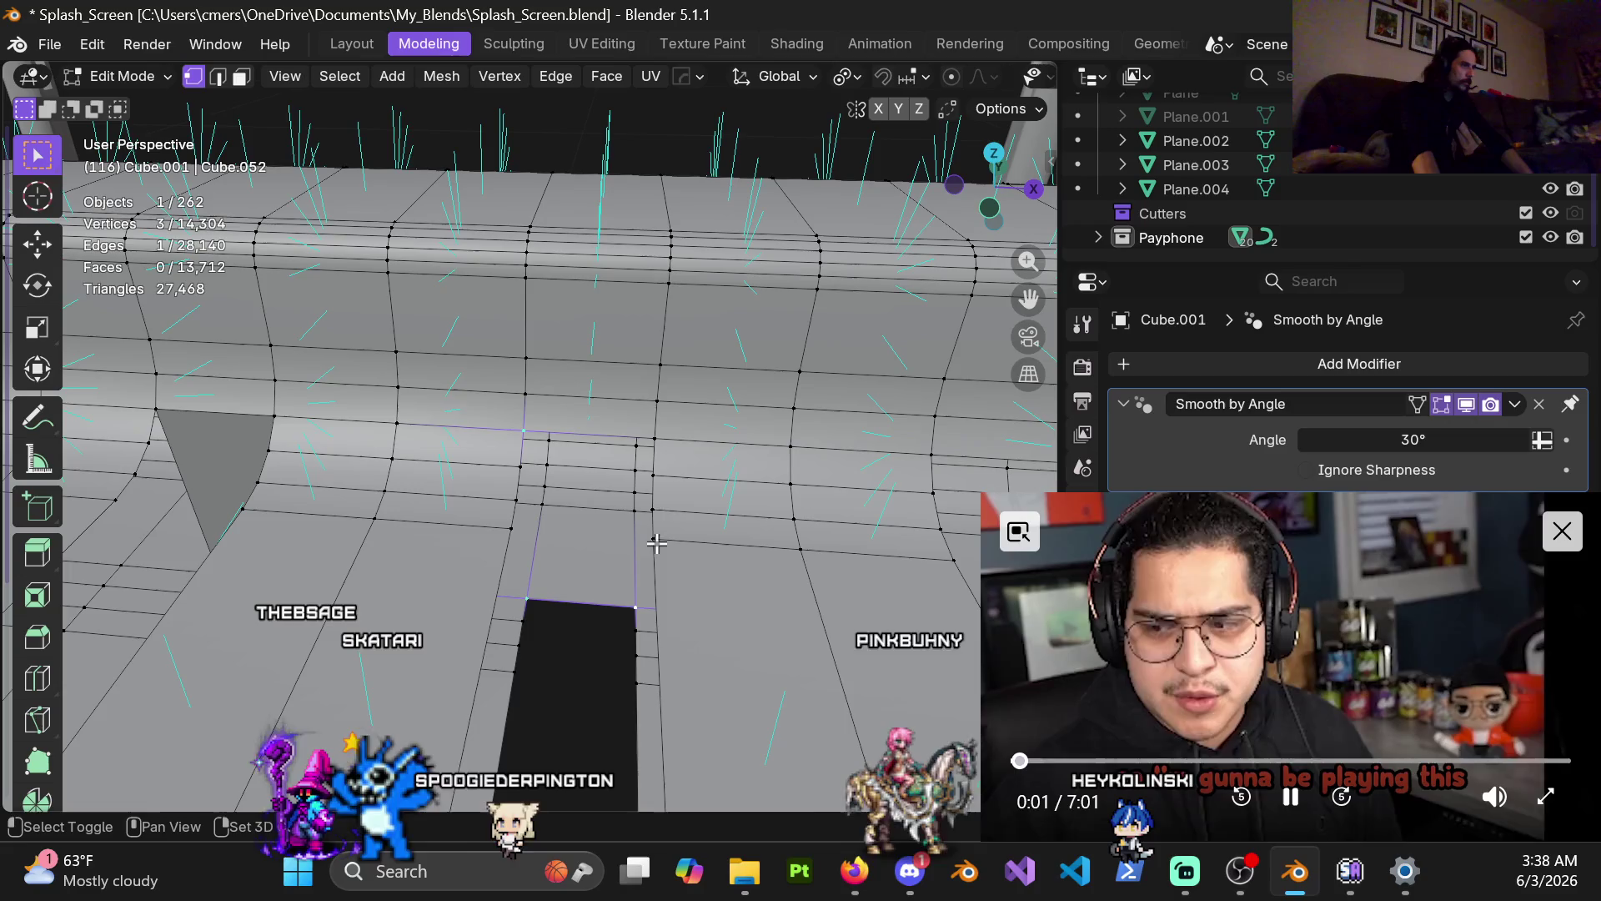
left_click(657, 438, "shift")
key("f")
Step: Undo and redo the last quad fill with a corrected corner, then fill the following gap
mouse_move(701, 553)
middle_mouse_down("shift")
mouse_move(421, 412)
mouse_move(597, 498)
mouse_move(594, 579)
middle_mouse_up("shift")
key("ctrl+z")
key("ctrl+z")
left_click(524, 595, "shift")
key("f")
middle_click_drag(790, 422, 535, 422, "shift")
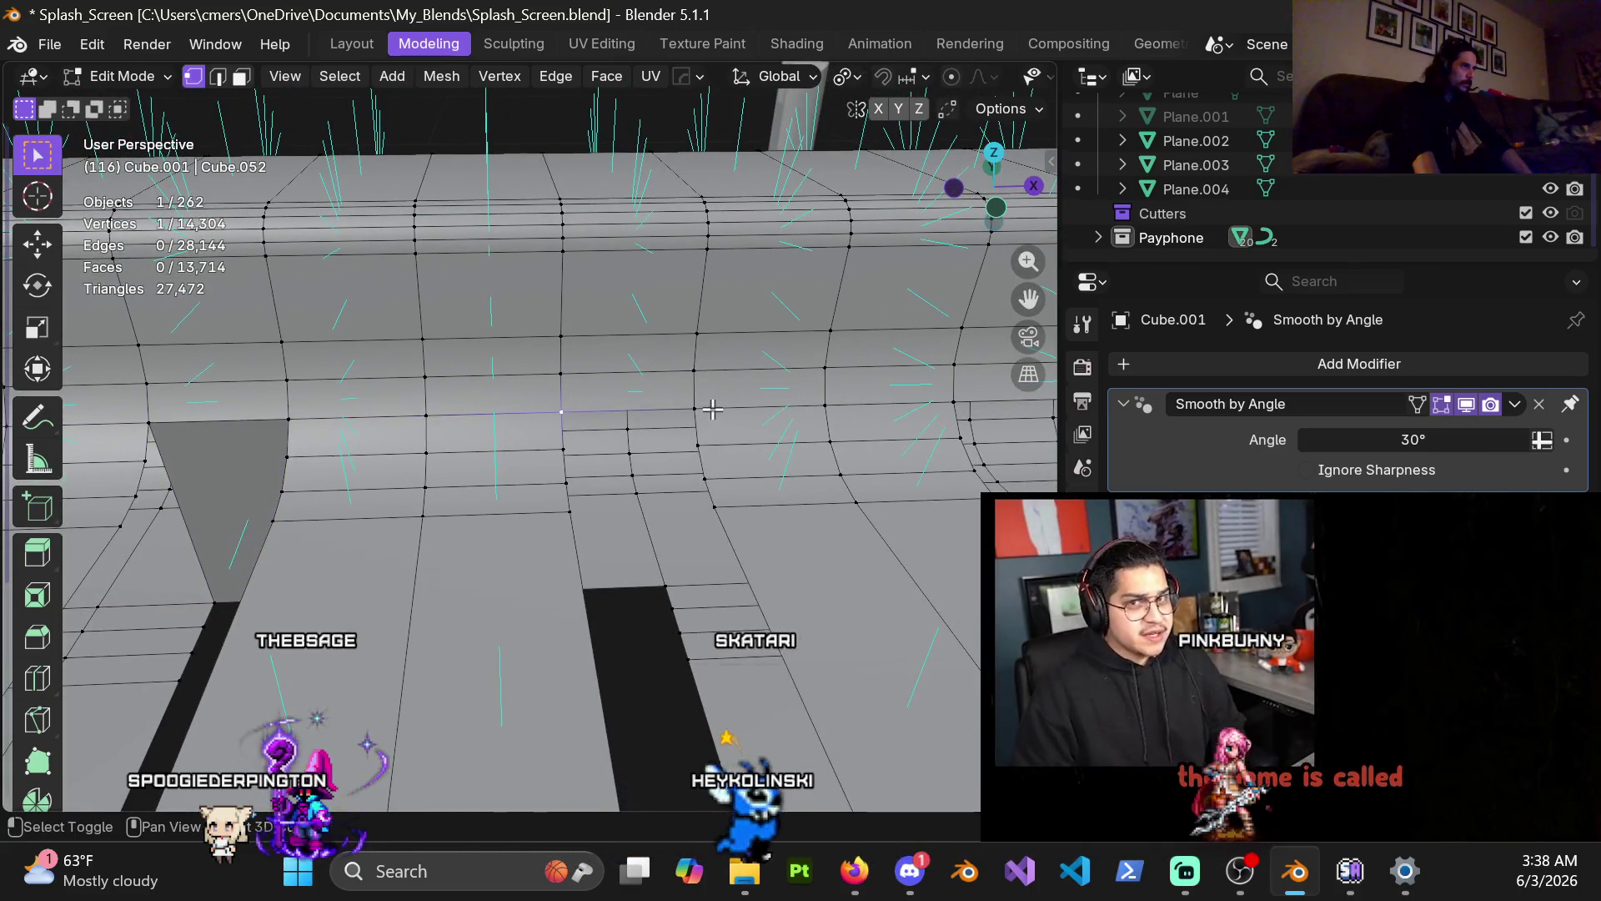
left_click(711, 409, "shift")
mouse_move(664, 588)
middle_mouse_down()
mouse_move(575, 571)
mouse_move(599, 594)
middle_mouse_up()
key("f")
Step: Fill two more plank-end gaps by selecting their corner vertices
left_click(559, 402)
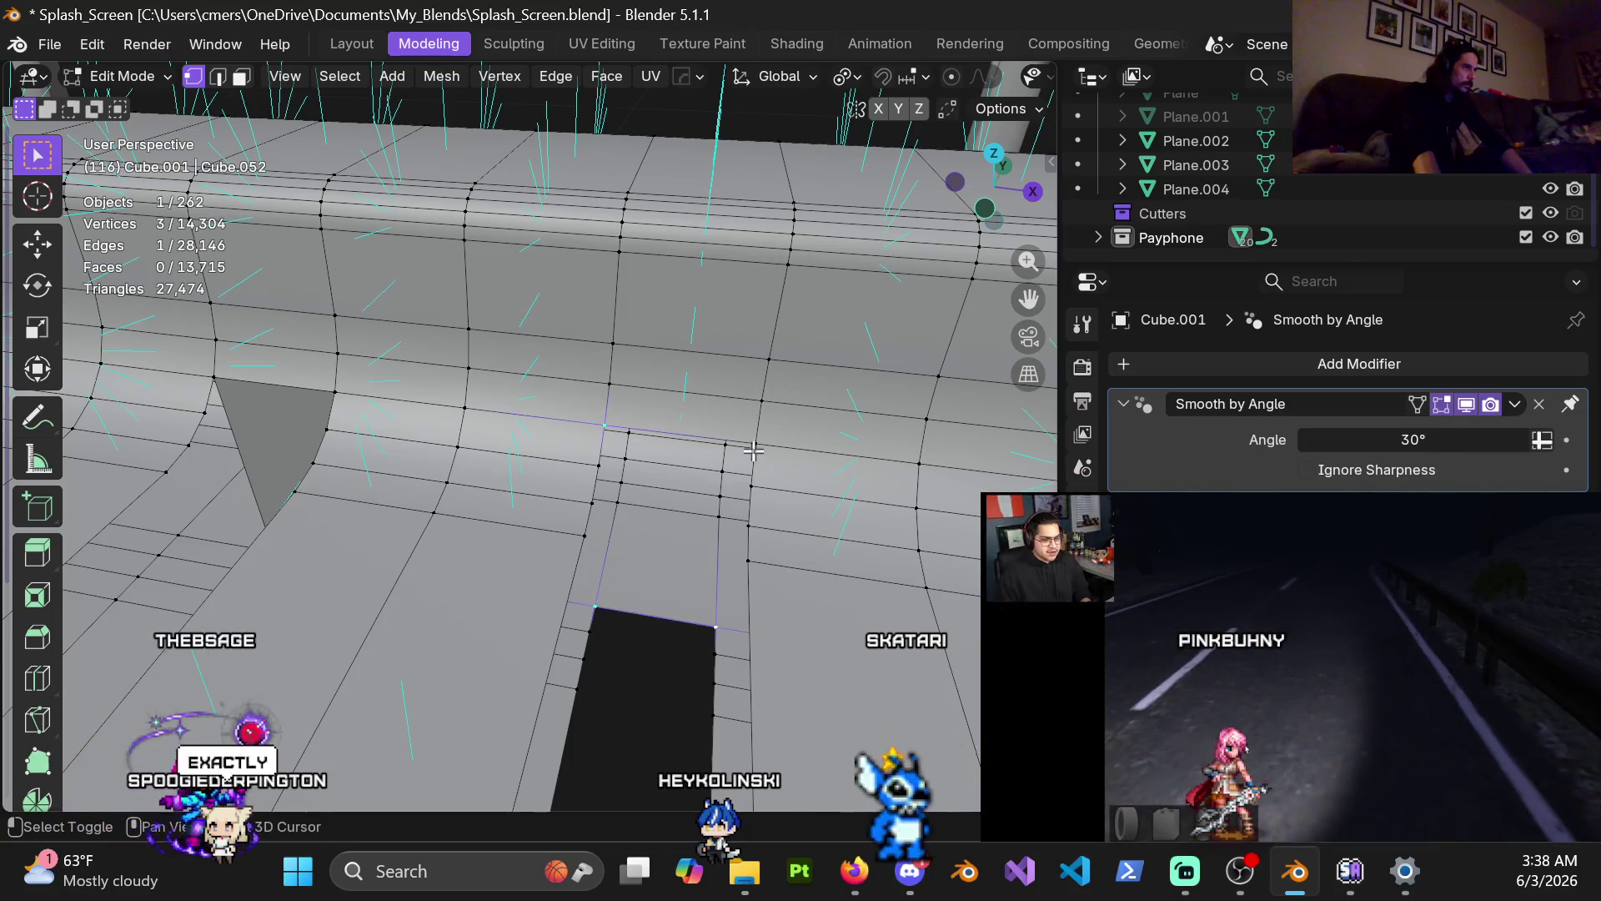
key("f")
scroll(783, 566, "down", 2)
middle_click_drag(783, 566, 551, 427, "shift")
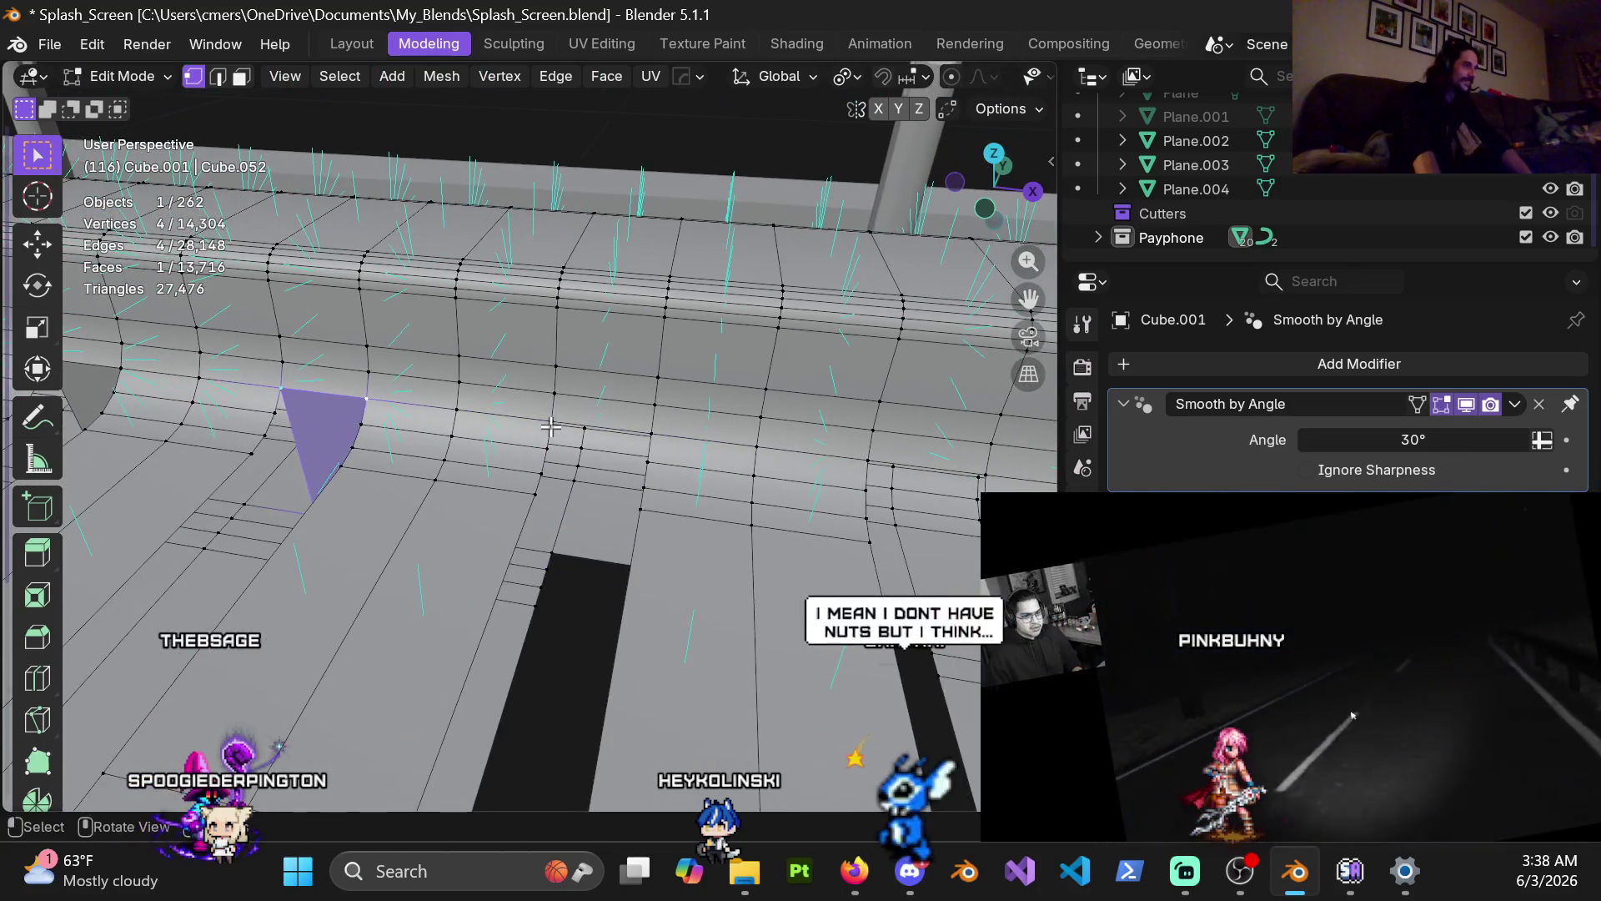
left_click(554, 549, "shift")
left_click(653, 434, "shift")
mouse_move(652, 435)
middle_mouse_down()
mouse_move(609, 531)
mouse_move(382, 428)
middle_mouse_up()
left_click(607, 528, "shift")
key("f")
Step: Begin selecting the corner vertices of the following gap
left_click(408, 429)
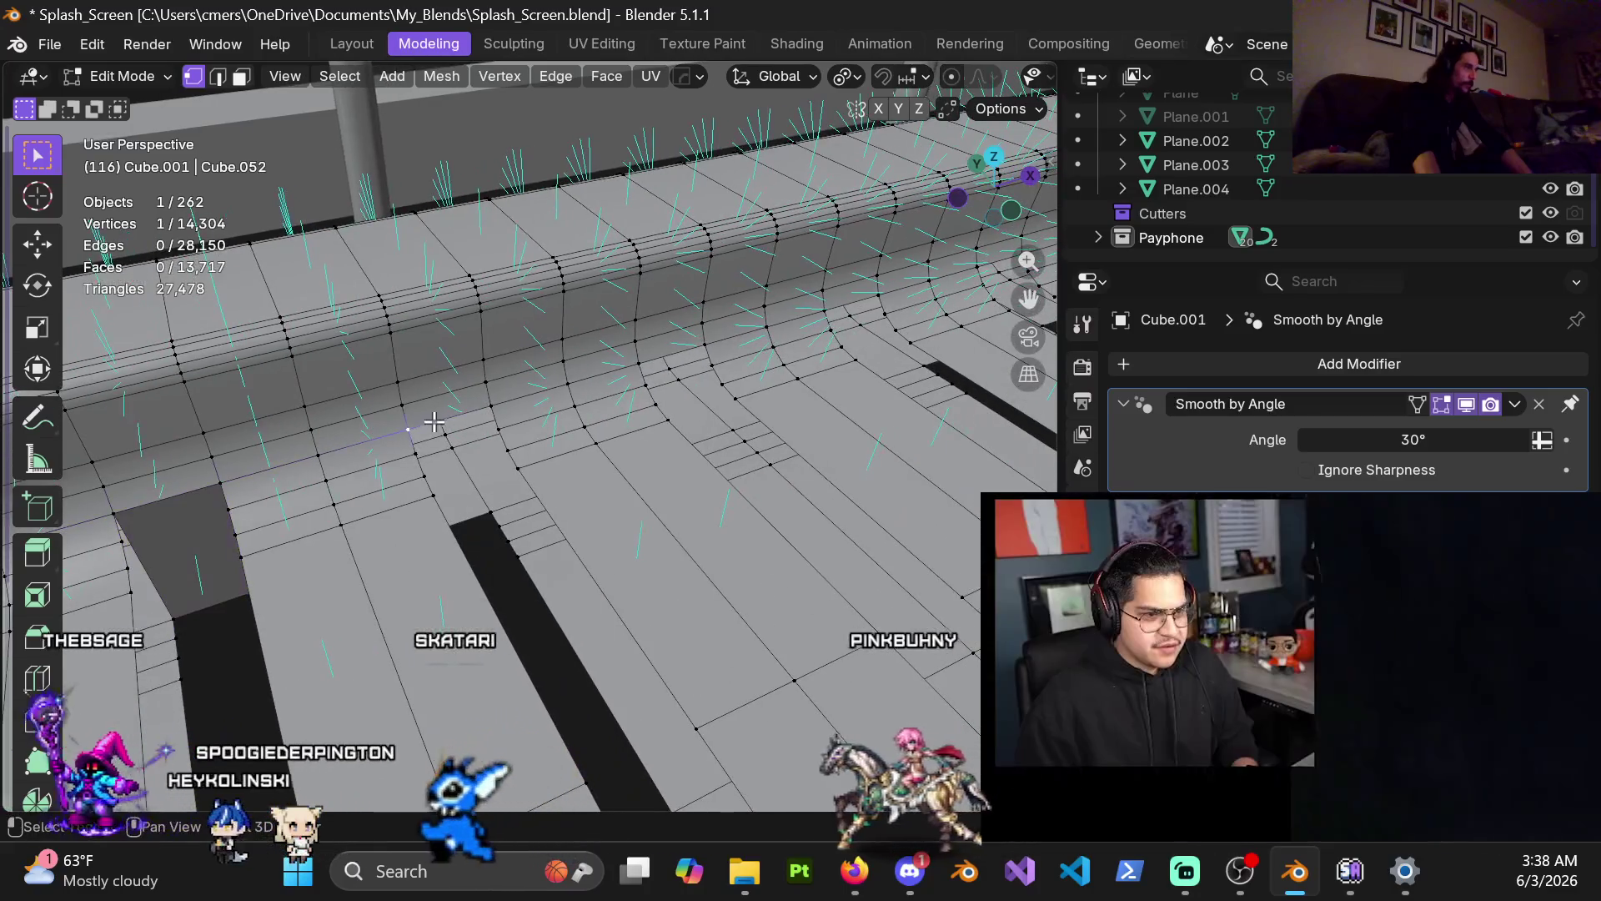
middle_click_drag(481, 505, 423, 498)
left_click(423, 498, "shift")
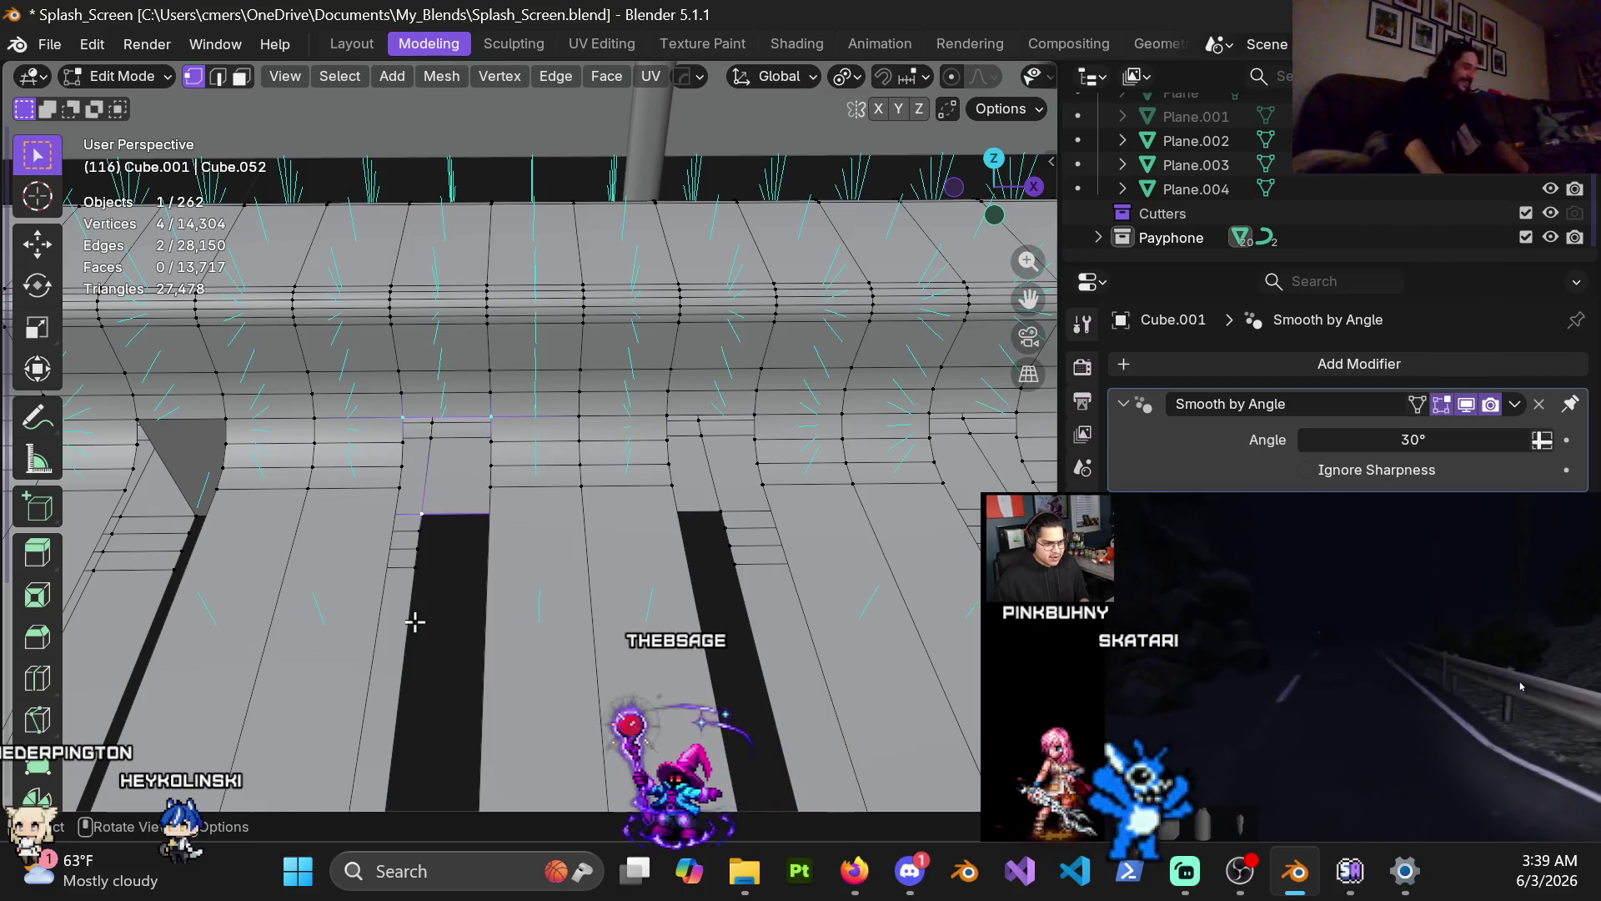
Step: Fill the selected gap, then select the next gap's remaining corners and fill it
mouse_move(707, 607)
middle_mouse_down()
mouse_move(614, 529)
mouse_move(602, 536)
mouse_move(652, 510)
middle_mouse_up()
key("f")
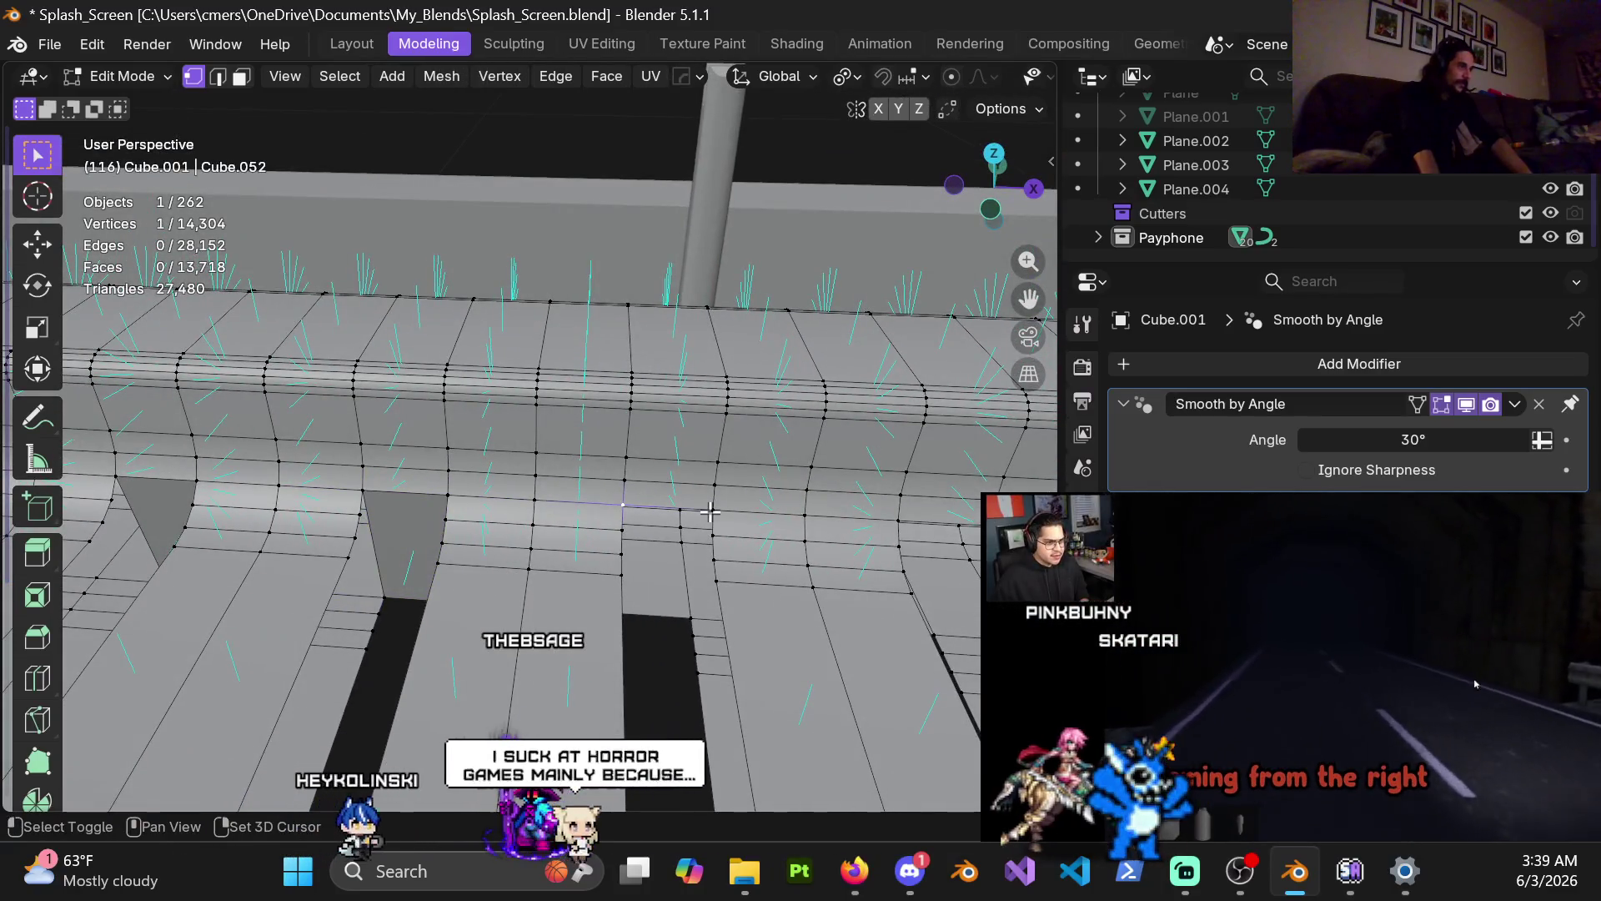
mouse_move(706, 528)
middle_mouse_down()
mouse_move(540, 655)
mouse_move(760, 586)
mouse_move(765, 563)
middle_mouse_up()
left_click(540, 655, "shift")
left_click(540, 654, "shift")
key("f")
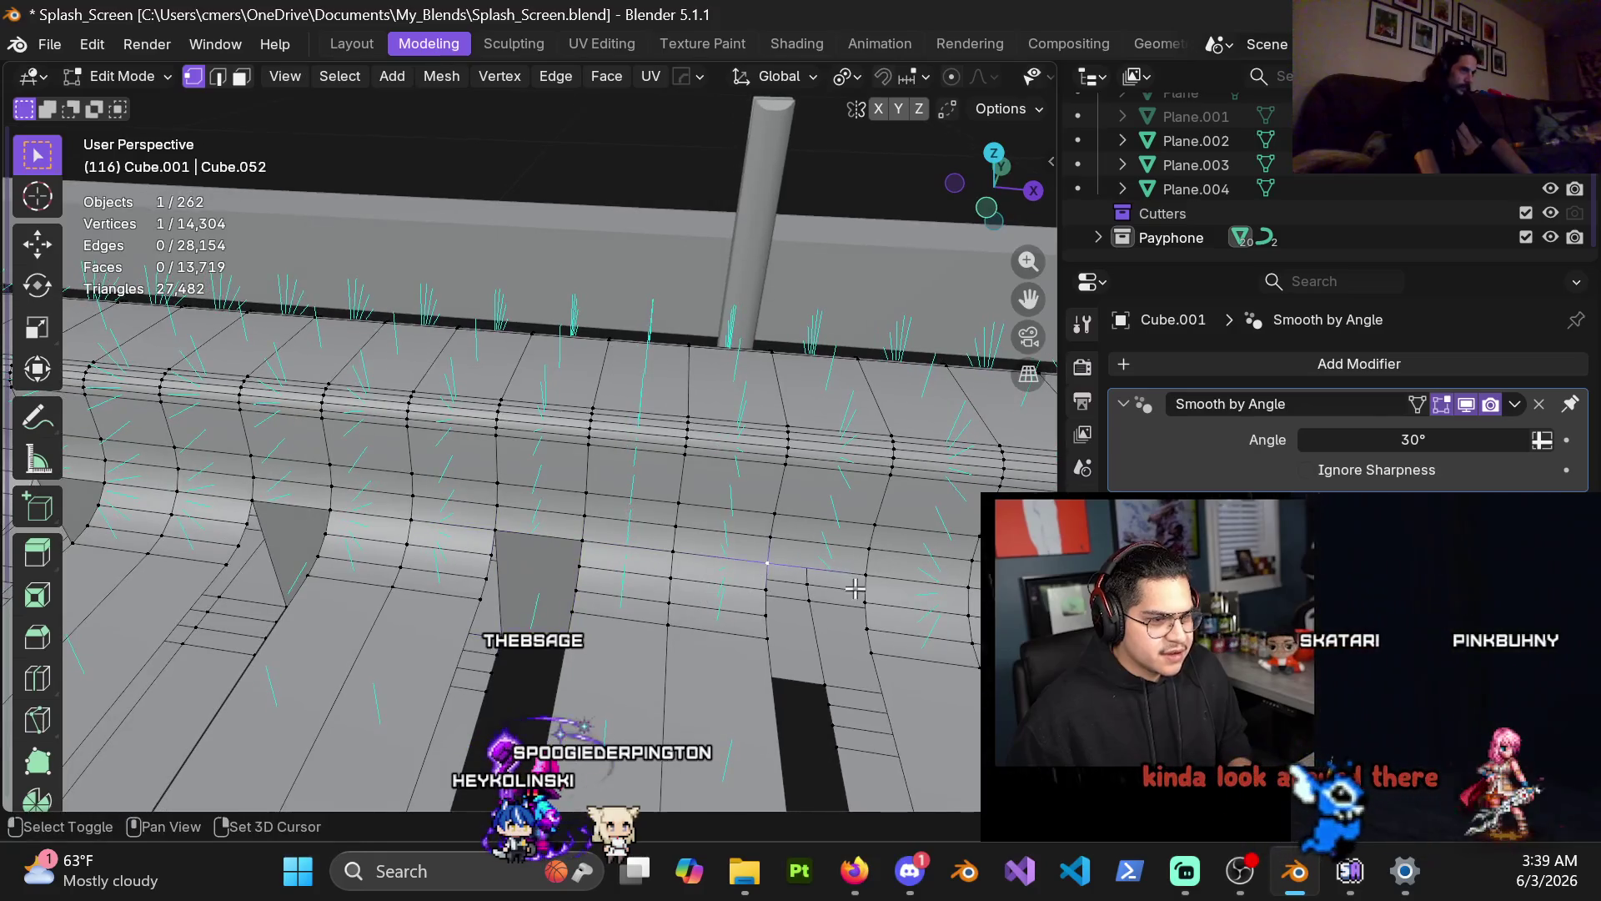
Step: Fill two more gaps by selecting their top and bottom edges
left_click(855, 589, "shift")
mouse_move(855, 589)
middle_mouse_down()
mouse_move(531, 617)
mouse_move(608, 643)
mouse_move(559, 581)
middle_mouse_up()
left_click(499, 652, "shift")
key("f")
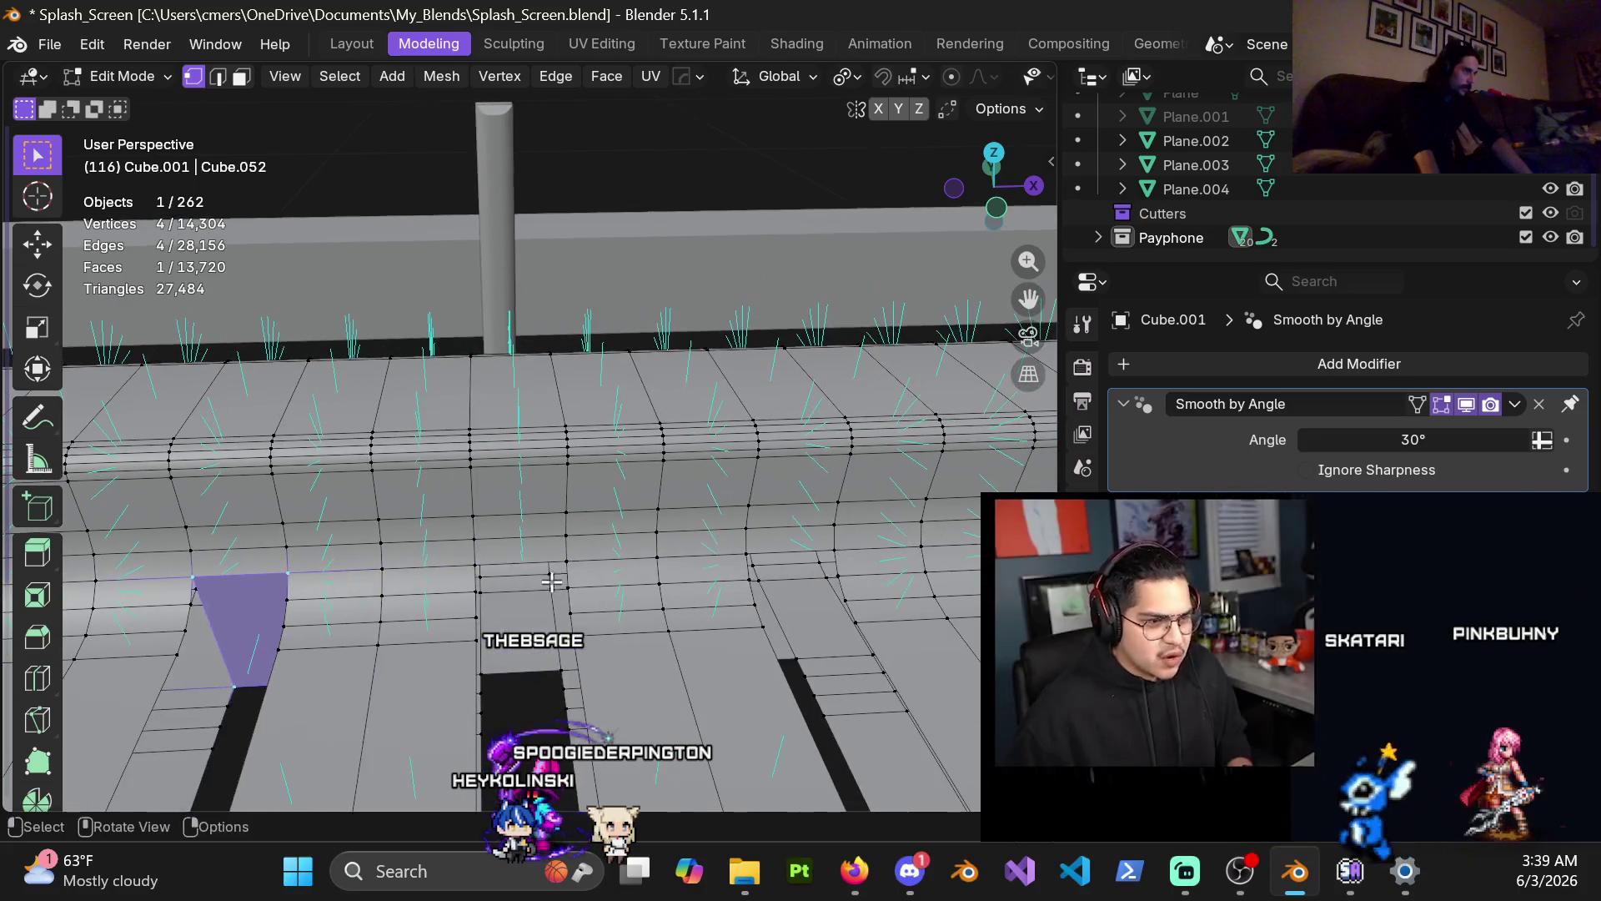
left_click(476, 566)
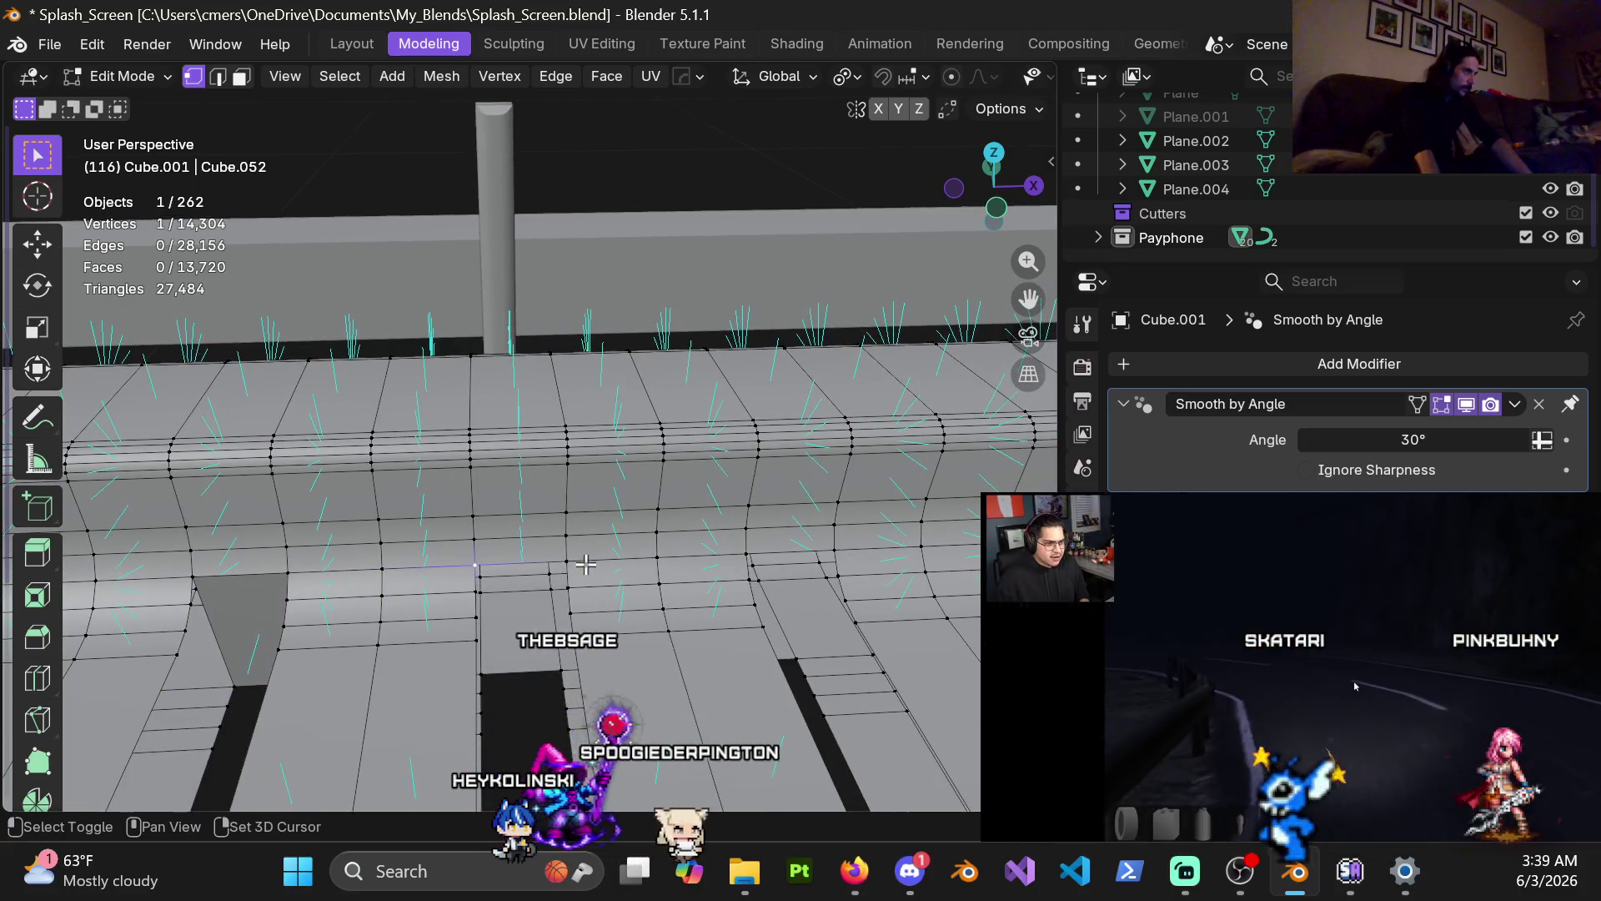
left_click(536, 672, "shift")
key("f")
Step: Restore the top and bottom edge selection of the next gap and fill it
mouse_move(535, 672)
middle_mouse_down()
mouse_move(617, 576)
mouse_move(522, 656)
mouse_move(475, 602)
mouse_move(511, 631)
middle_mouse_up()
left_click(505, 551)
key("ctrl+z")
key("f")
Step: Switch to edge select and pick the top edge of the next gap
left_click(464, 510)
key("2")
left_click(511, 631)
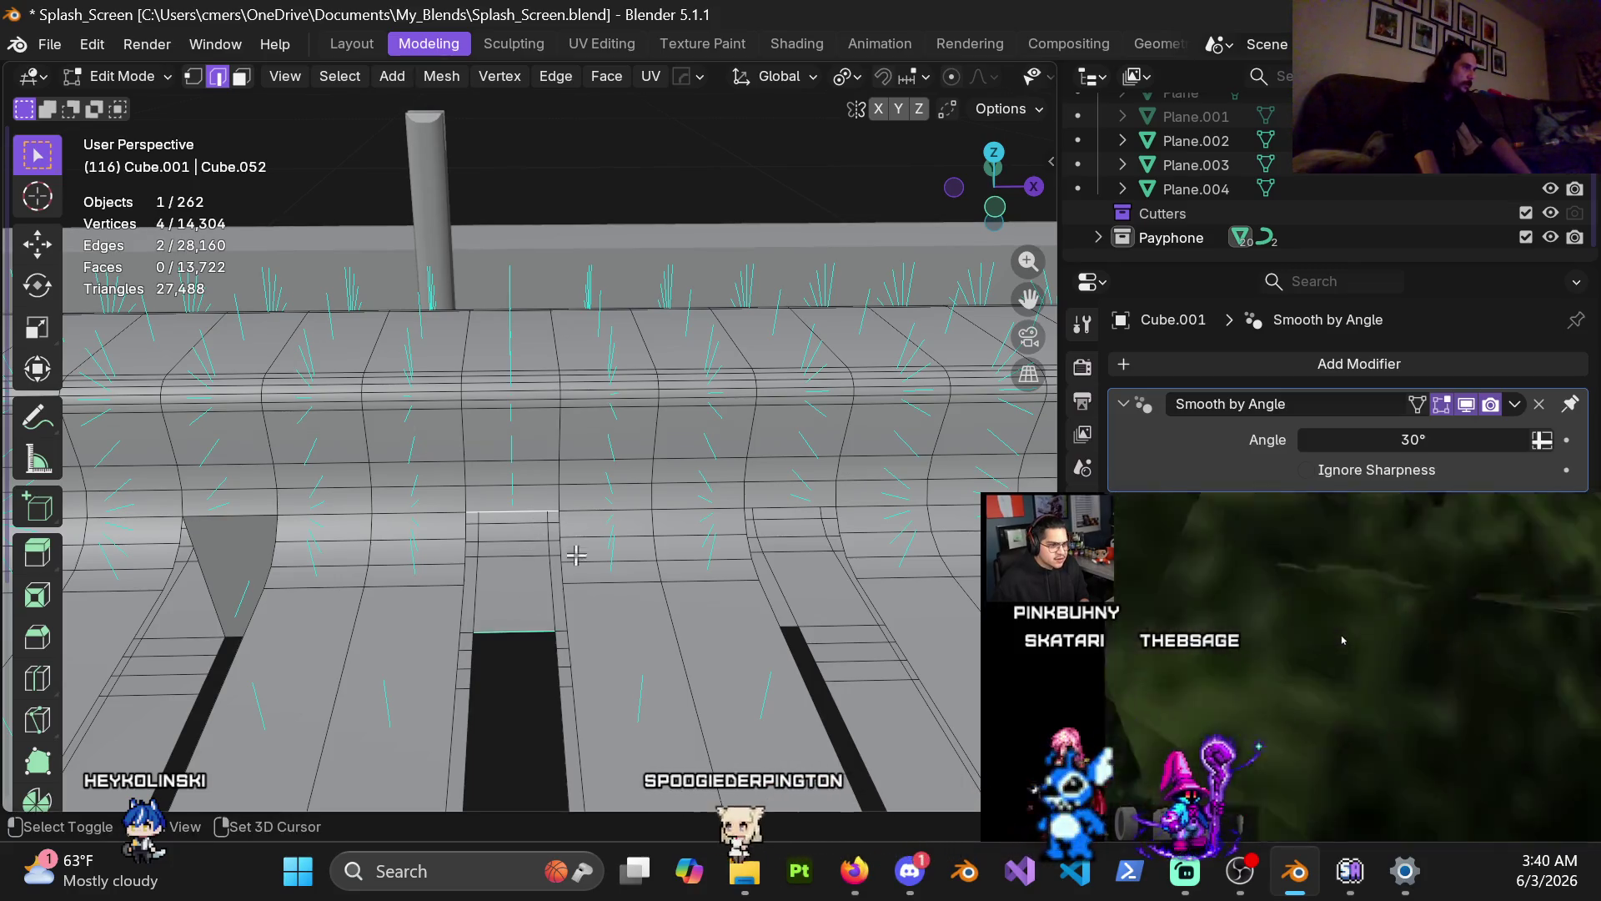
Step: Fill the three nearest plank-end gaps with faces between each gap's opposite edges
key("f")
mouse_move(536, 518)
middle_mouse_down()
mouse_move(650, 576)
mouse_move(455, 511)
middle_mouse_up()
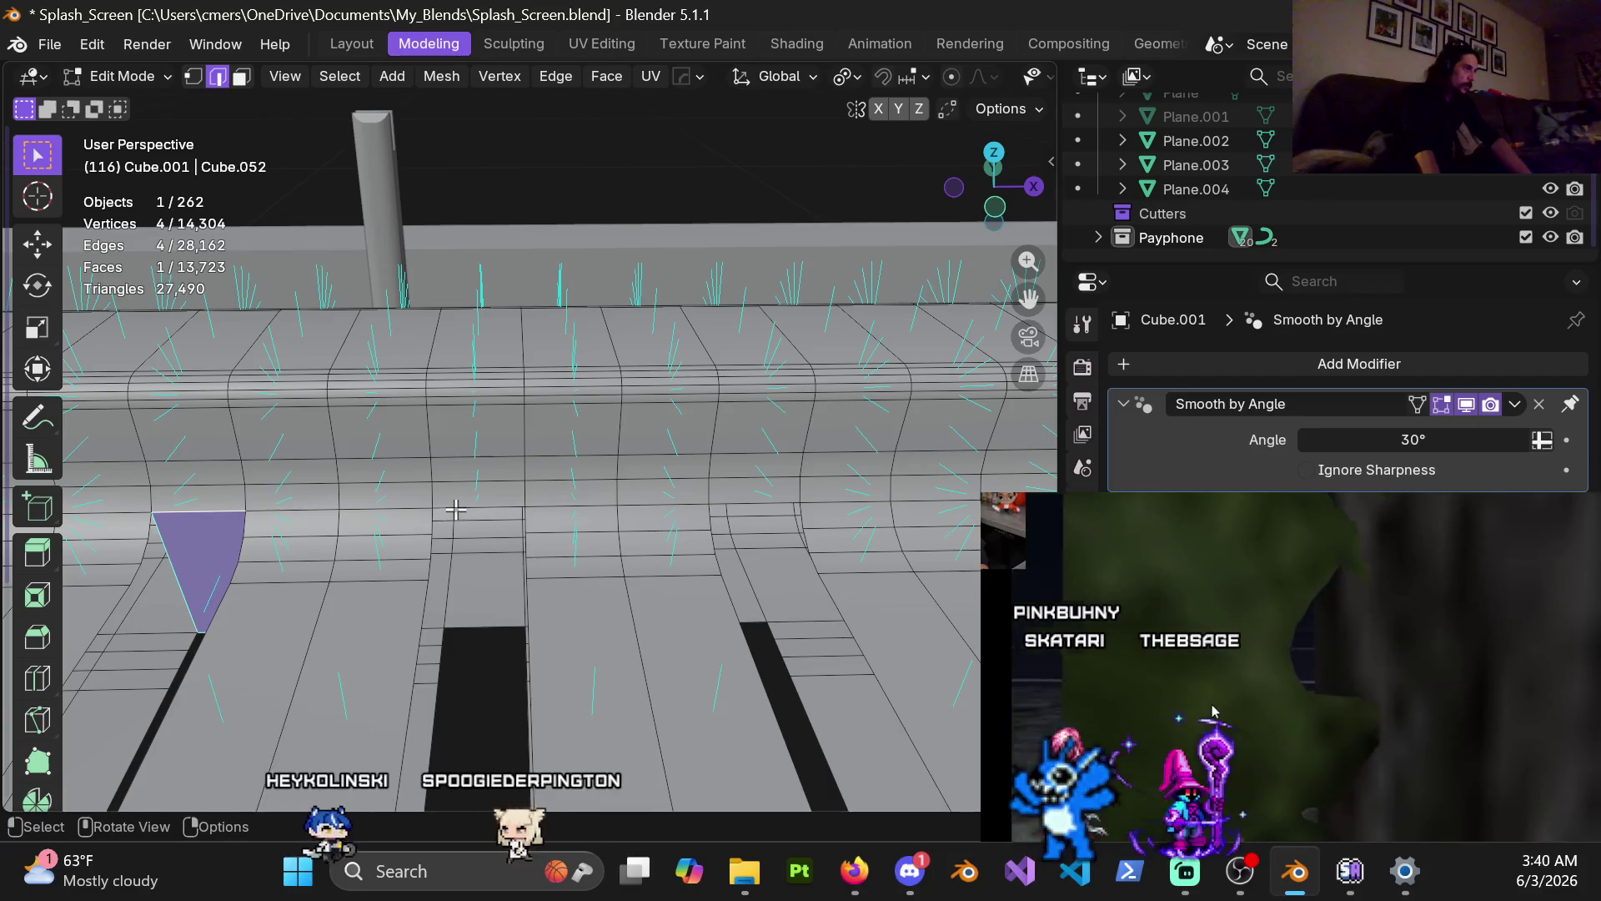
left_click(467, 507)
left_click(479, 627, "shift")
key("f")
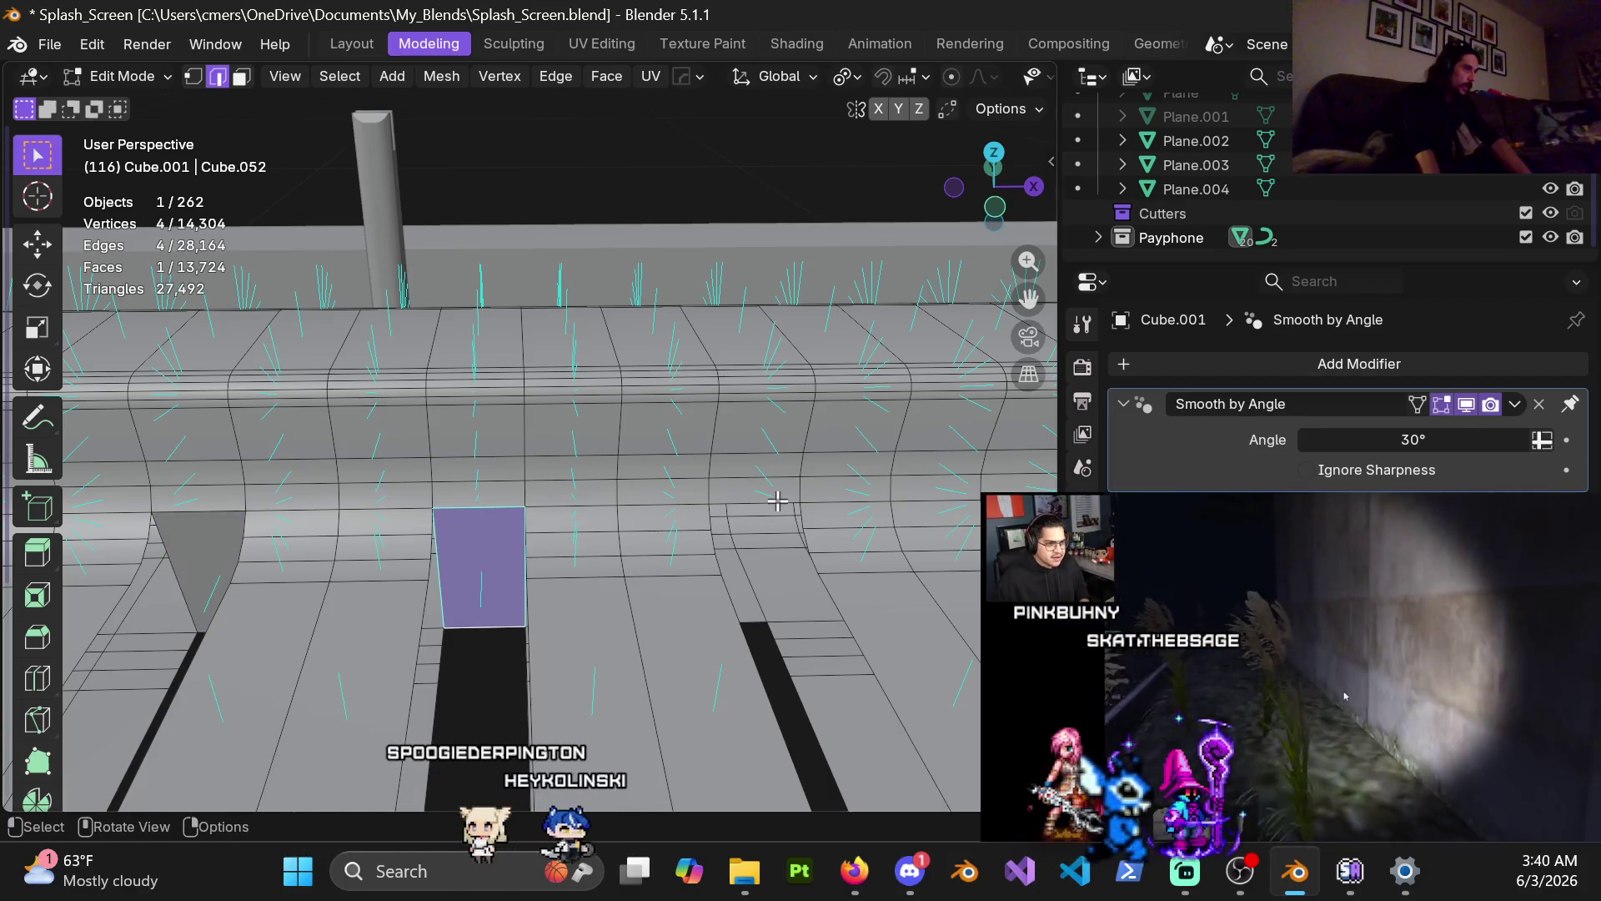
left_click(753, 503)
left_click(753, 620, "shift")
key("f")
Step: Fill the gaps at the tops of the dark strips further along the curved edge
mouse_move(757, 659)
middle_mouse_down()
mouse_move(451, 534)
mouse_move(494, 540)
middle_mouse_up()
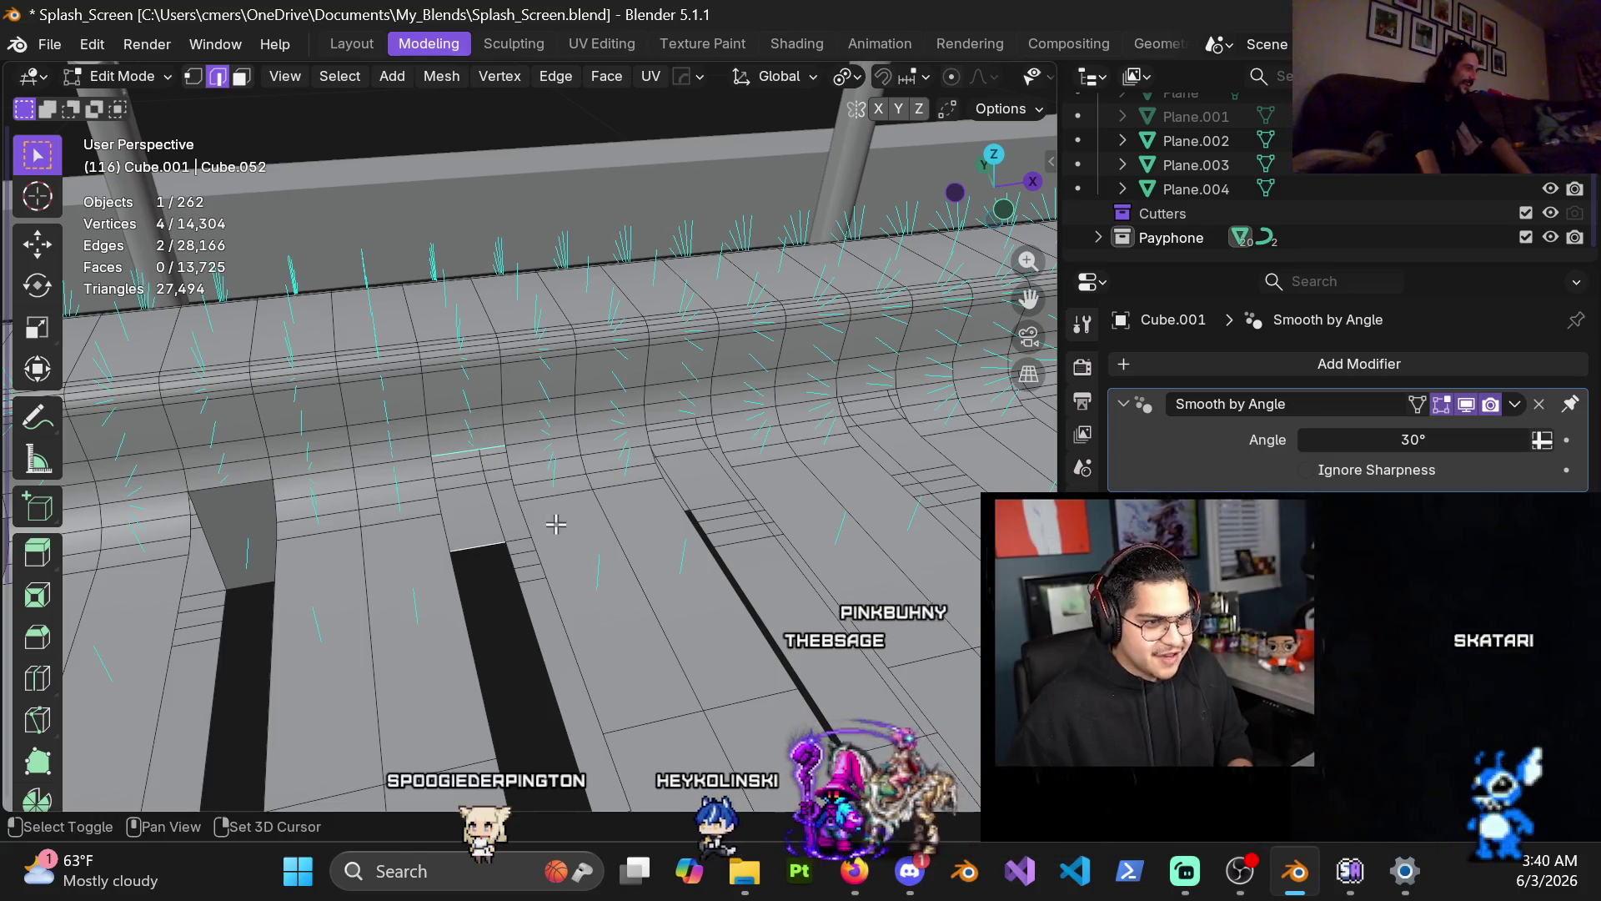
key("f")
mouse_move(556, 524)
middle_mouse_down()
mouse_move(500, 519)
mouse_move(533, 458)
middle_mouse_up()
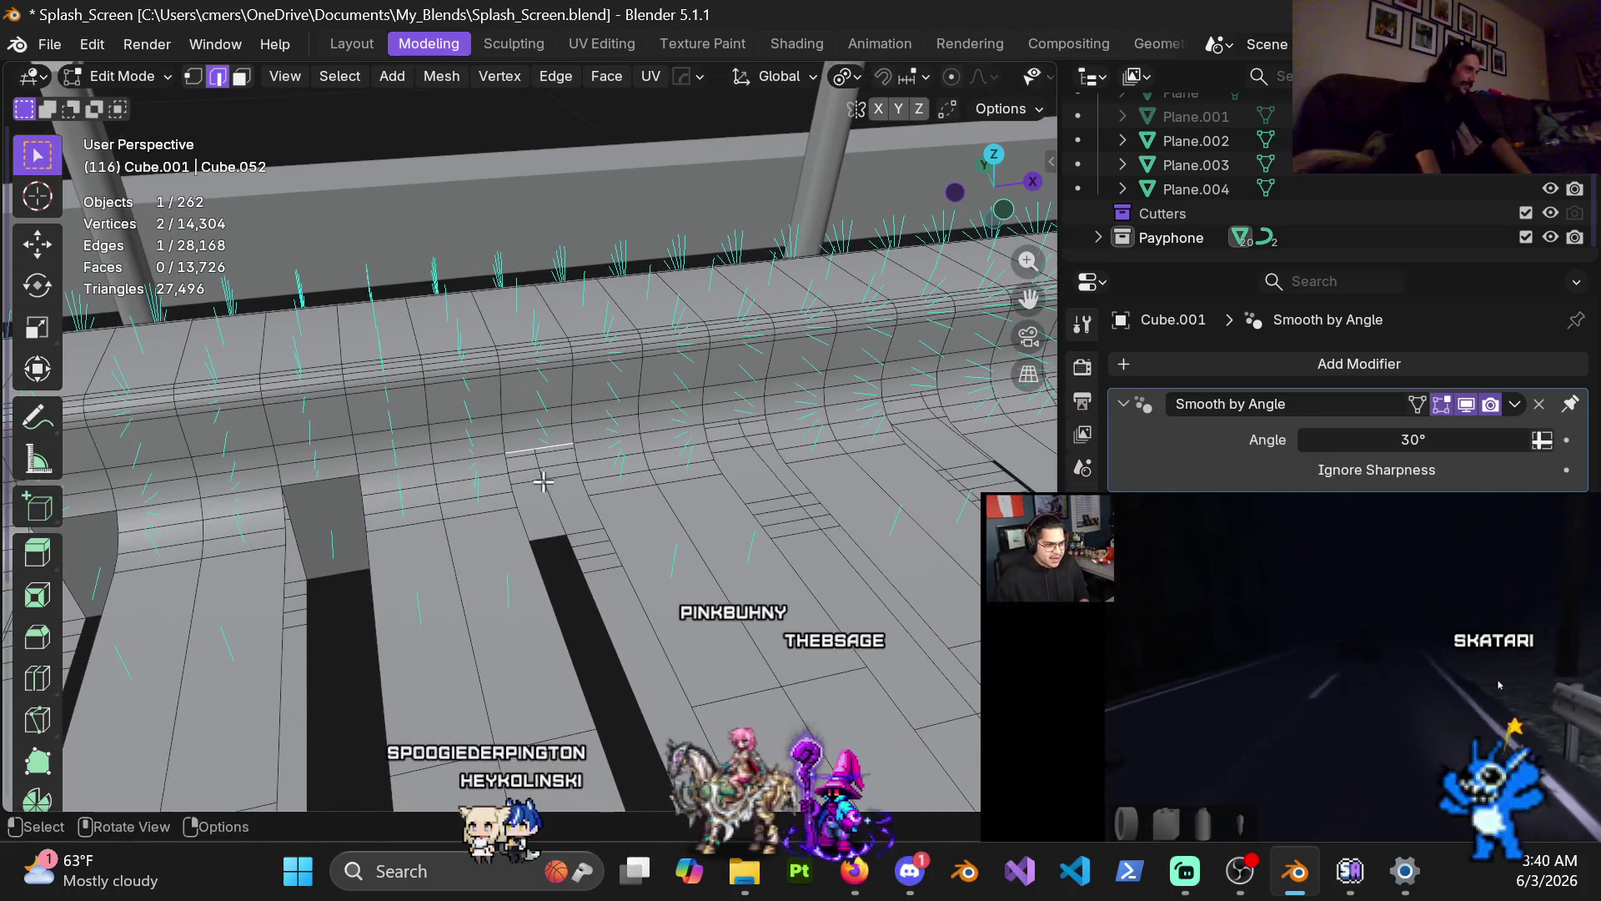
left_click(542, 538, "shift")
key("f")
middle_click_drag(542, 538, 470, 491)
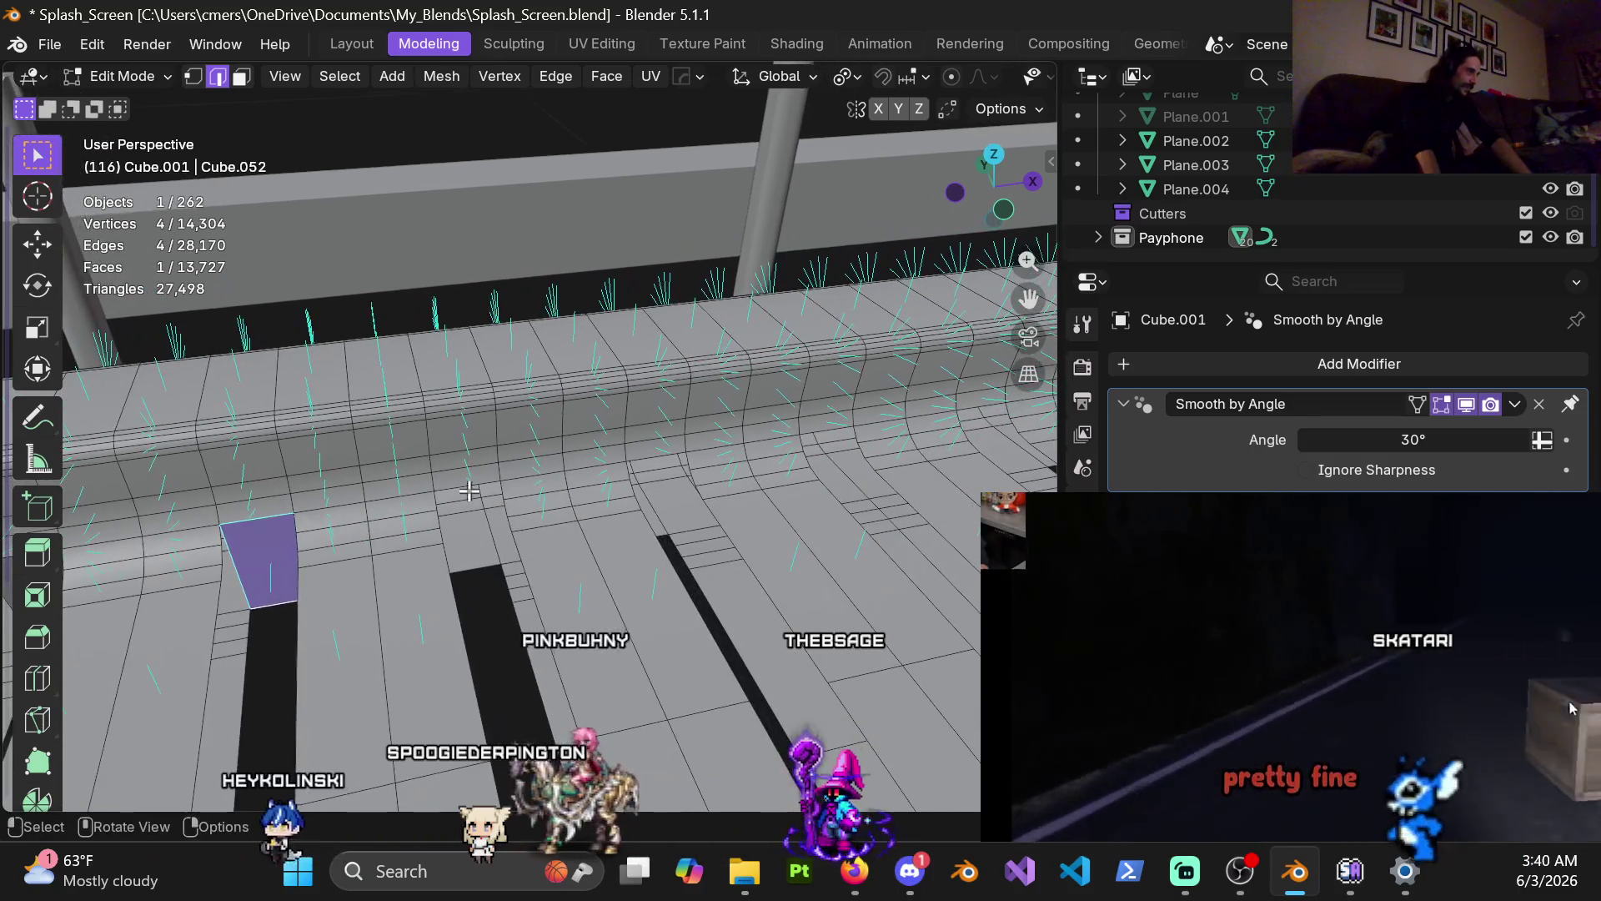
left_click(475, 569, "shift")
key("f")
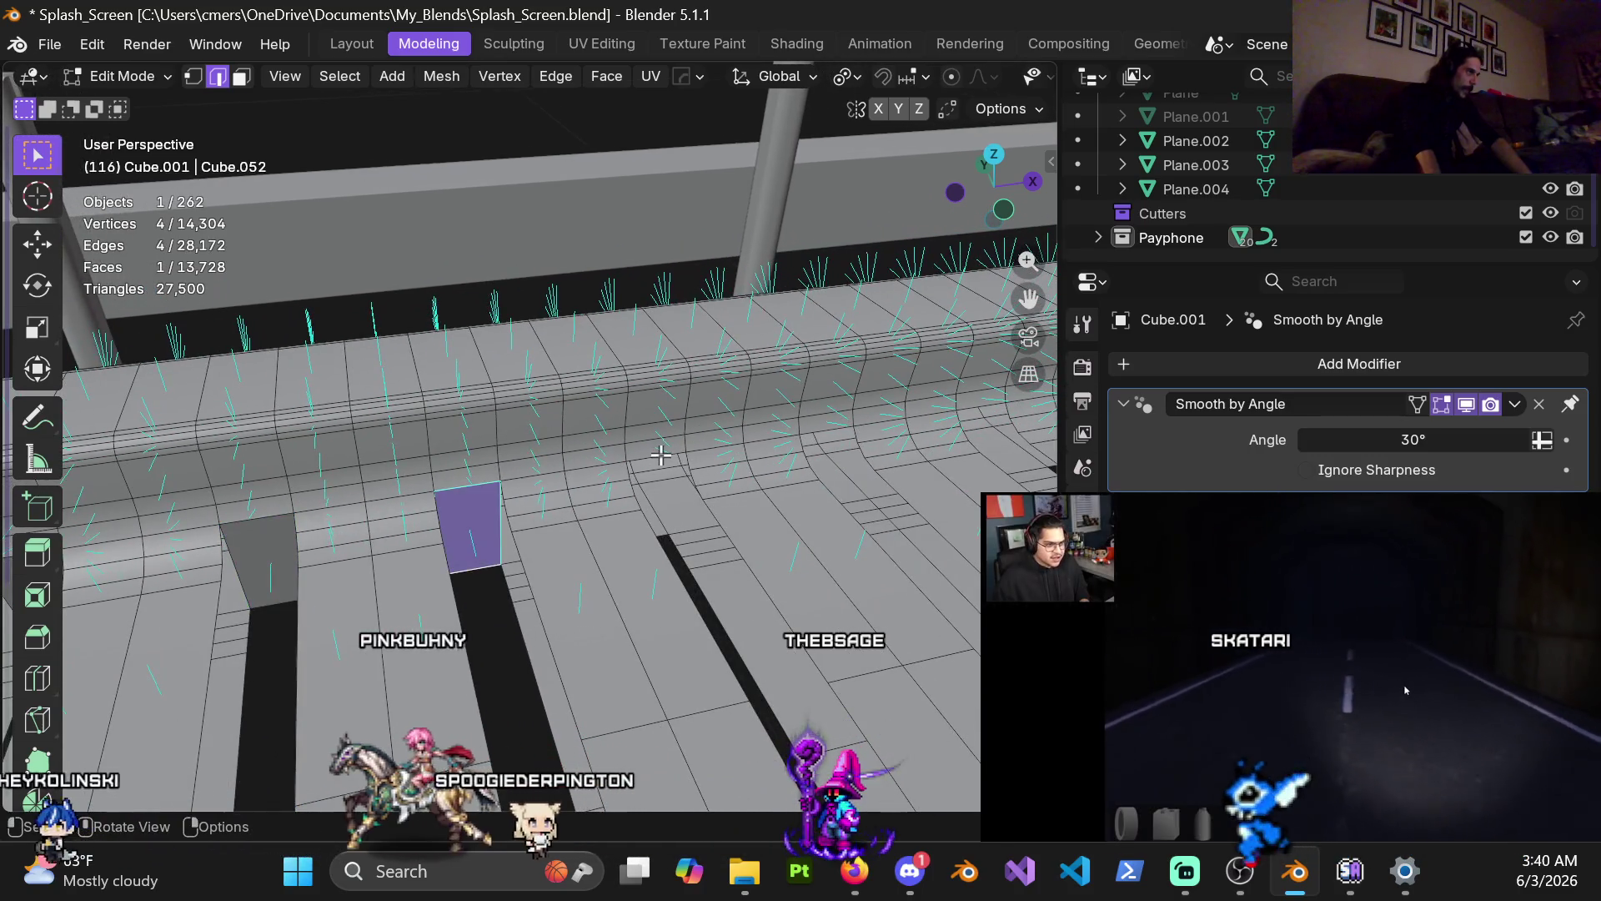
Step: From a front-on view, fill the next four plank-end gaps with faces
mouse_move(660, 455)
middle_mouse_down()
mouse_move(634, 508)
mouse_move(740, 526)
mouse_move(478, 533)
mouse_move(533, 483)
mouse_move(592, 507)
mouse_move(594, 447)
middle_mouse_up()
left_click(533, 492)
left_click(534, 570, "shift")
key("f")
left_click(534, 484)
mouse_move(666, 492)
middle_mouse_down()
mouse_move(580, 512)
mouse_move(534, 459)
middle_mouse_up()
key("f")
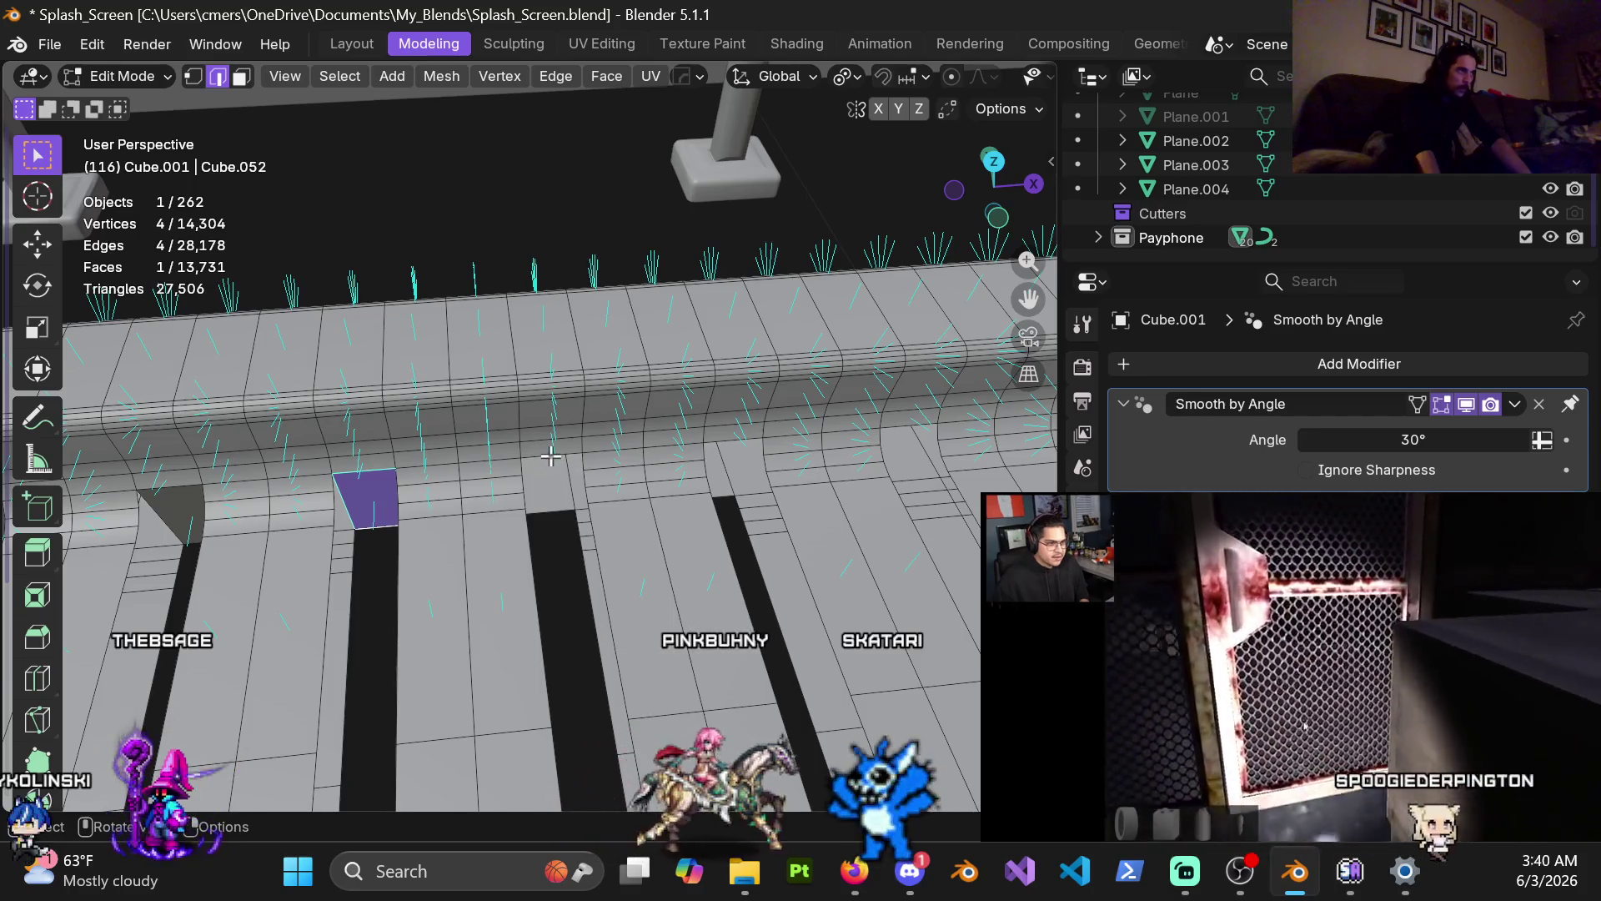
key("f")
middle_click_drag(595, 531, 564, 505)
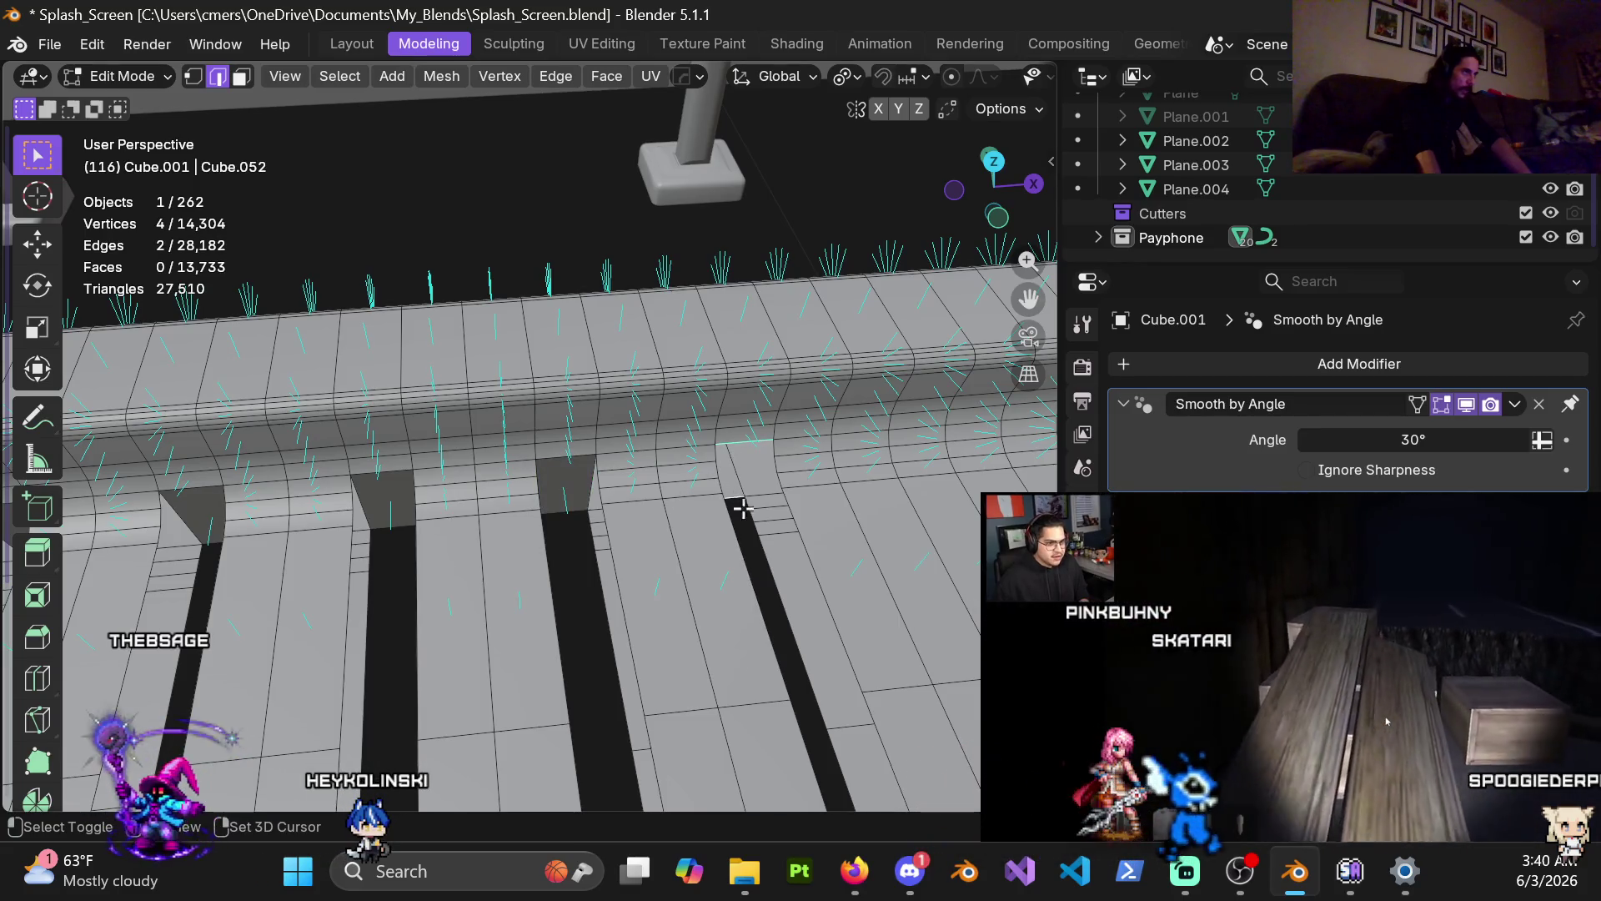
key("f")
Step: Orbit and zoom to survey the whole deck
mouse_move(675, 526)
middle_mouse_down()
mouse_move(609, 591)
mouse_move(743, 419)
middle_mouse_up()
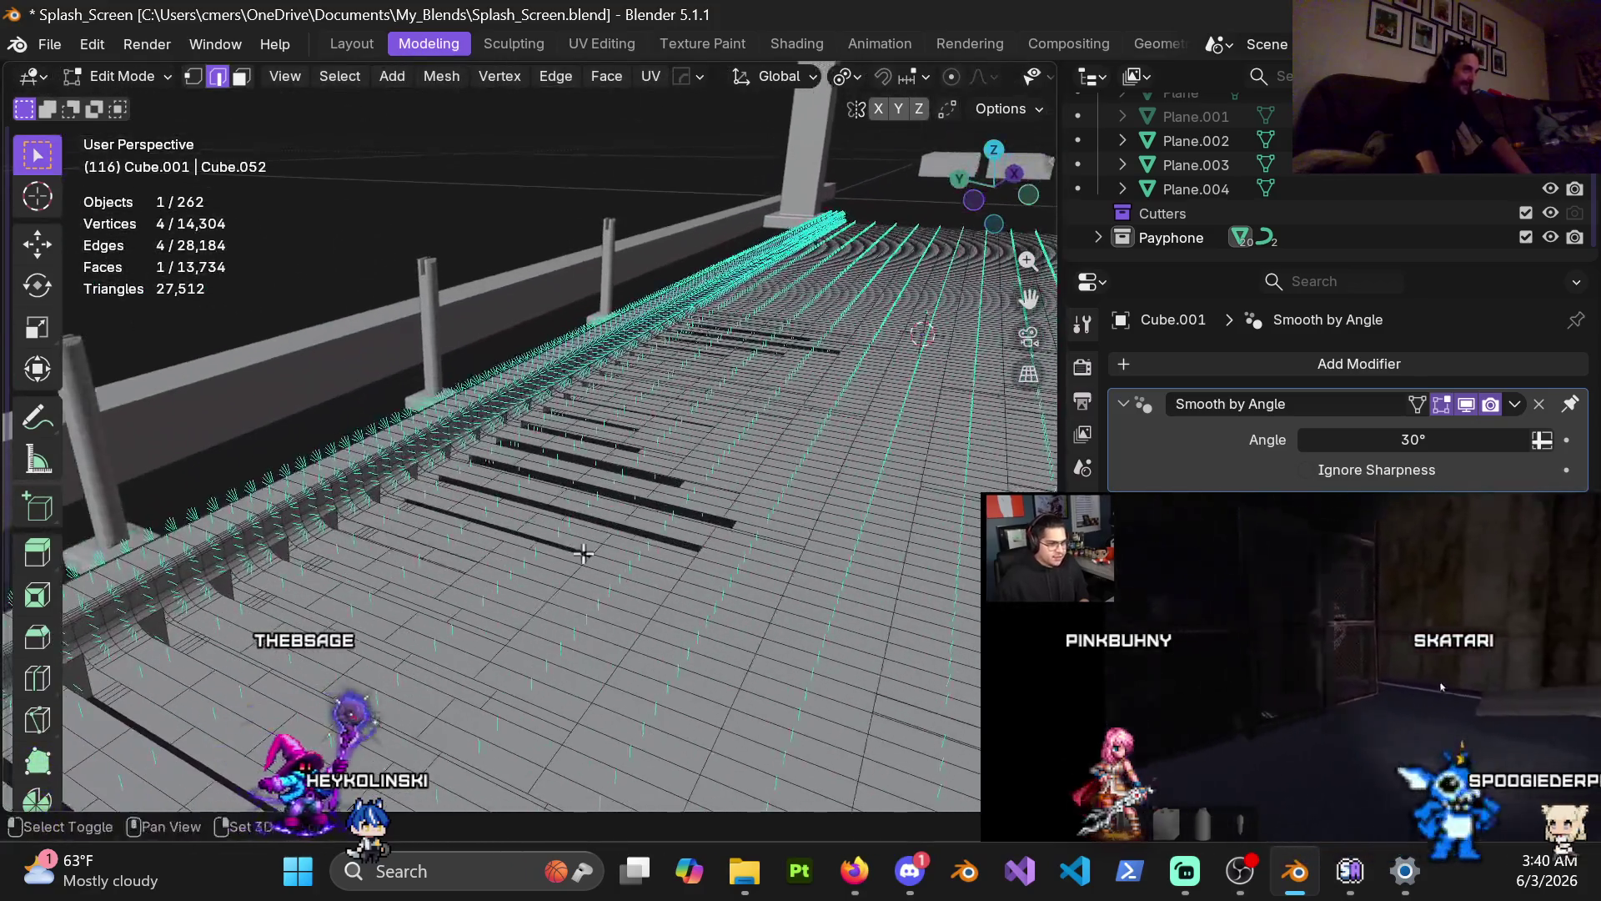
scroll(743, 419, "up", 2)
scroll(578, 466, "up", 3)
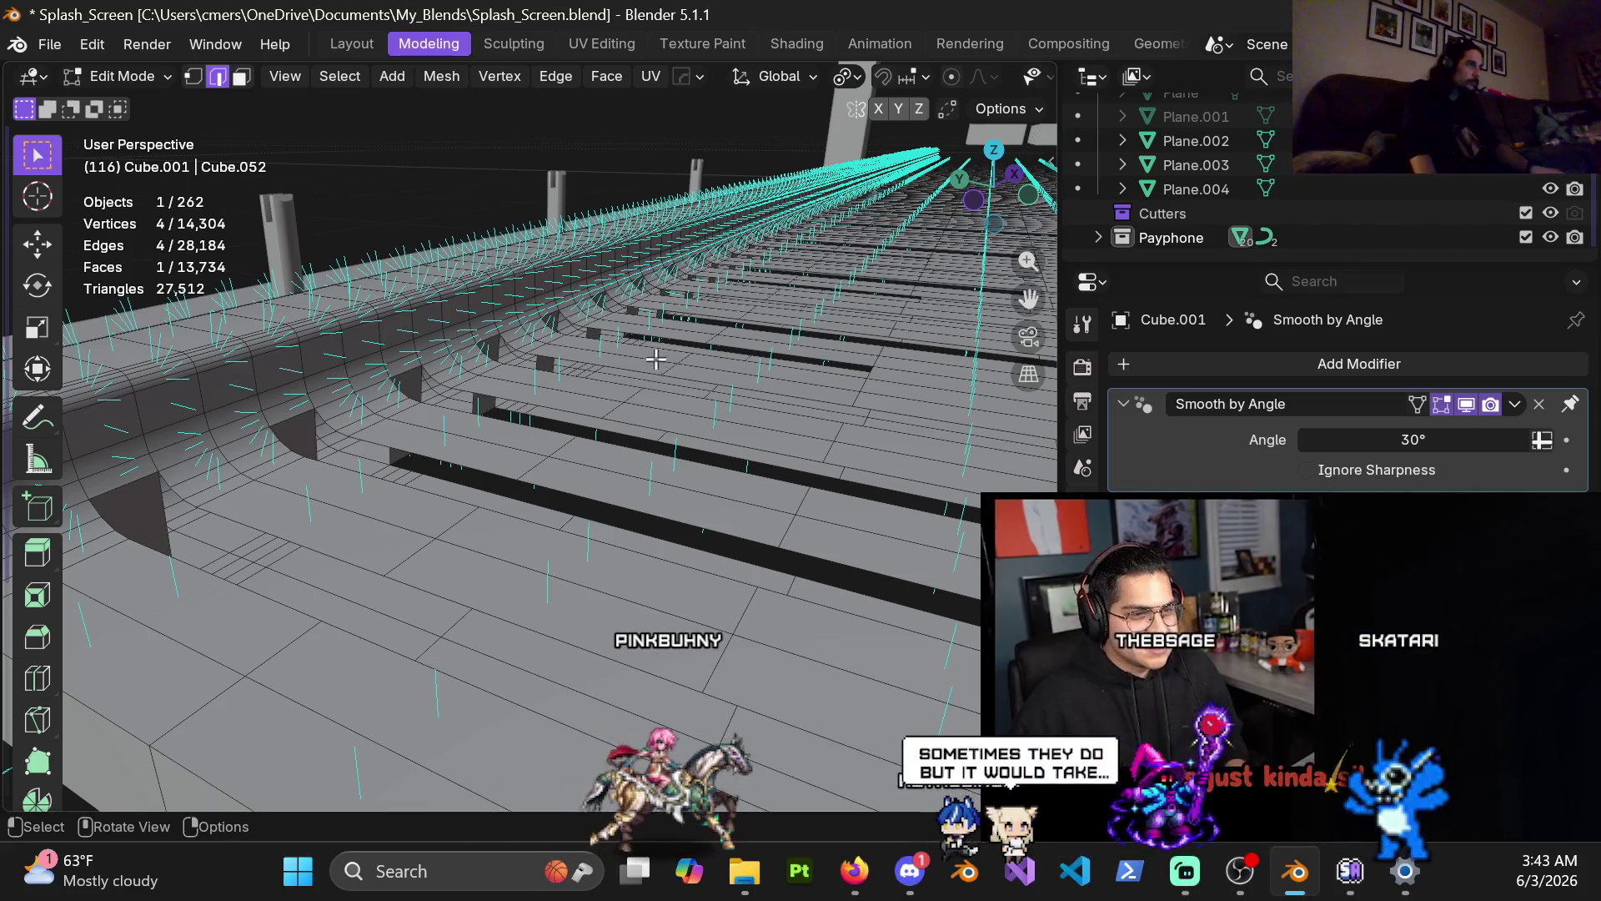
Step: Move in on the plank ends and select the curved edge loop and a gap edge in edge mode
middle_click_drag(557, 564, 511, 481)
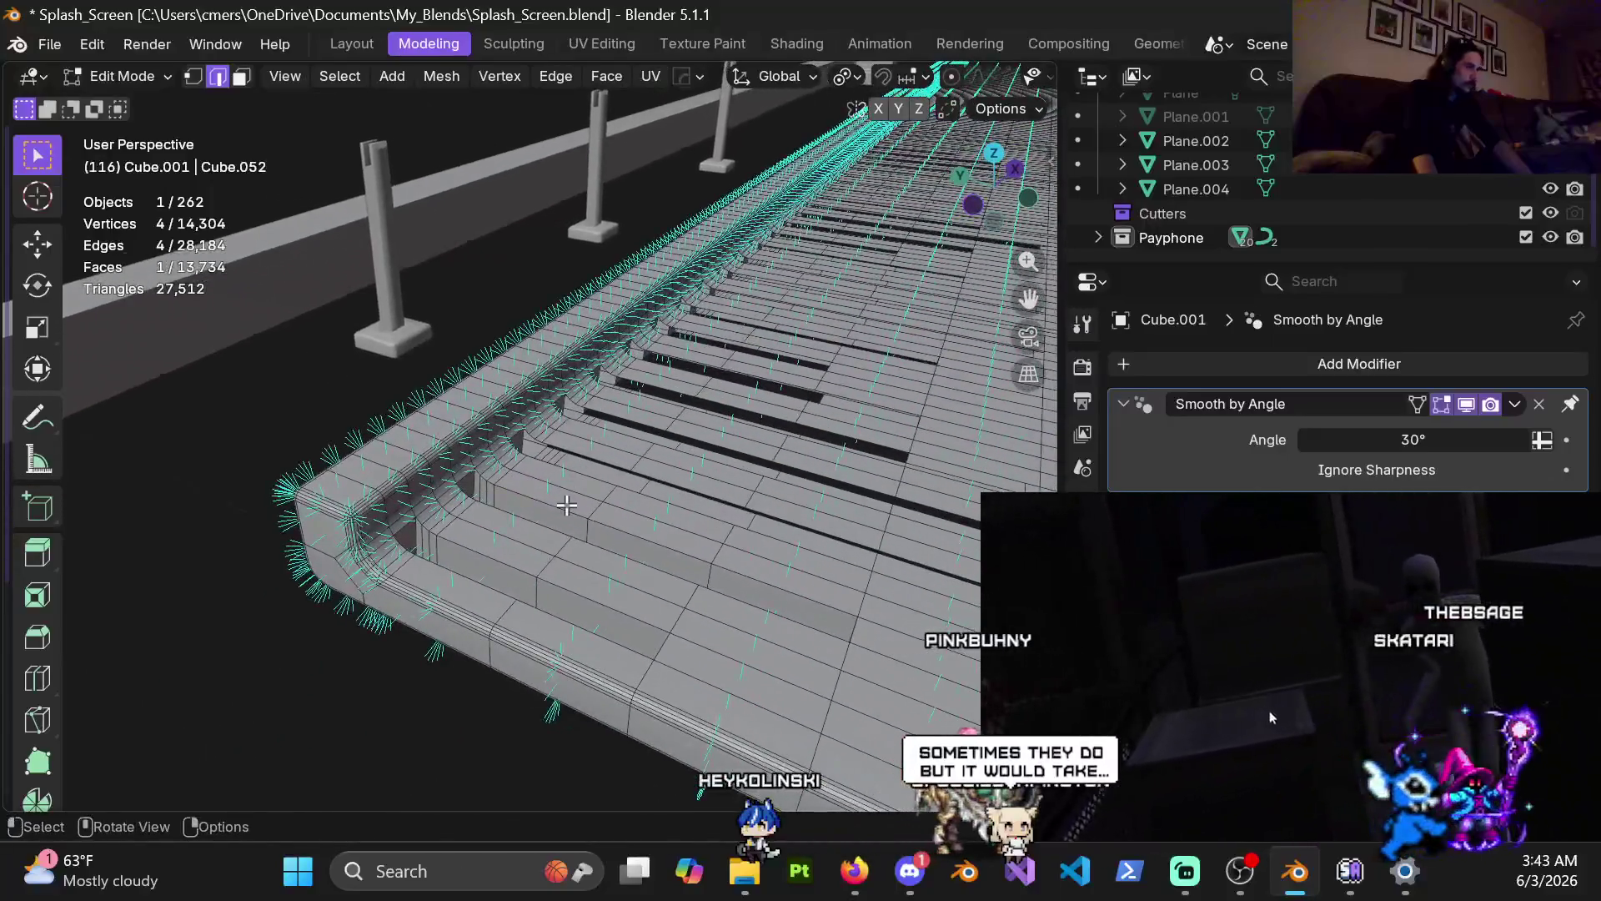
middle_click_drag(512, 481, 574, 568)
left_click(552, 544)
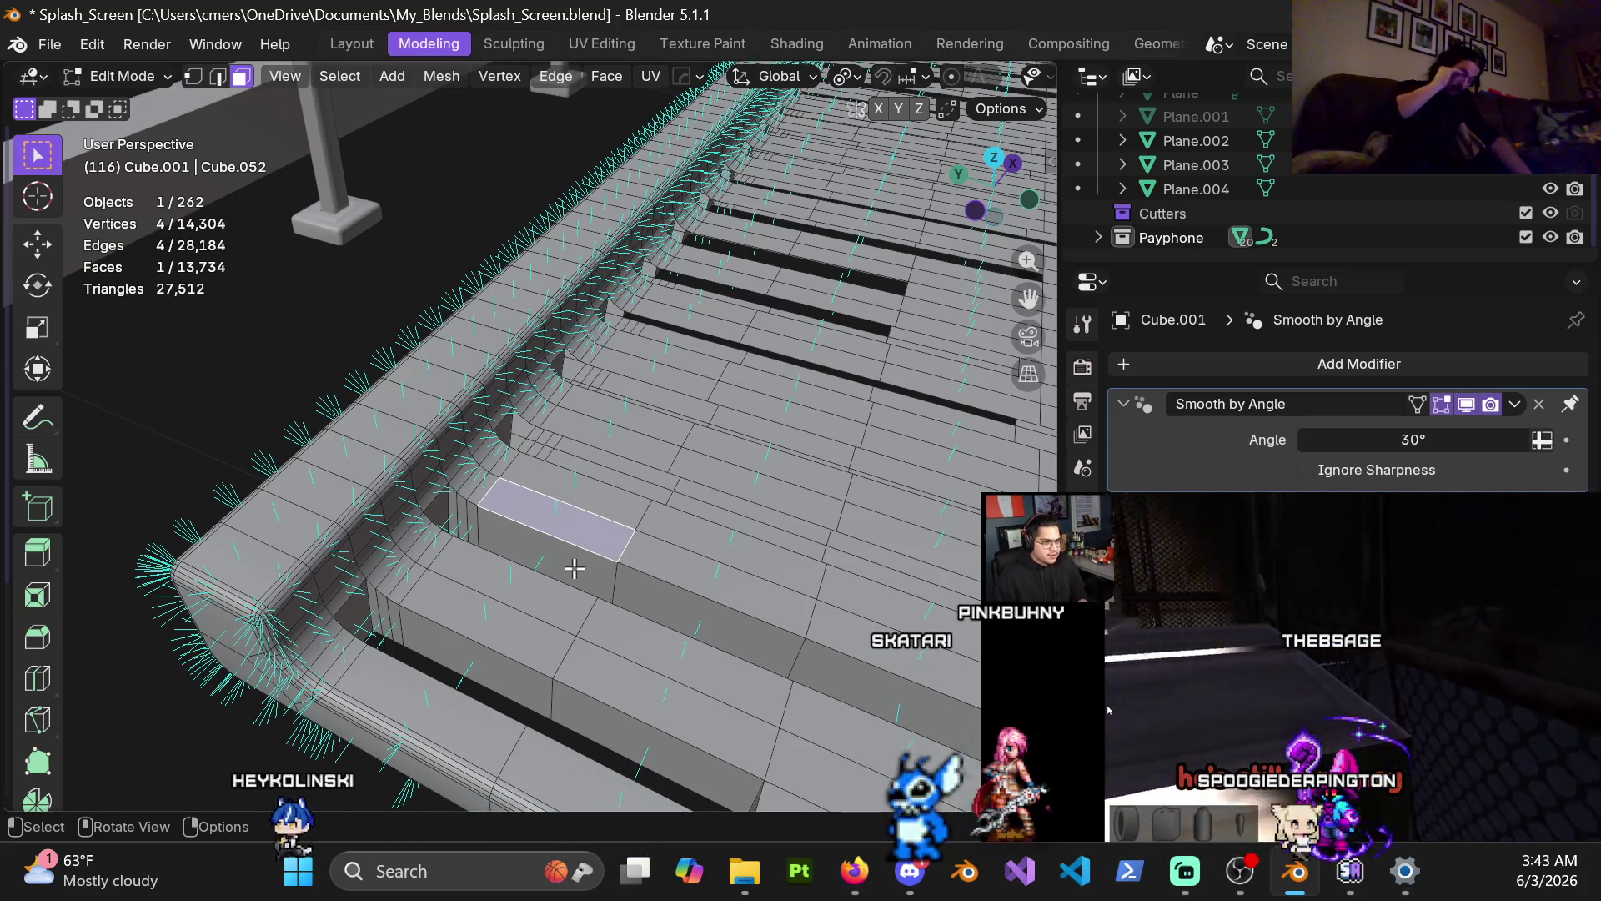
scroll(574, 569, "up", 8)
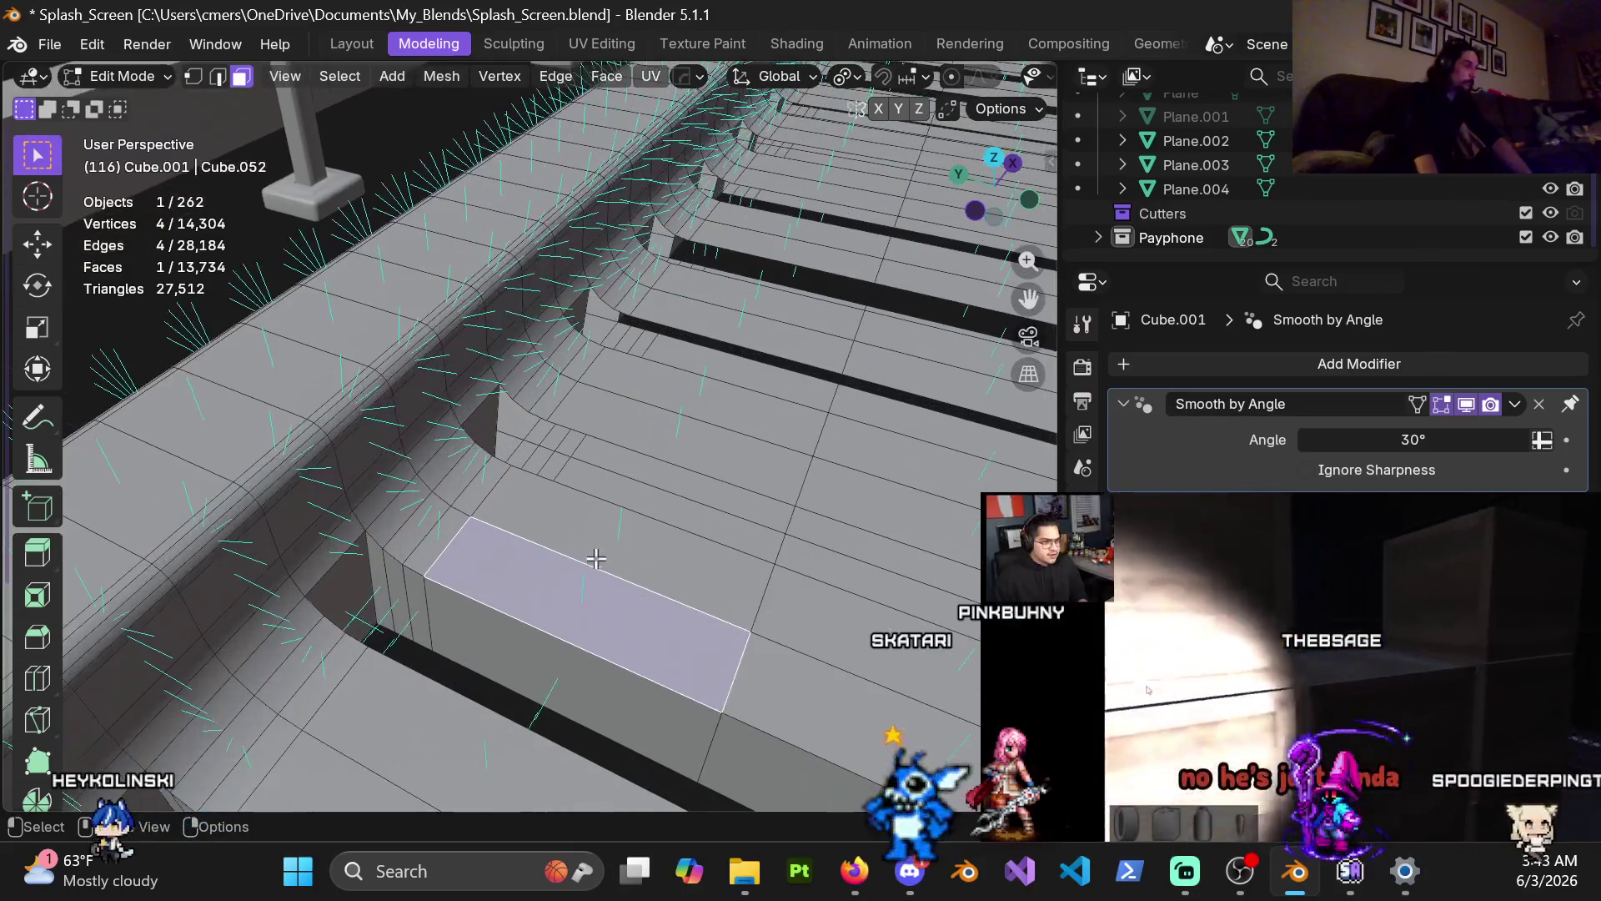
mouse_move(567, 559)
middle_mouse_down()
mouse_move(548, 537)
mouse_move(600, 498)
middle_mouse_up()
scroll(548, 538, "down", 3)
key("1")
left_click(648, 518, "alt")
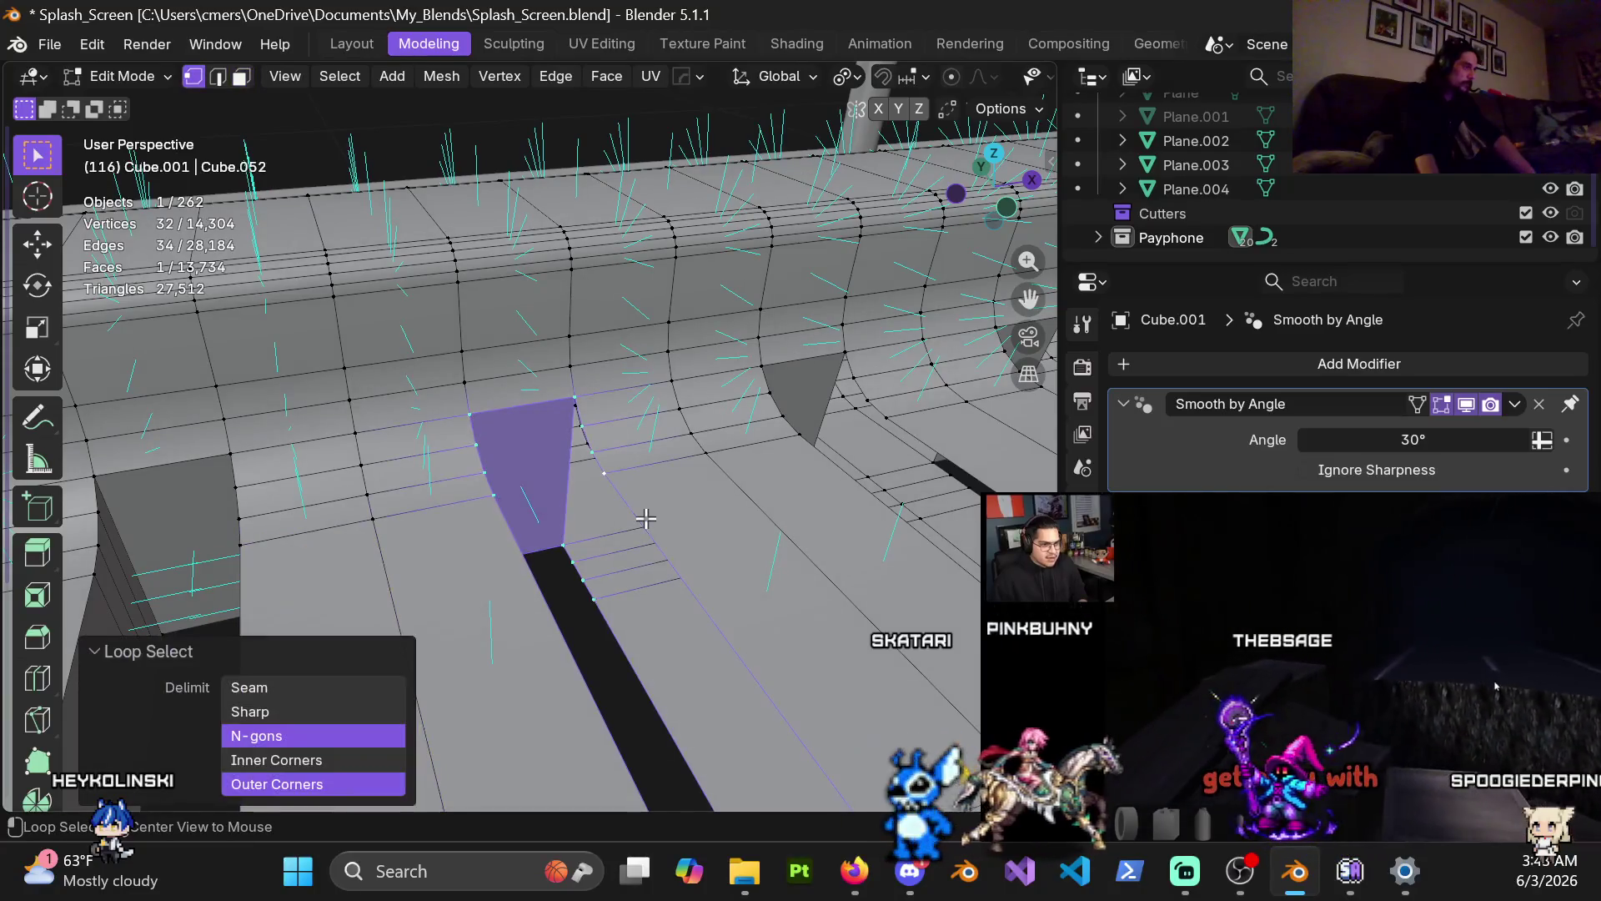
key("2")
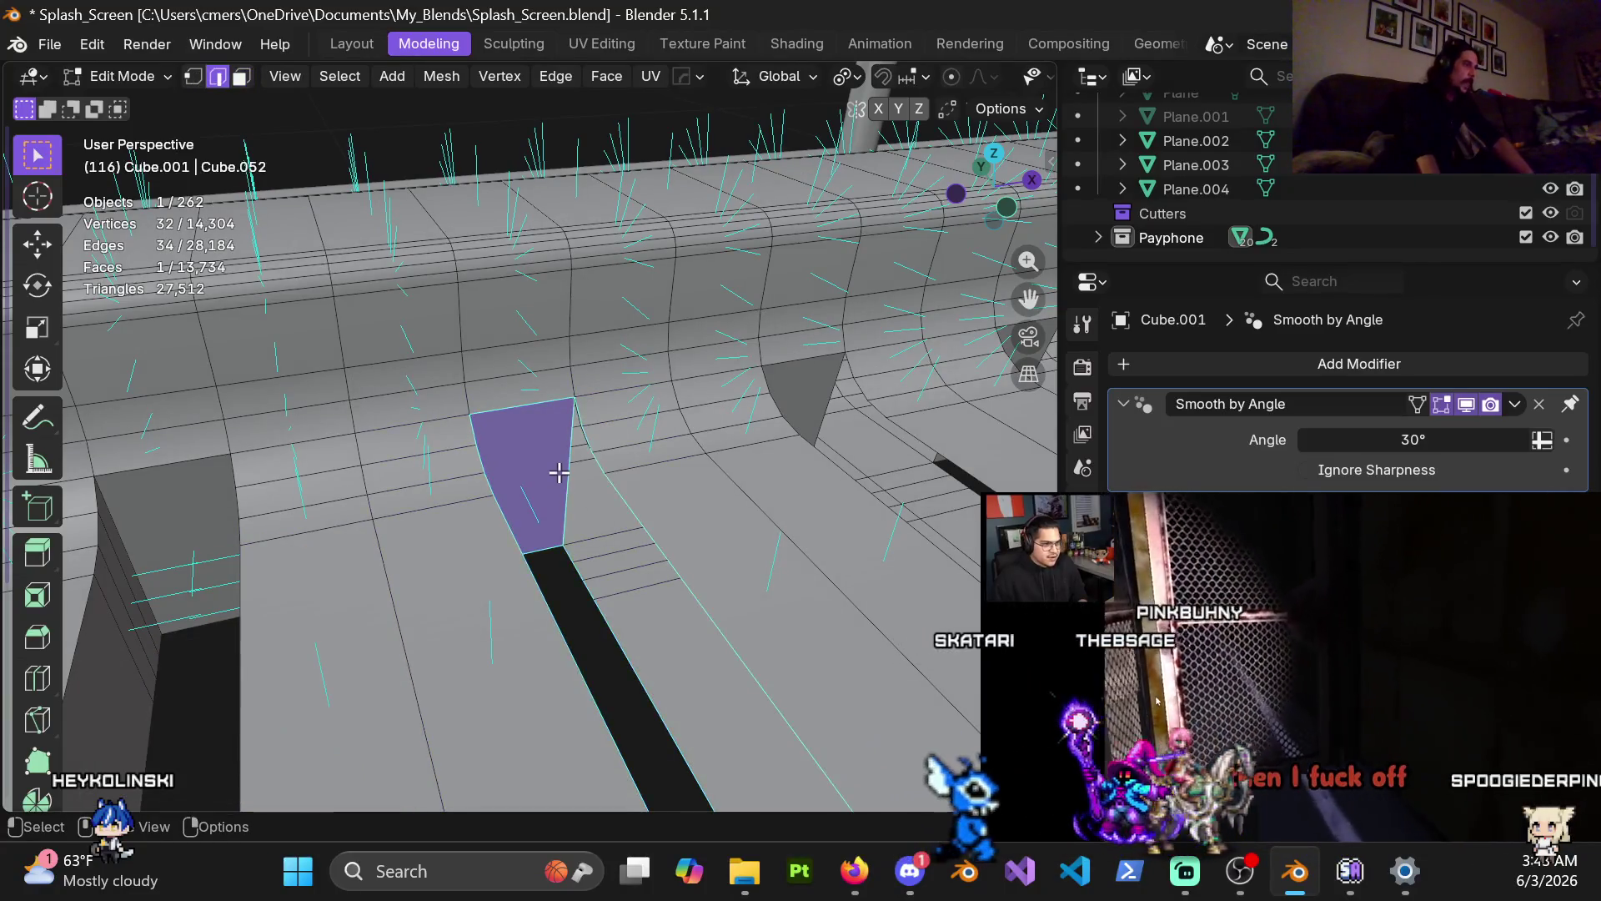
left_click(568, 491)
middle_click_drag(567, 490, 602, 468)
scroll(602, 468, "down", 3)
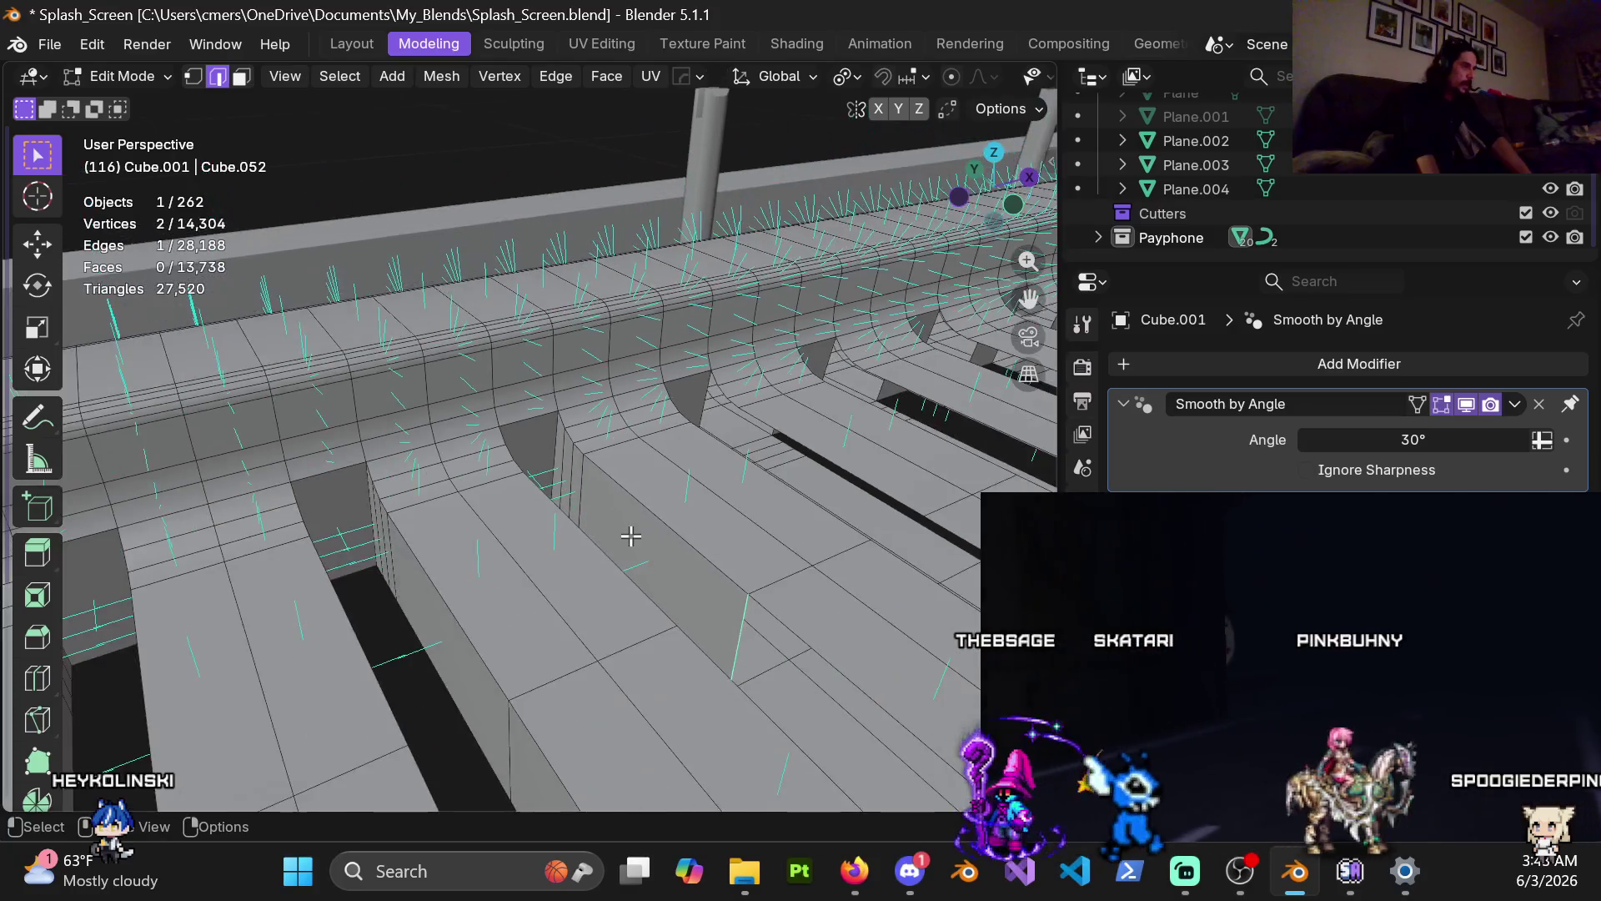
mouse_move(668, 544)
middle_mouse_down()
mouse_move(847, 522)
mouse_move(689, 501)
mouse_move(798, 559)
mouse_move(851, 544)
mouse_move(319, 405)
middle_mouse_up()
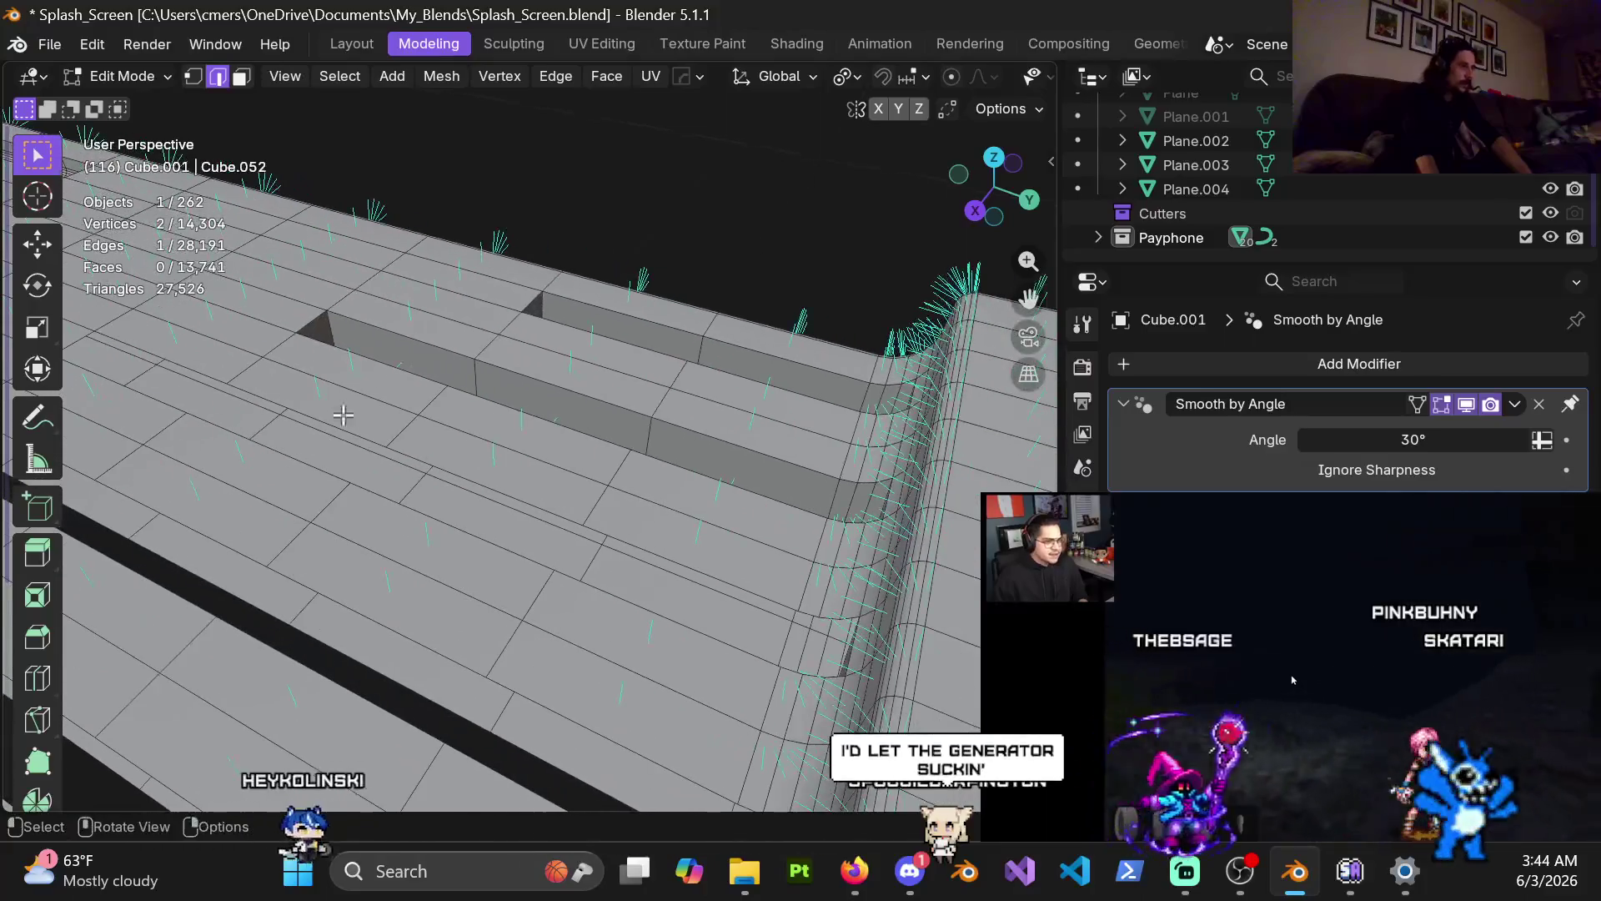
Step: Fill the triangular gap beside the curved wall edge and another small opening with faces
mouse_move(855, 643)
middle_mouse_down()
mouse_move(783, 552)
mouse_move(652, 498)
middle_mouse_up()
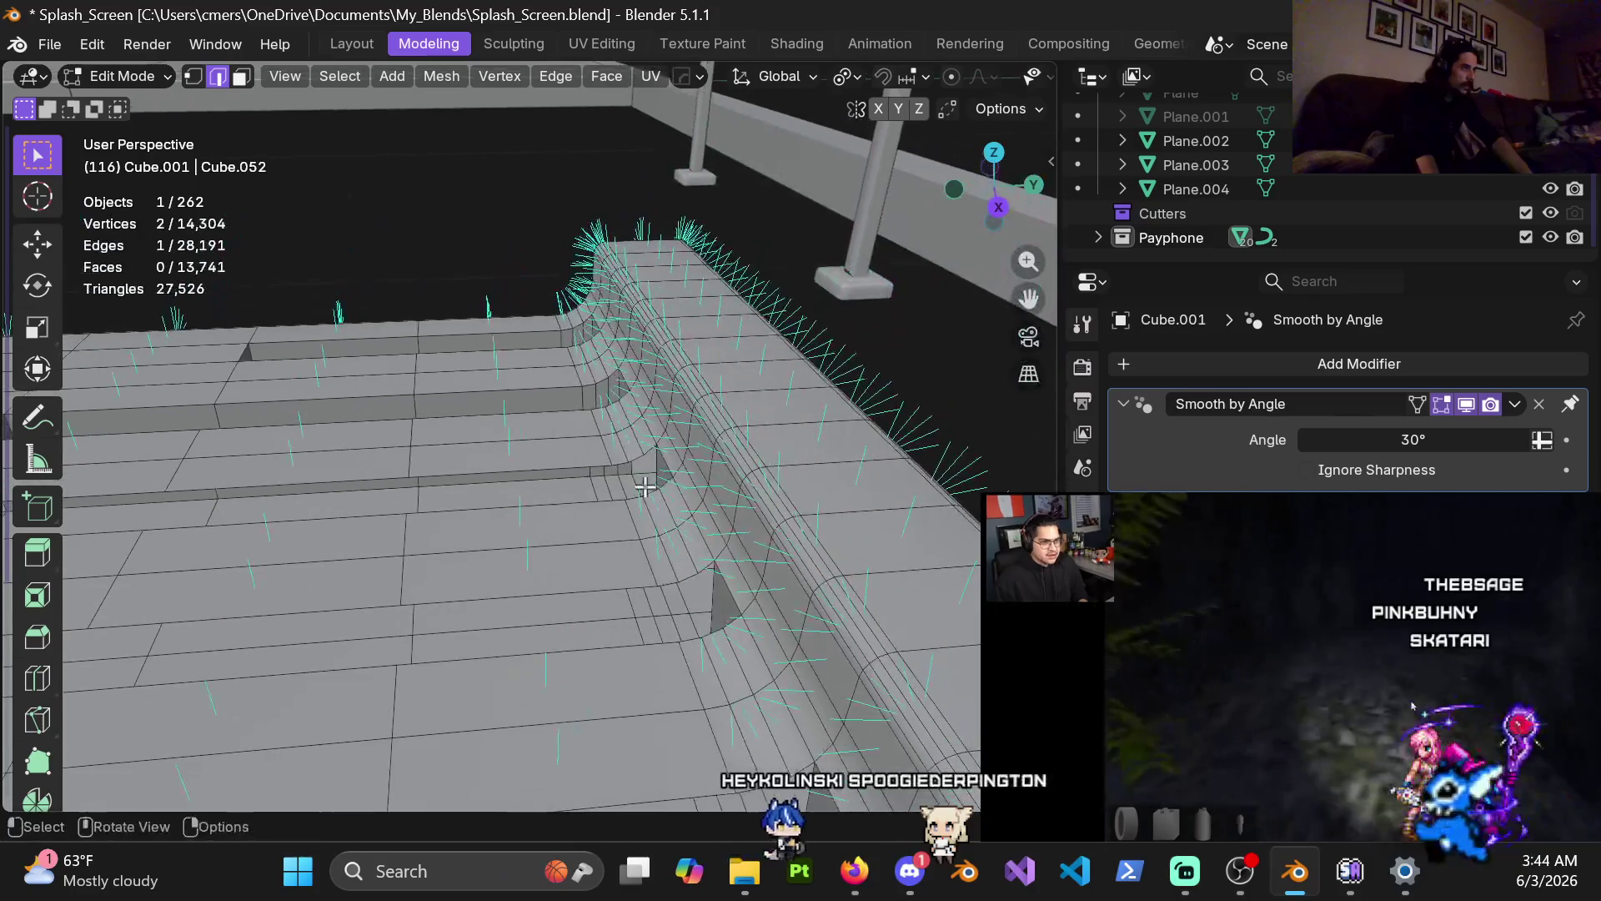
left_click(638, 434)
scroll(638, 433, "up", 4)
mouse_move(638, 434)
middle_mouse_down()
mouse_move(629, 542)
mouse_move(656, 600)
mouse_move(751, 594)
middle_mouse_up()
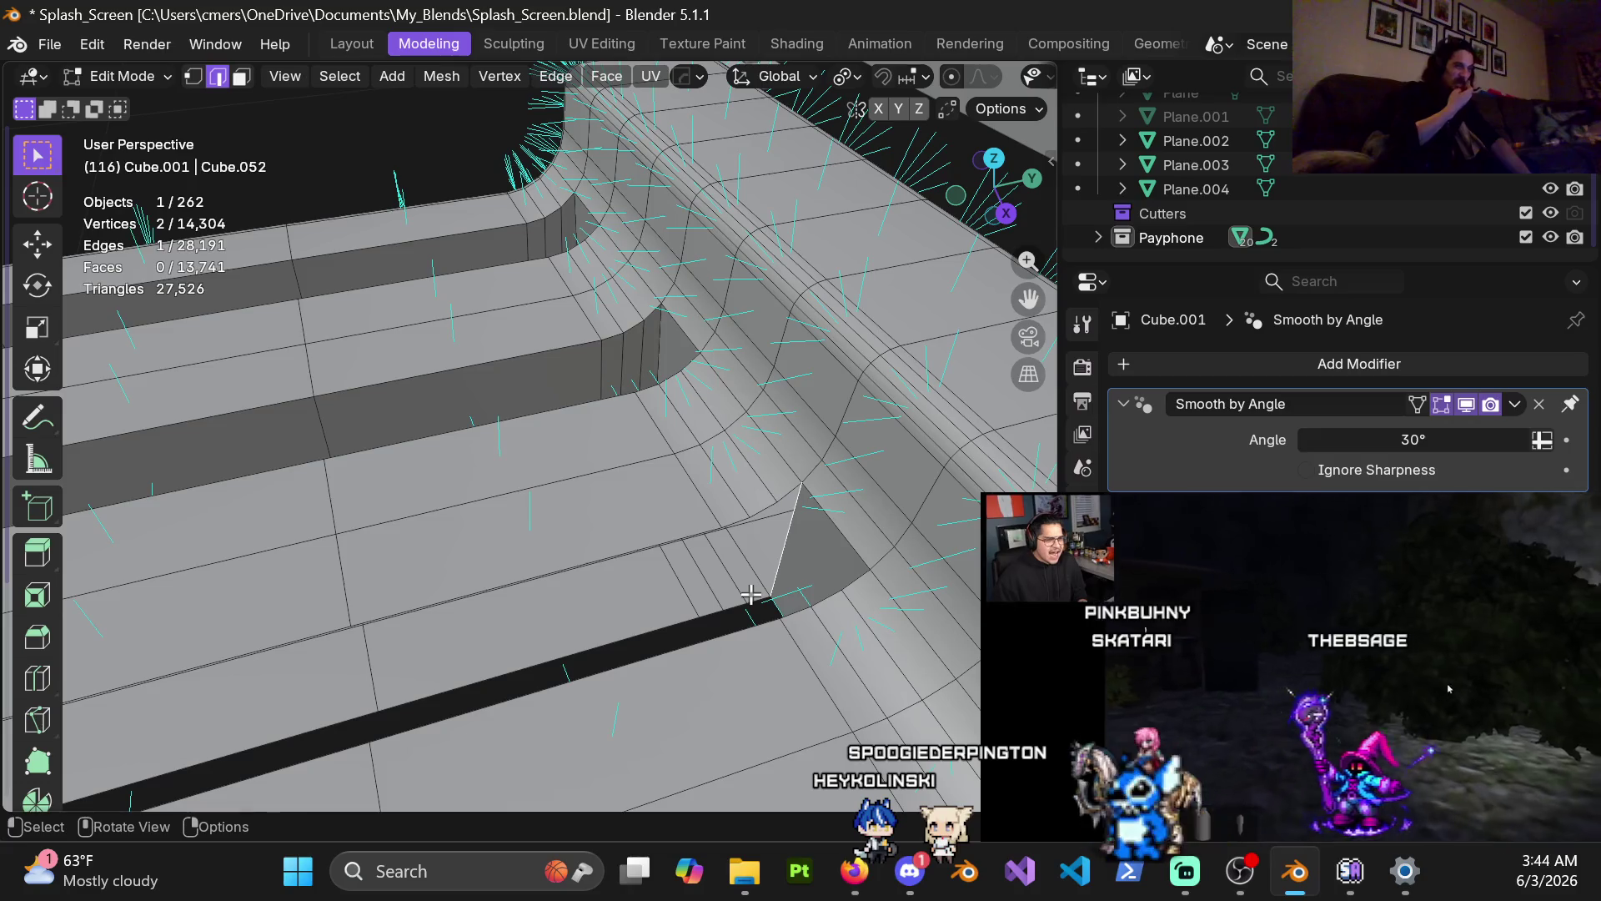
key("f")
key("f")
key("f")
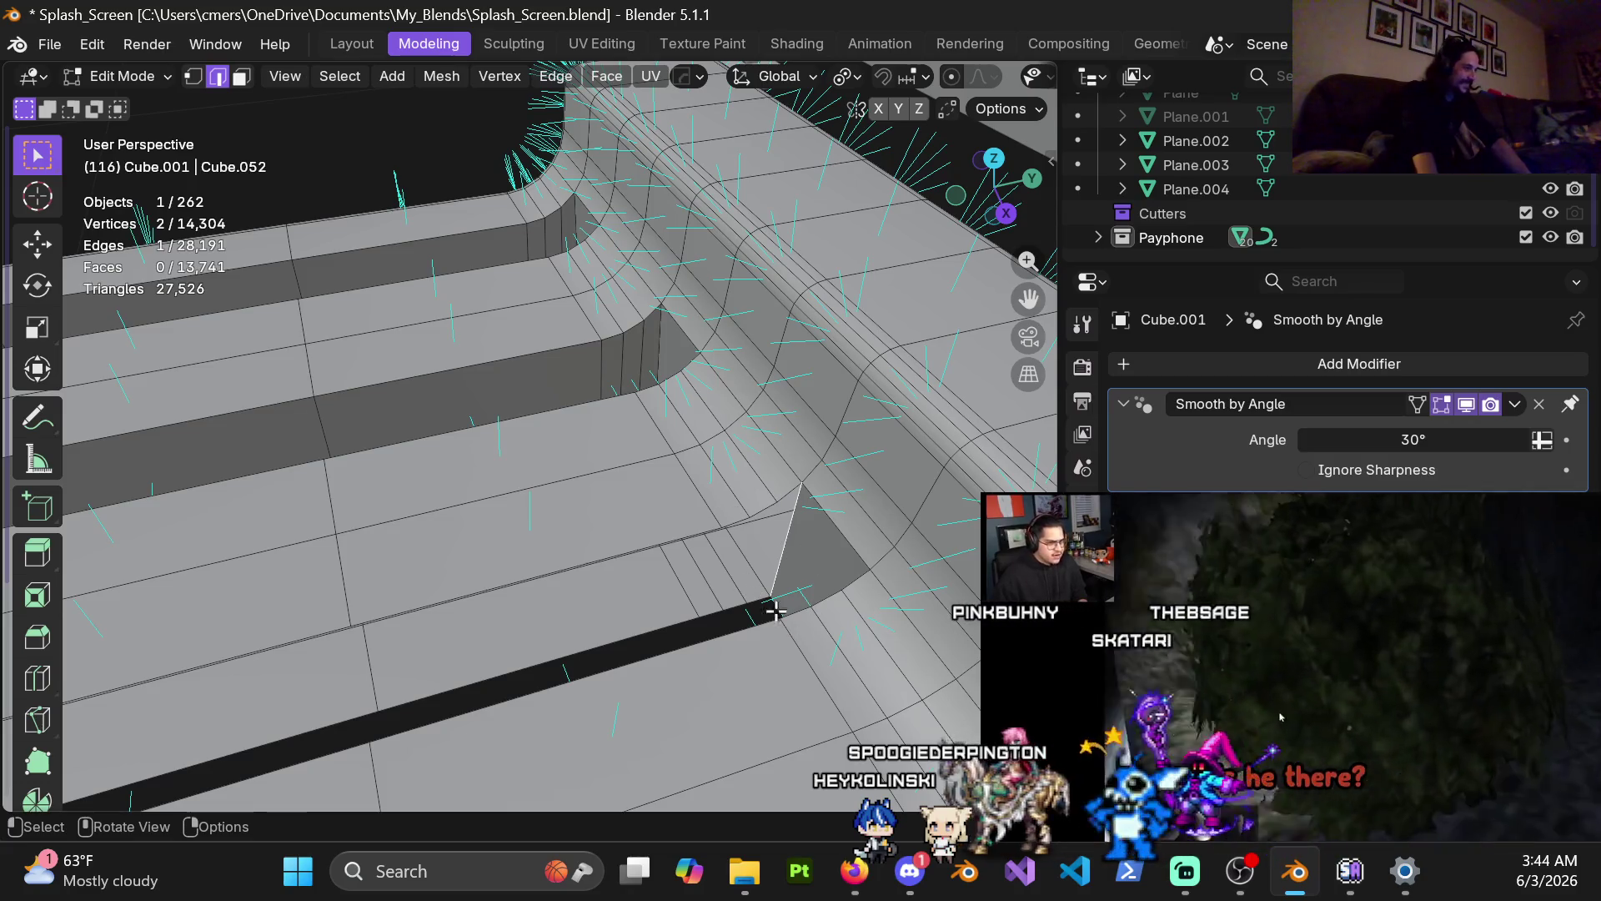
key("f")
mouse_move(747, 531)
middle_mouse_down()
mouse_move(655, 486)
mouse_move(467, 475)
mouse_move(520, 509)
middle_mouse_up()
key("f")
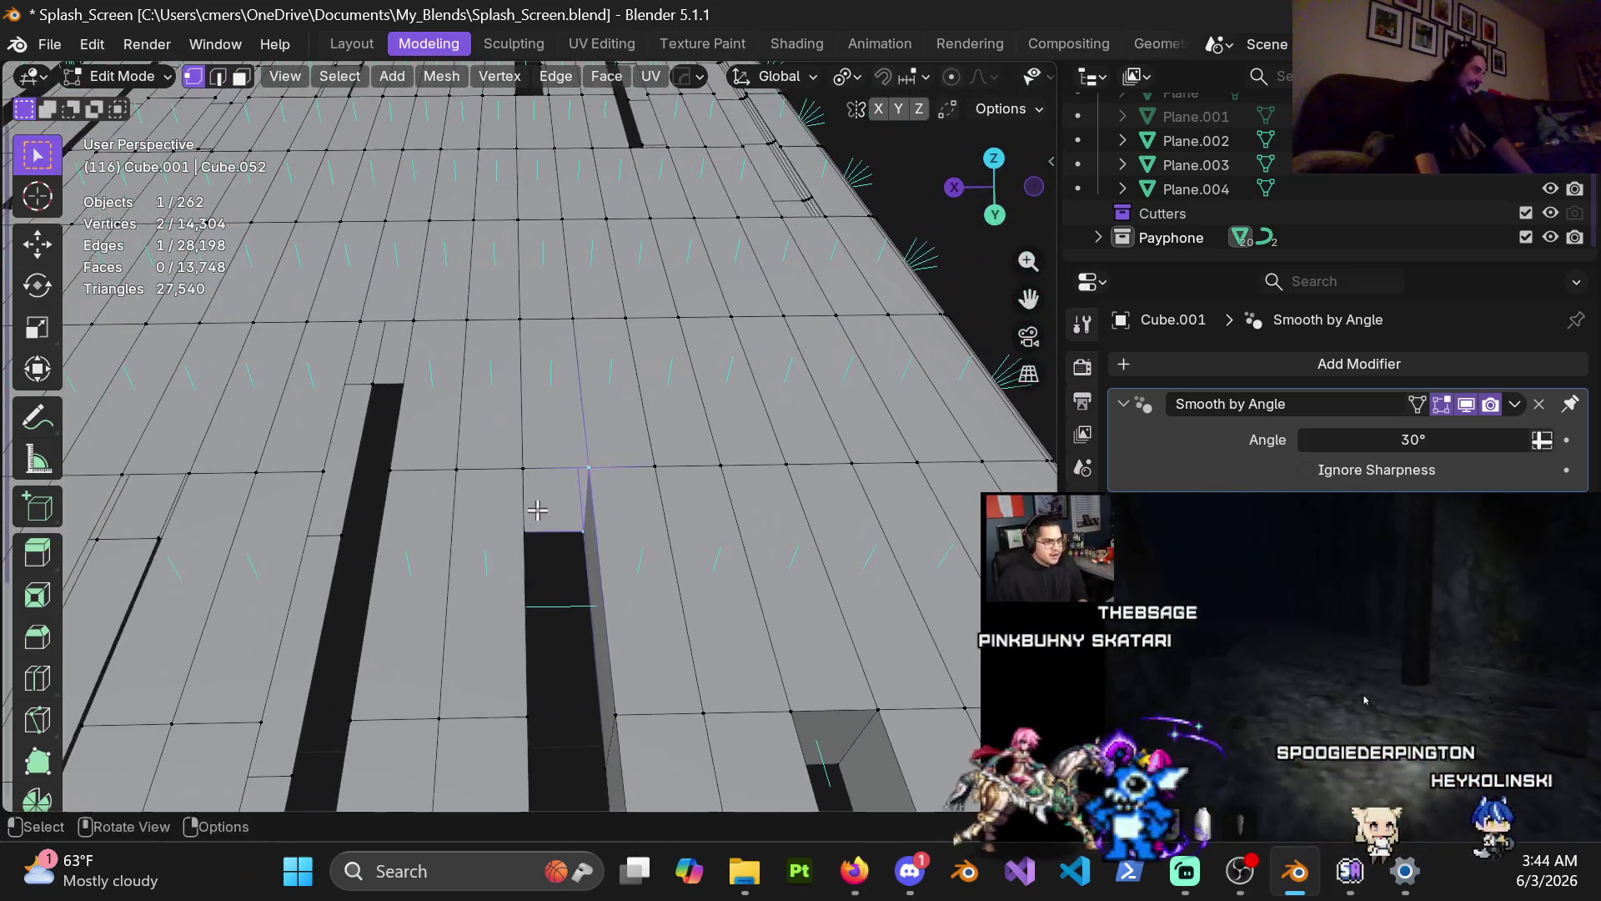
Step: Fill two more plank-end gaps from their four corner vertices and select the next gap's vertices
left_click_drag(602, 567, 601, 565)
mouse_move(601, 565)
middle_mouse_down()
mouse_move(586, 548)
mouse_move(685, 483)
mouse_move(459, 517)
mouse_move(464, 438)
mouse_move(531, 327)
middle_mouse_up()
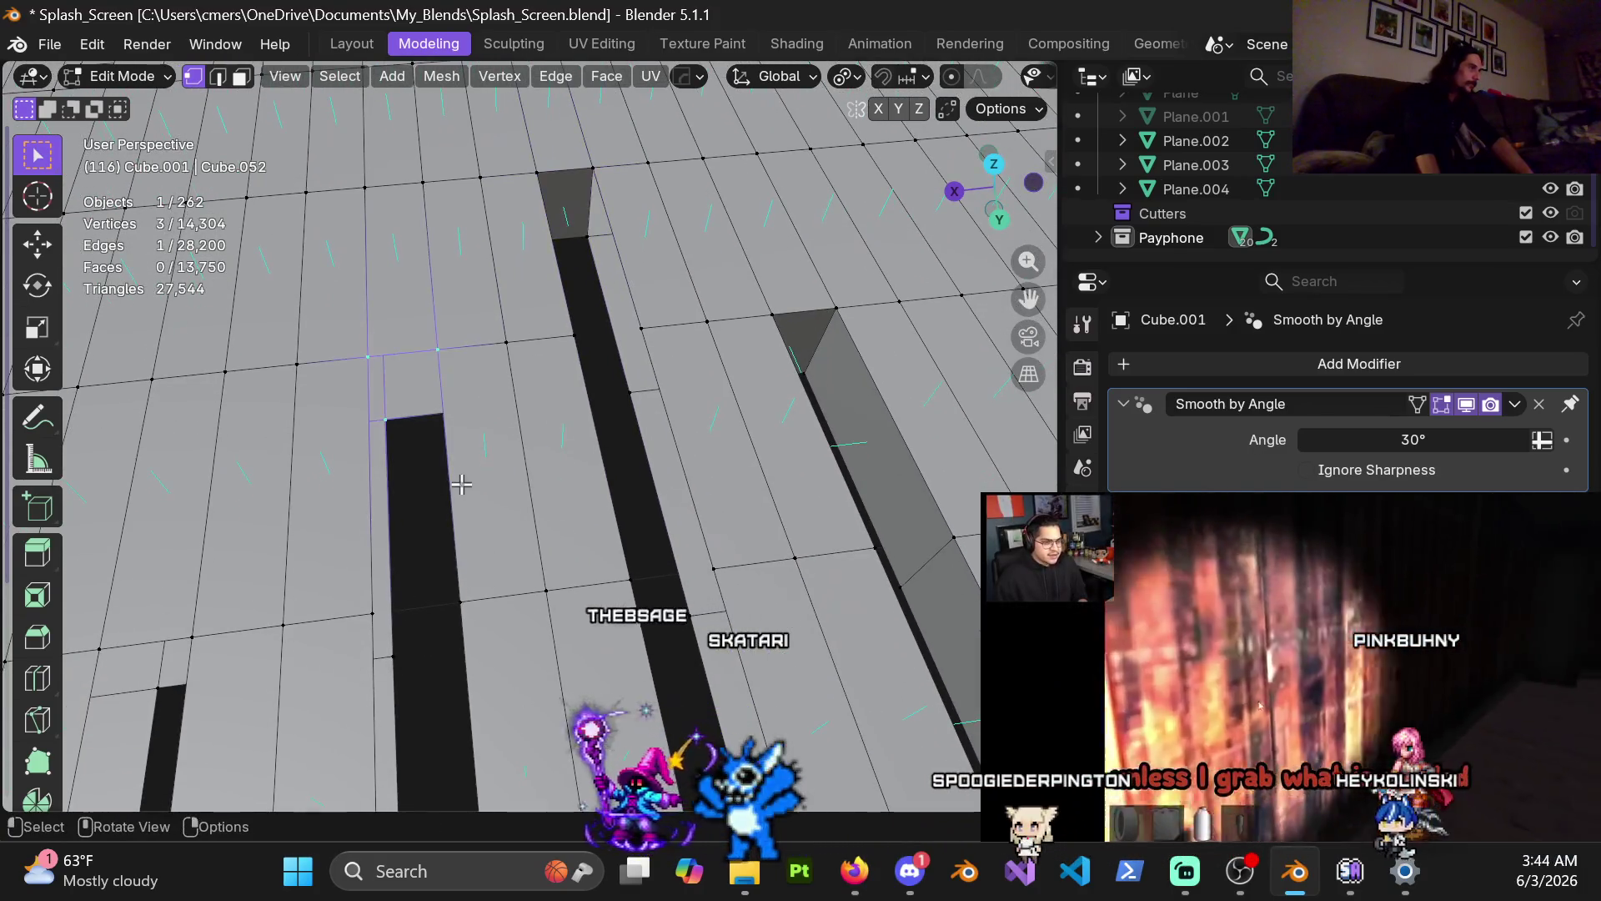
middle_click_drag(458, 456, 473, 448)
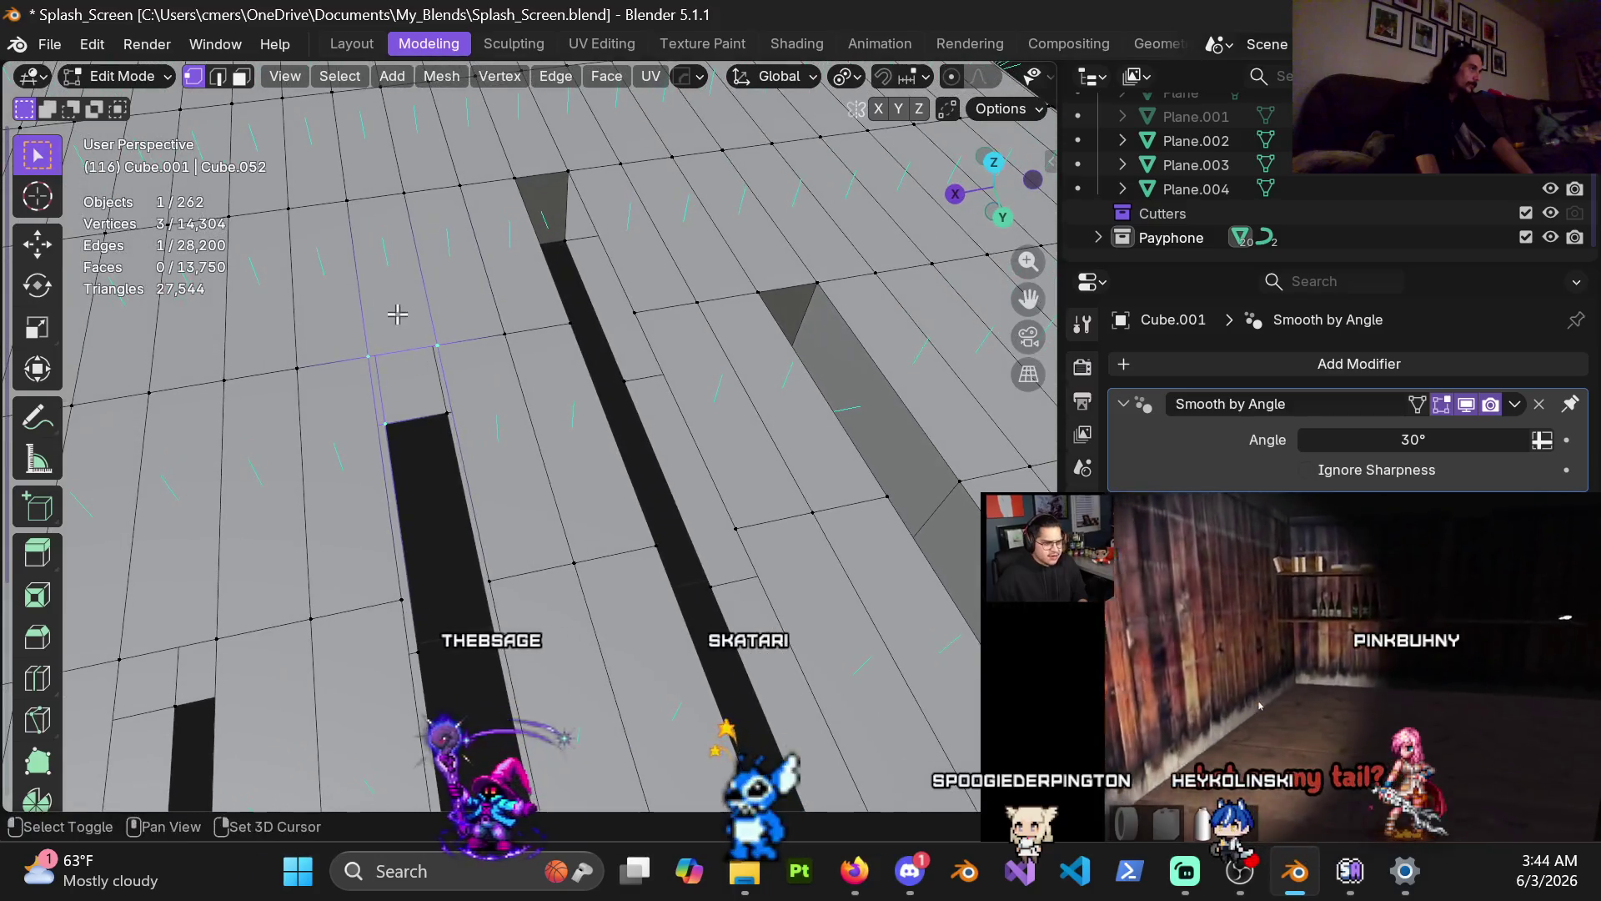
middle_click_drag(397, 595, 743, 367)
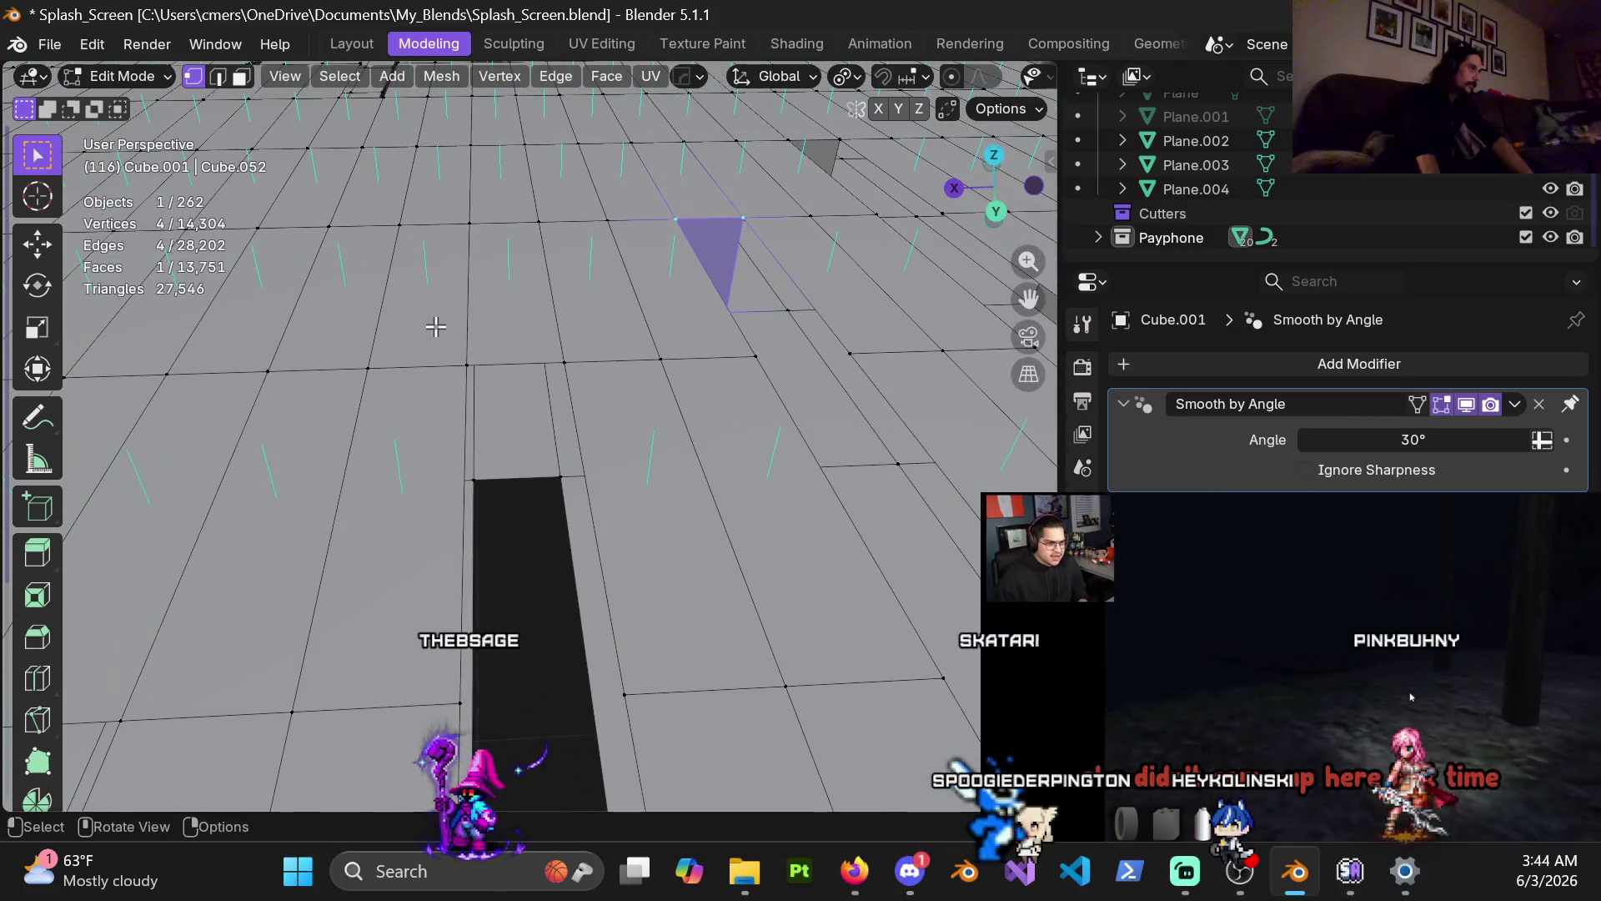
key("f")
scroll(583, 512, "down", 5)
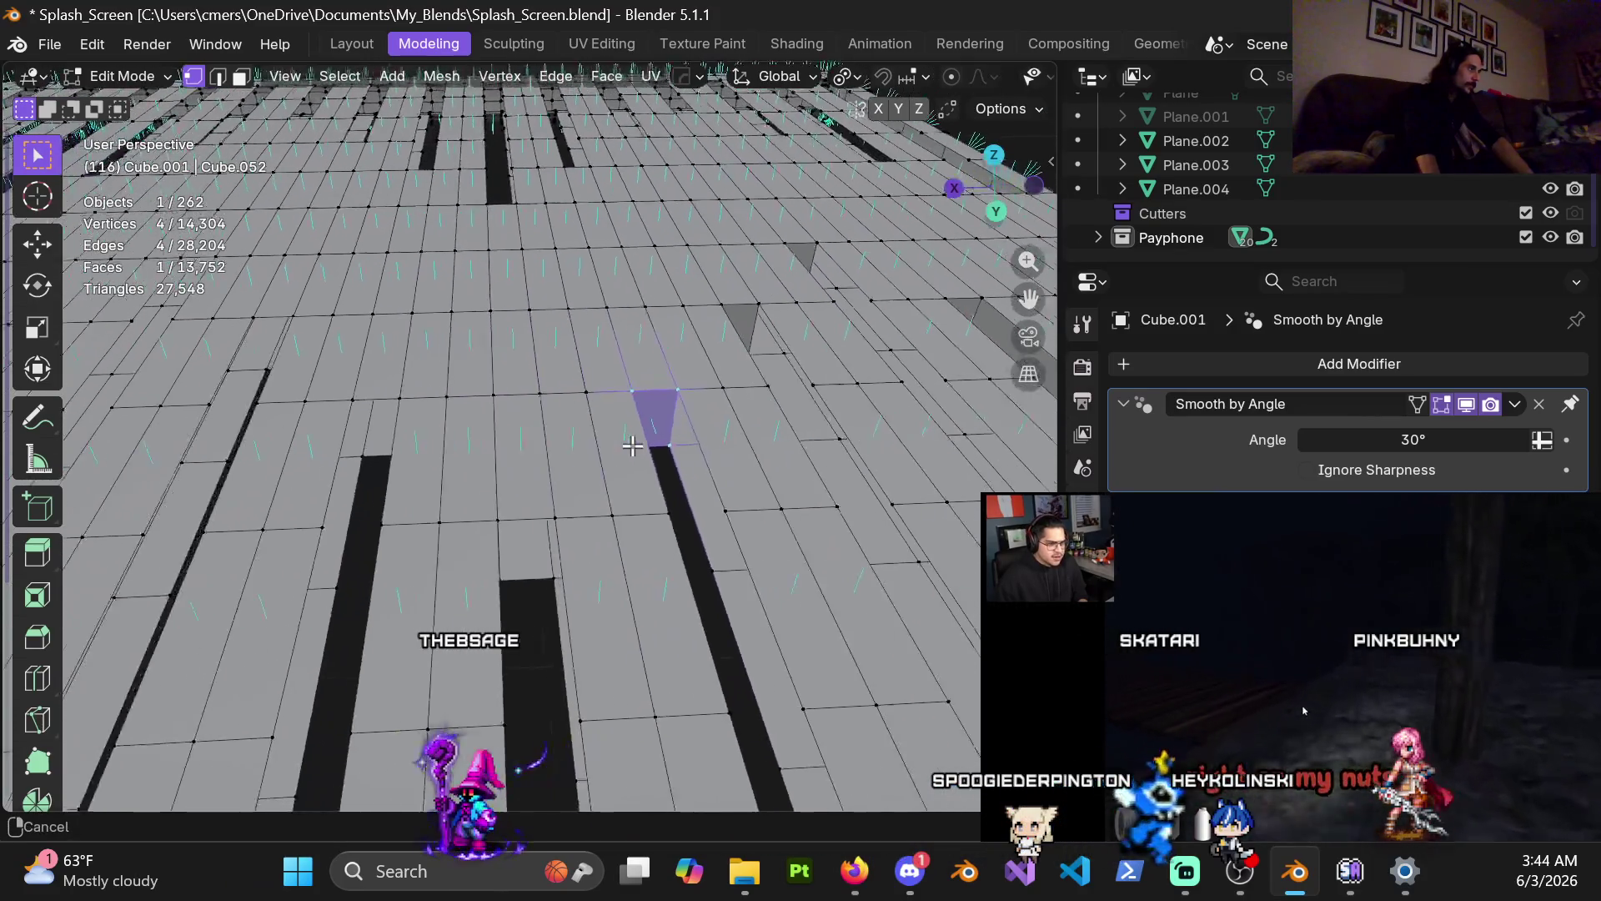
mouse_move(532, 579)
middle_mouse_down()
mouse_move(491, 439)
mouse_move(728, 477)
mouse_move(679, 480)
middle_mouse_up()
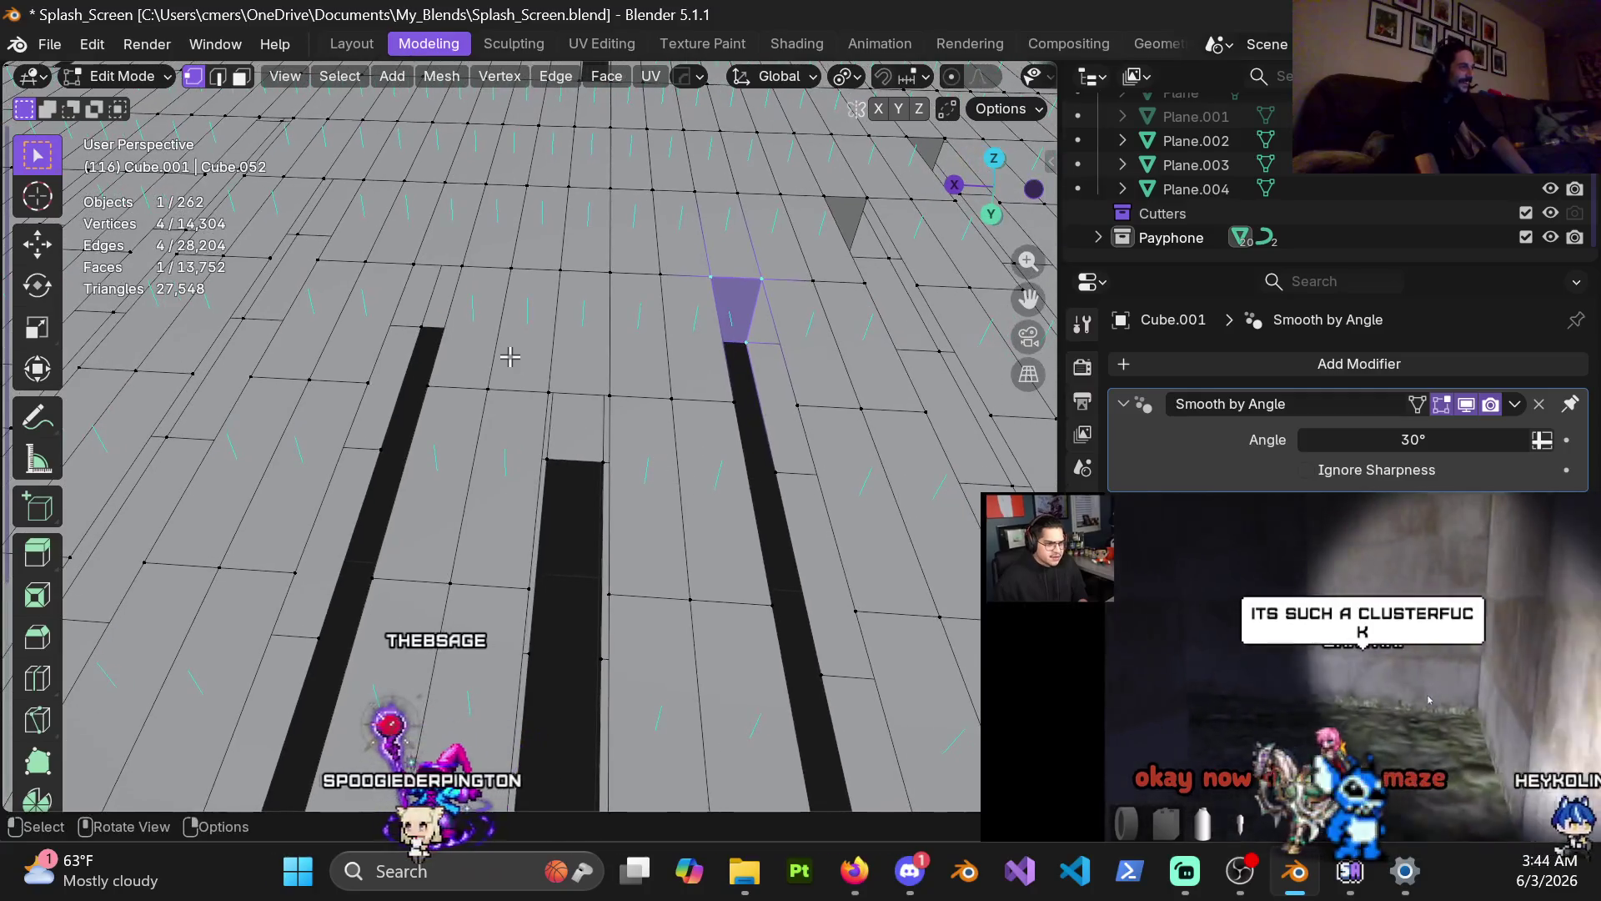
left_click_drag(536, 379, 634, 487)
key("f")
middle_click_drag(634, 487, 570, 330, "shift")
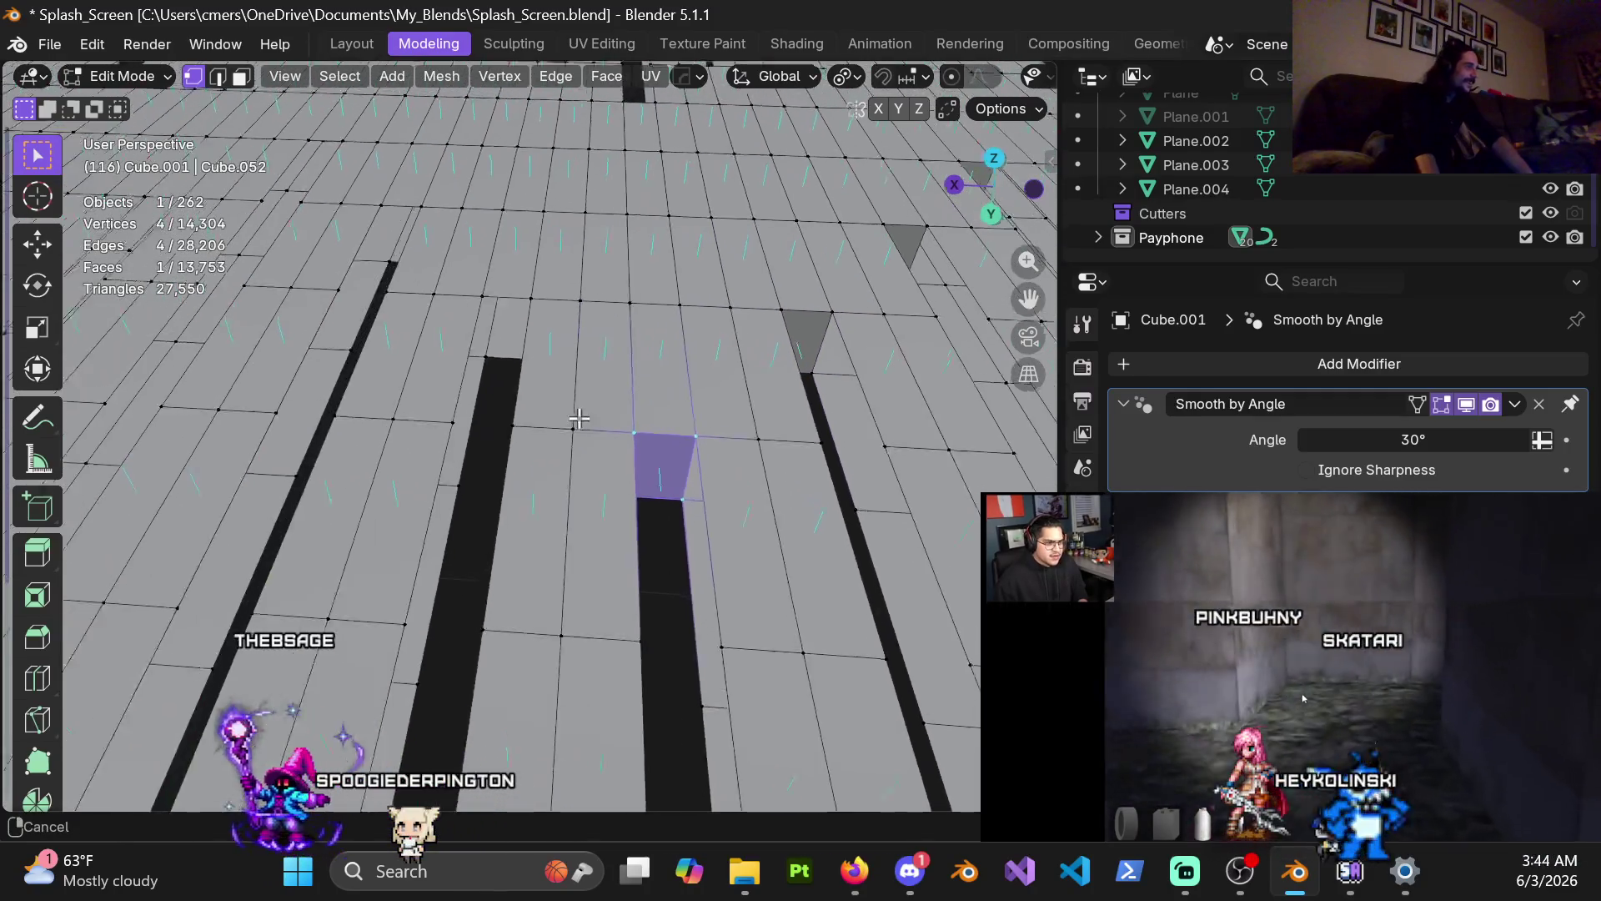
left_click_drag(532, 320, 623, 412)
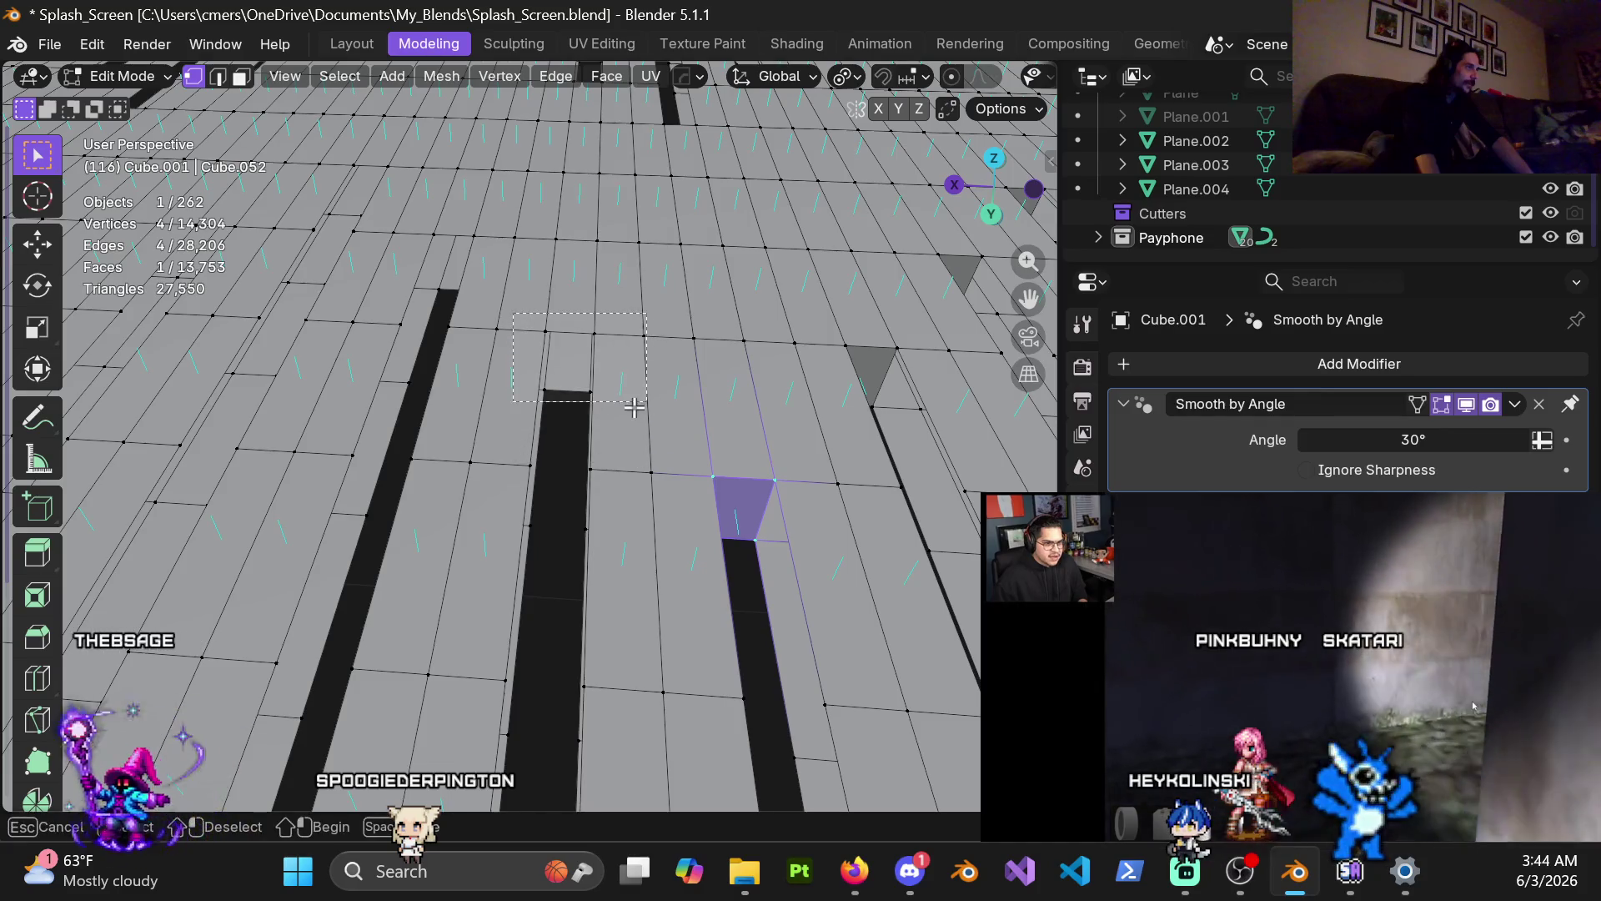
Step: Cap the first two gap ends with quad faces from their box-selected corner vertices
key("f")
middle_click_drag(624, 412, 584, 424, "shift")
key("b")
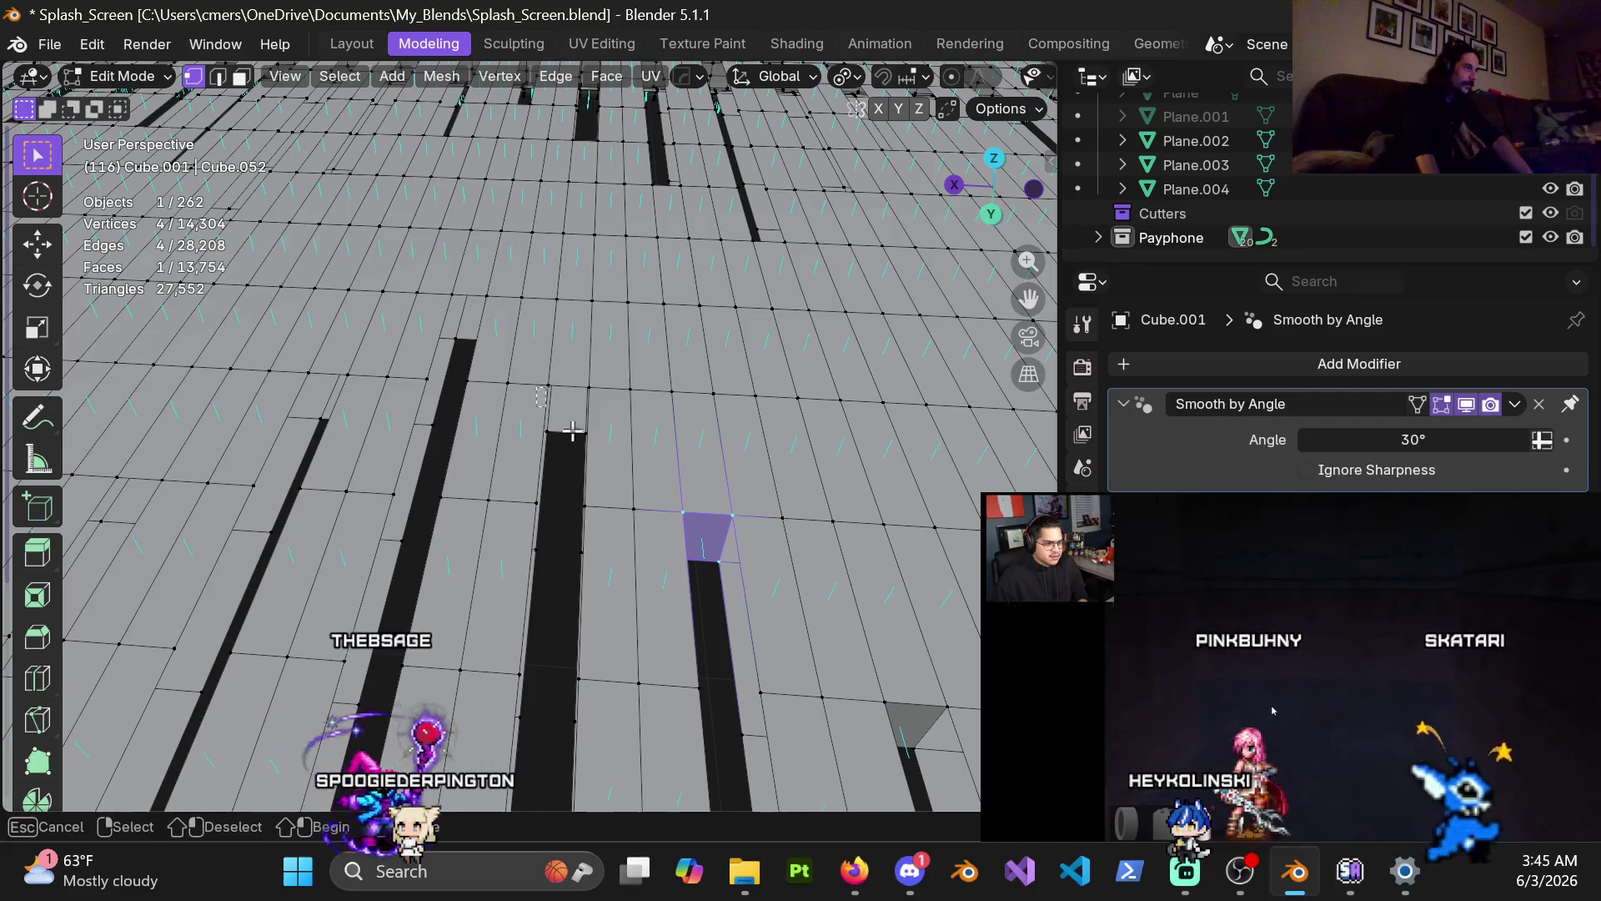
left_click_drag(599, 446, 602, 450)
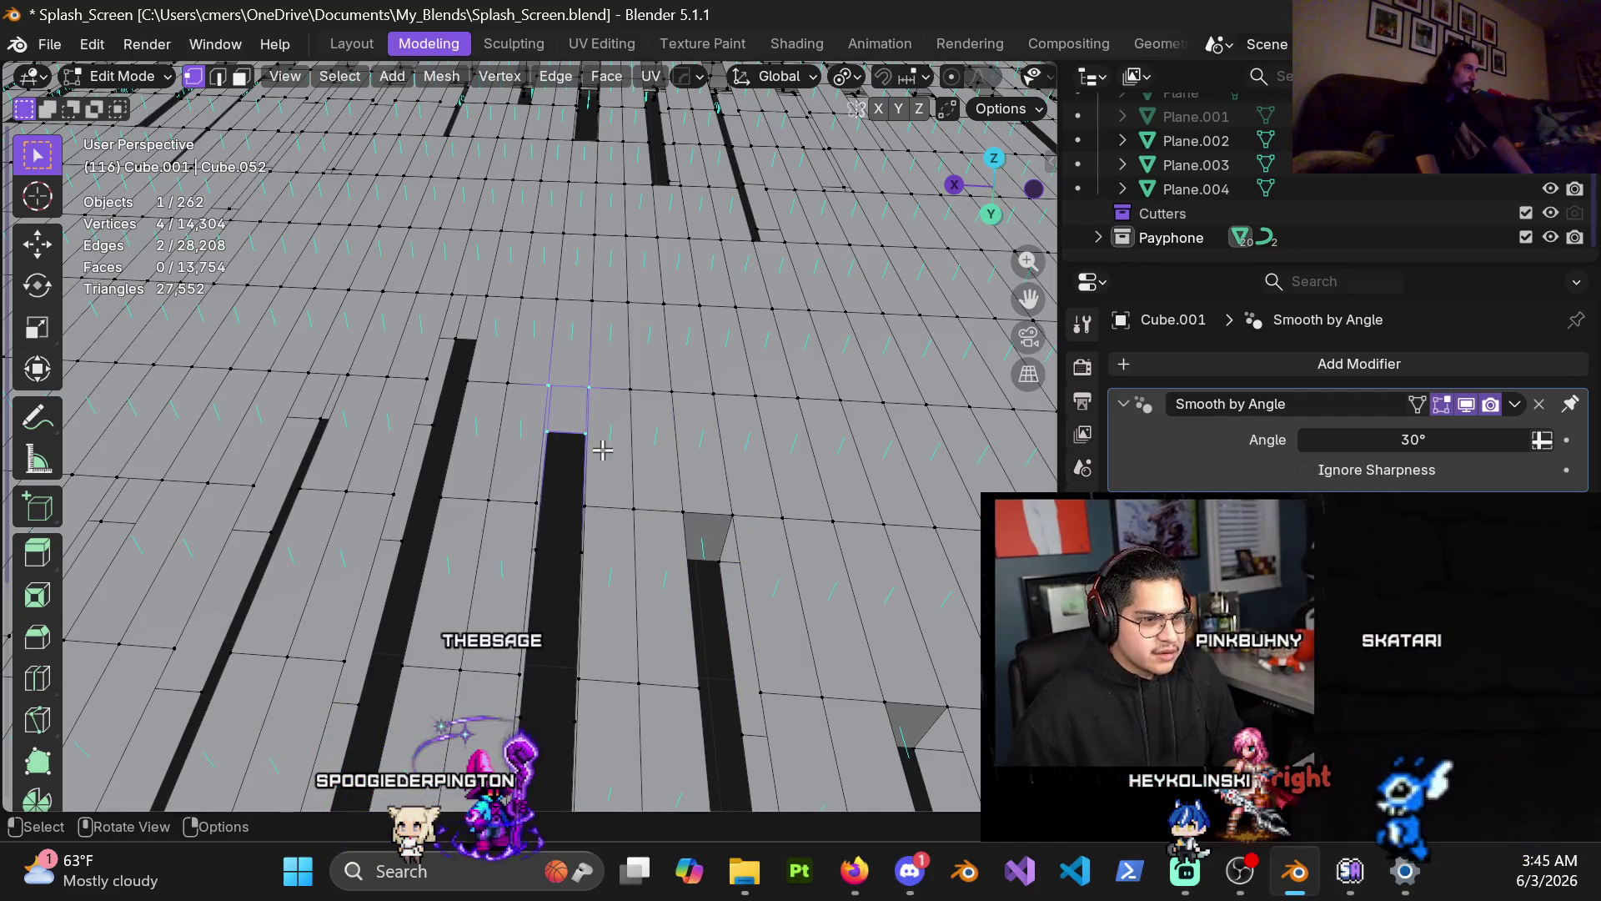
middle_click_drag(420, 313, 424, 310)
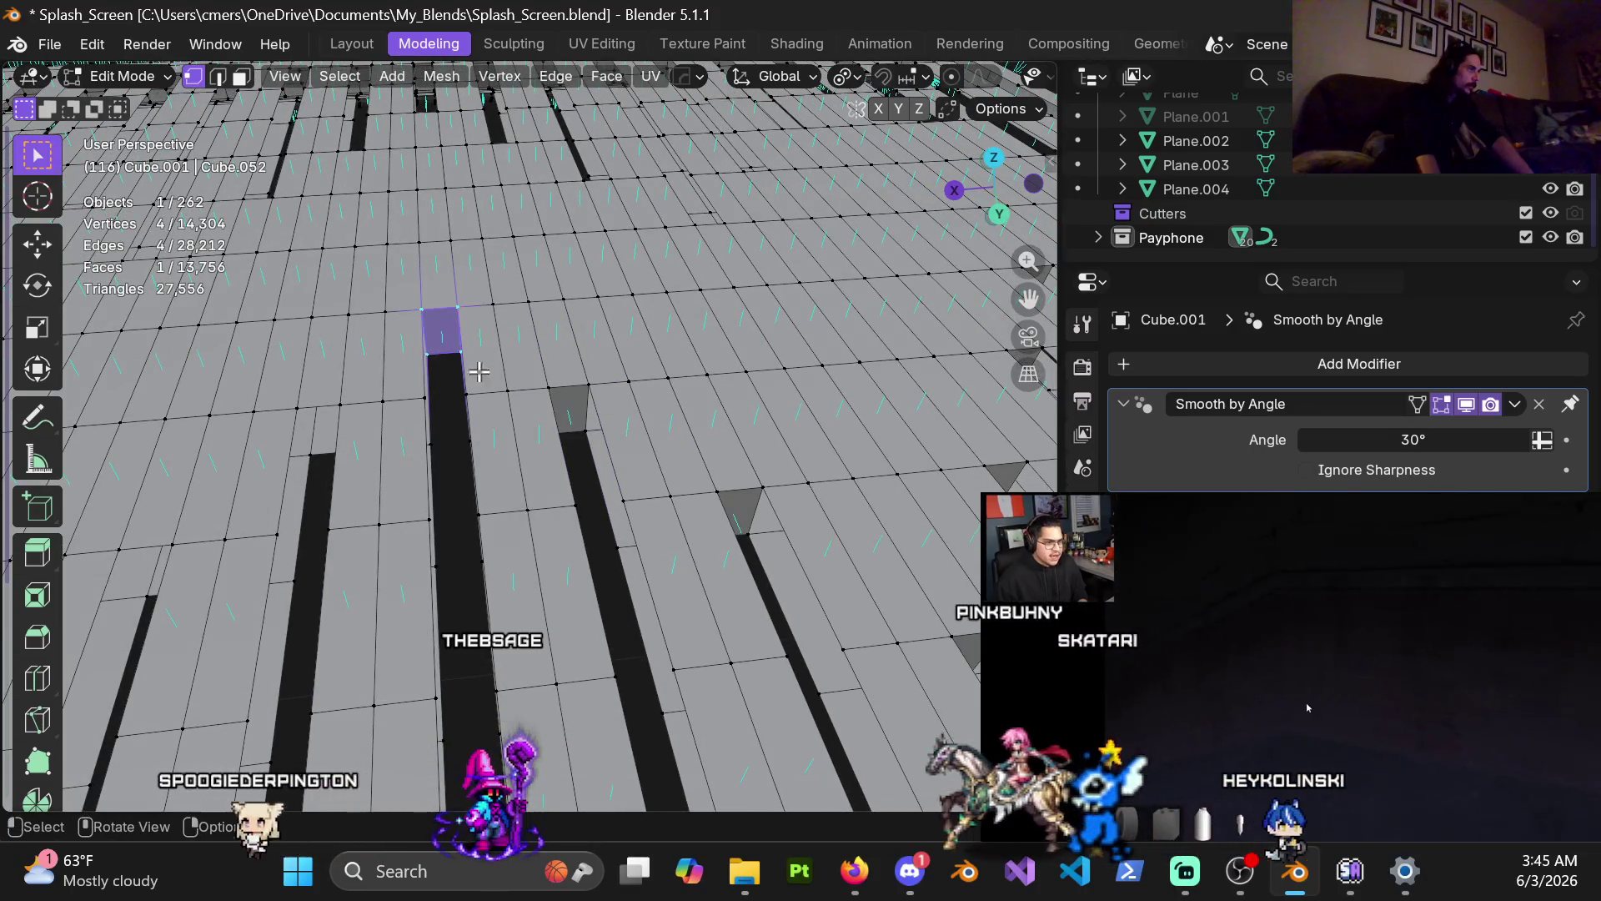
middle_click_drag(483, 364, 322, 407)
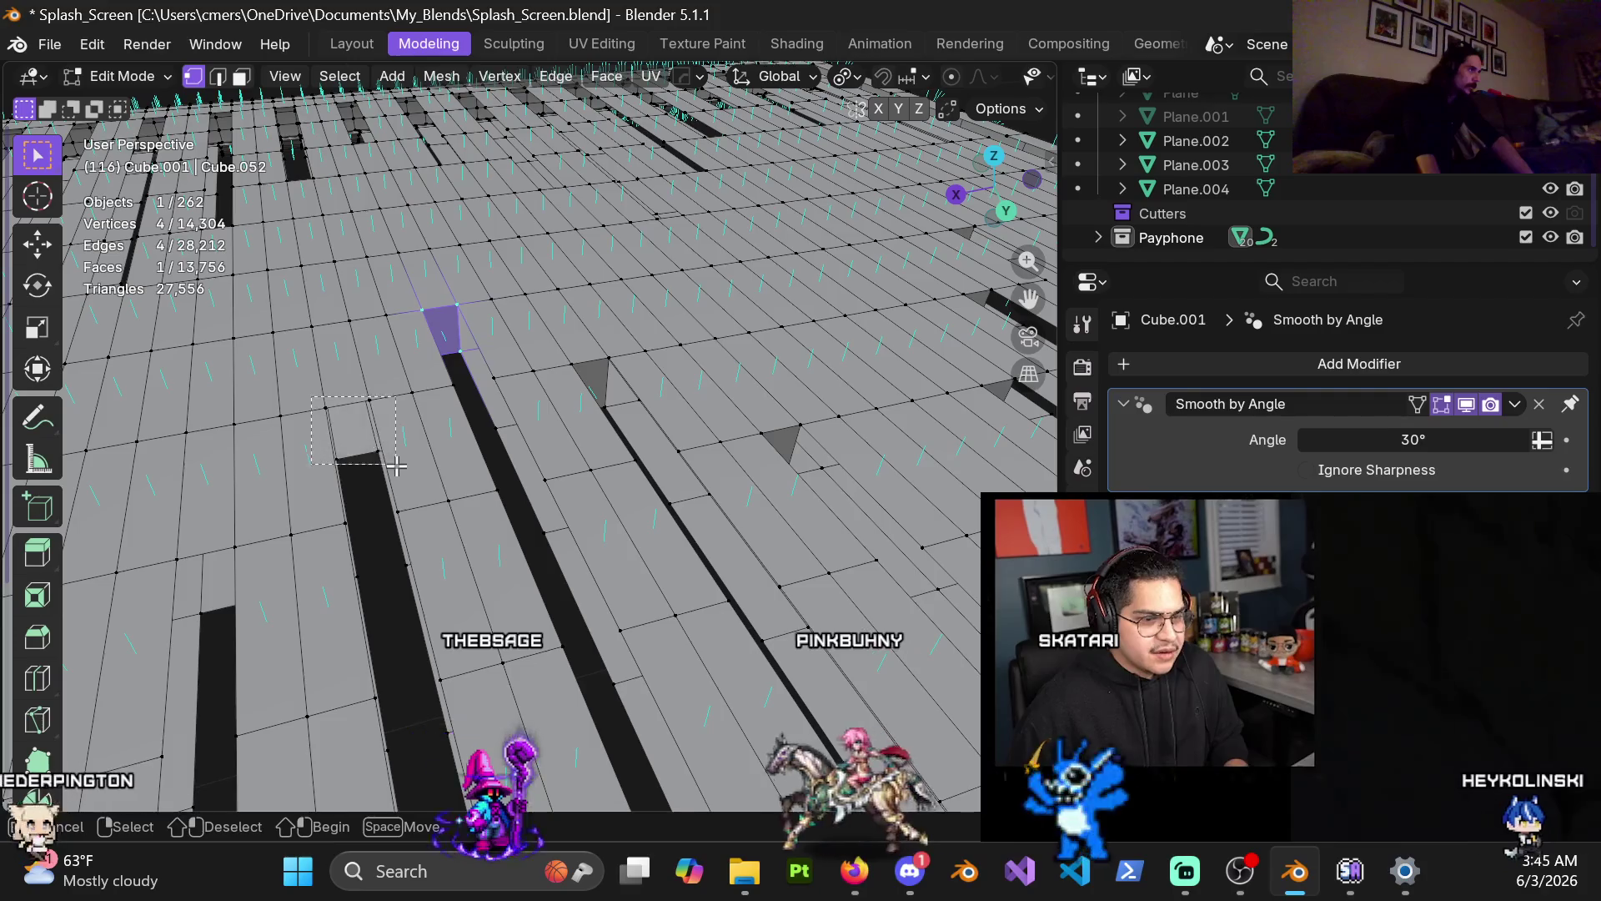
key("f")
Step: Cap two more gap ends with faces, then move along the deck to the new face
mouse_move(396, 464)
middle_mouse_down()
mouse_move(391, 436)
mouse_move(334, 392)
middle_mouse_up()
left_click_drag(316, 380, 415, 505)
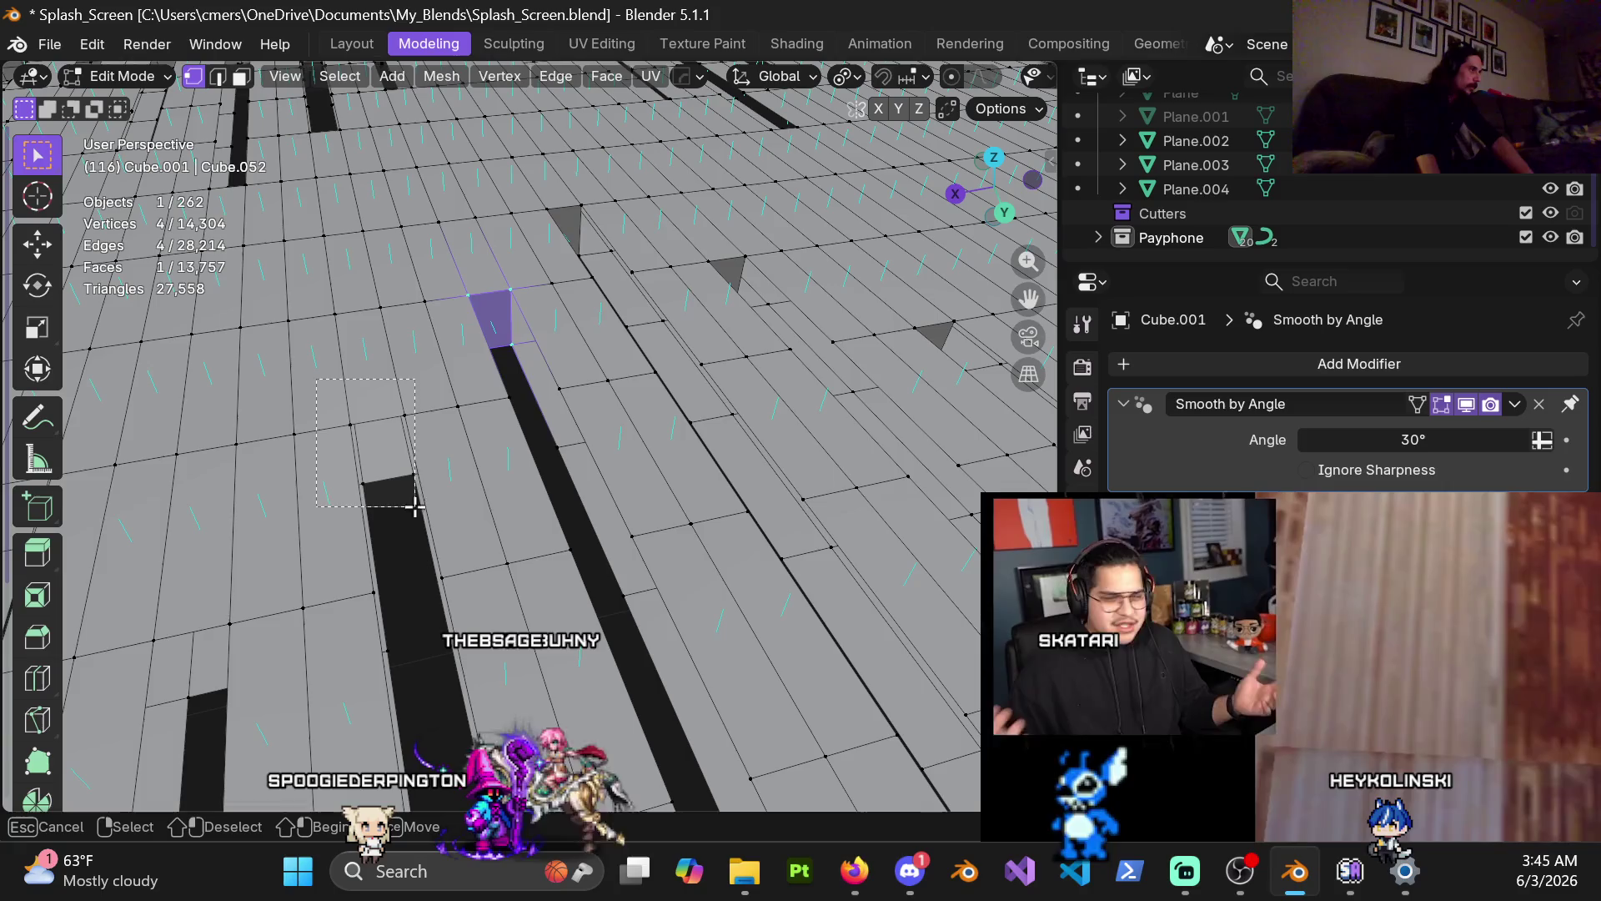
key("f")
mouse_move(416, 505)
middle_mouse_down()
mouse_move(607, 440)
mouse_move(391, 406)
middle_mouse_up()
left_click_drag(457, 482, 457, 483)
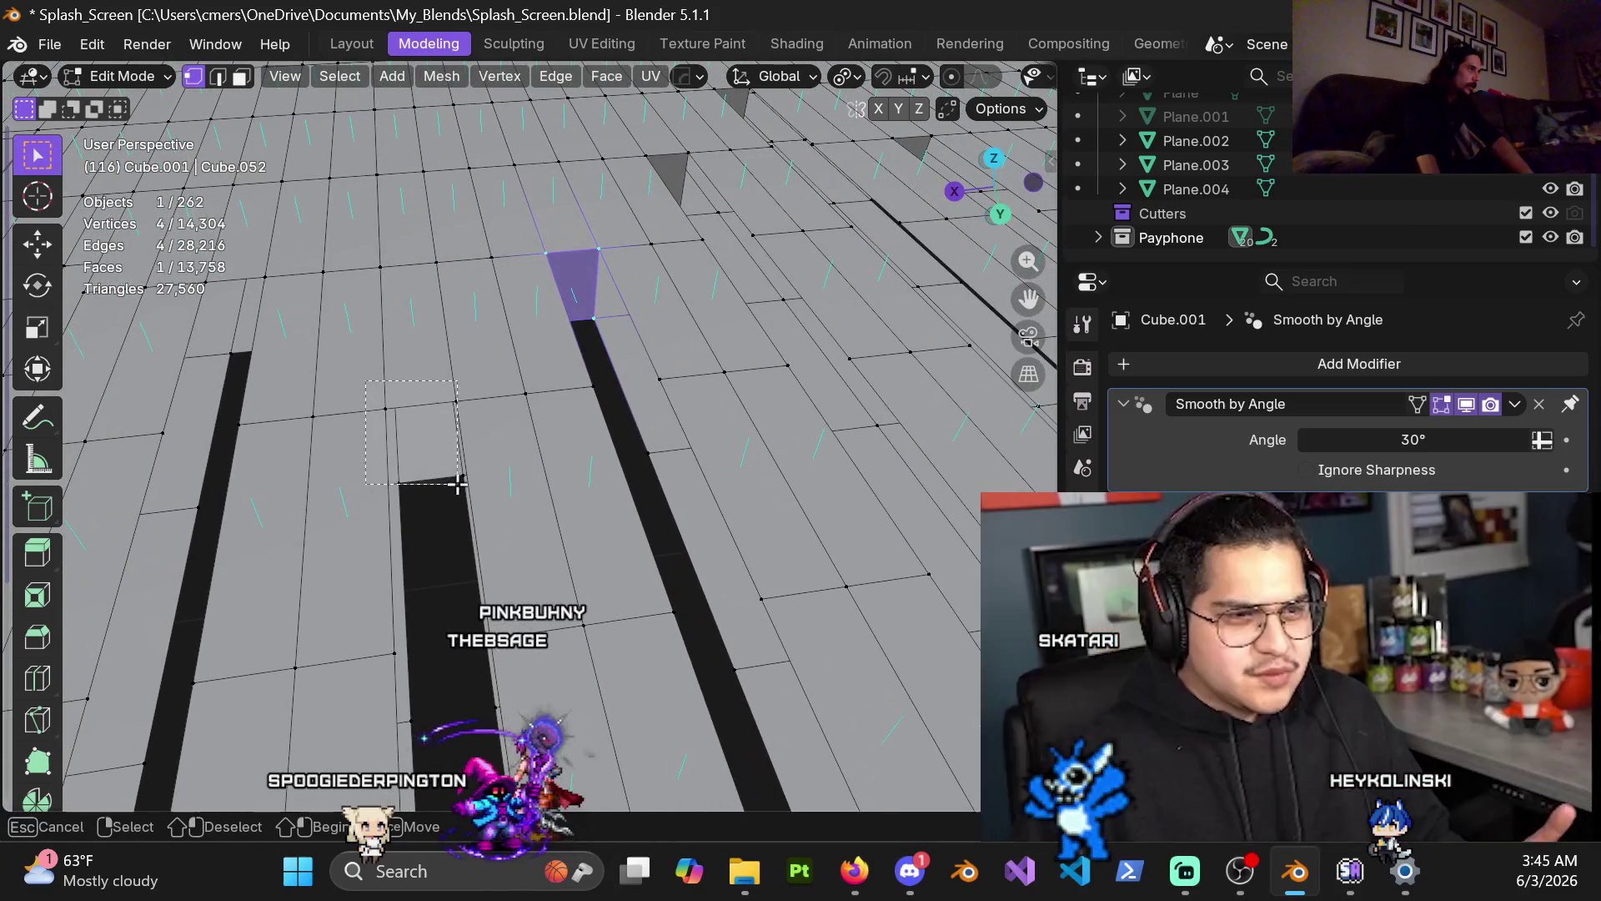
key("f")
middle_click_drag(457, 483, 507, 376)
left_click_drag(453, 269, 524, 349)
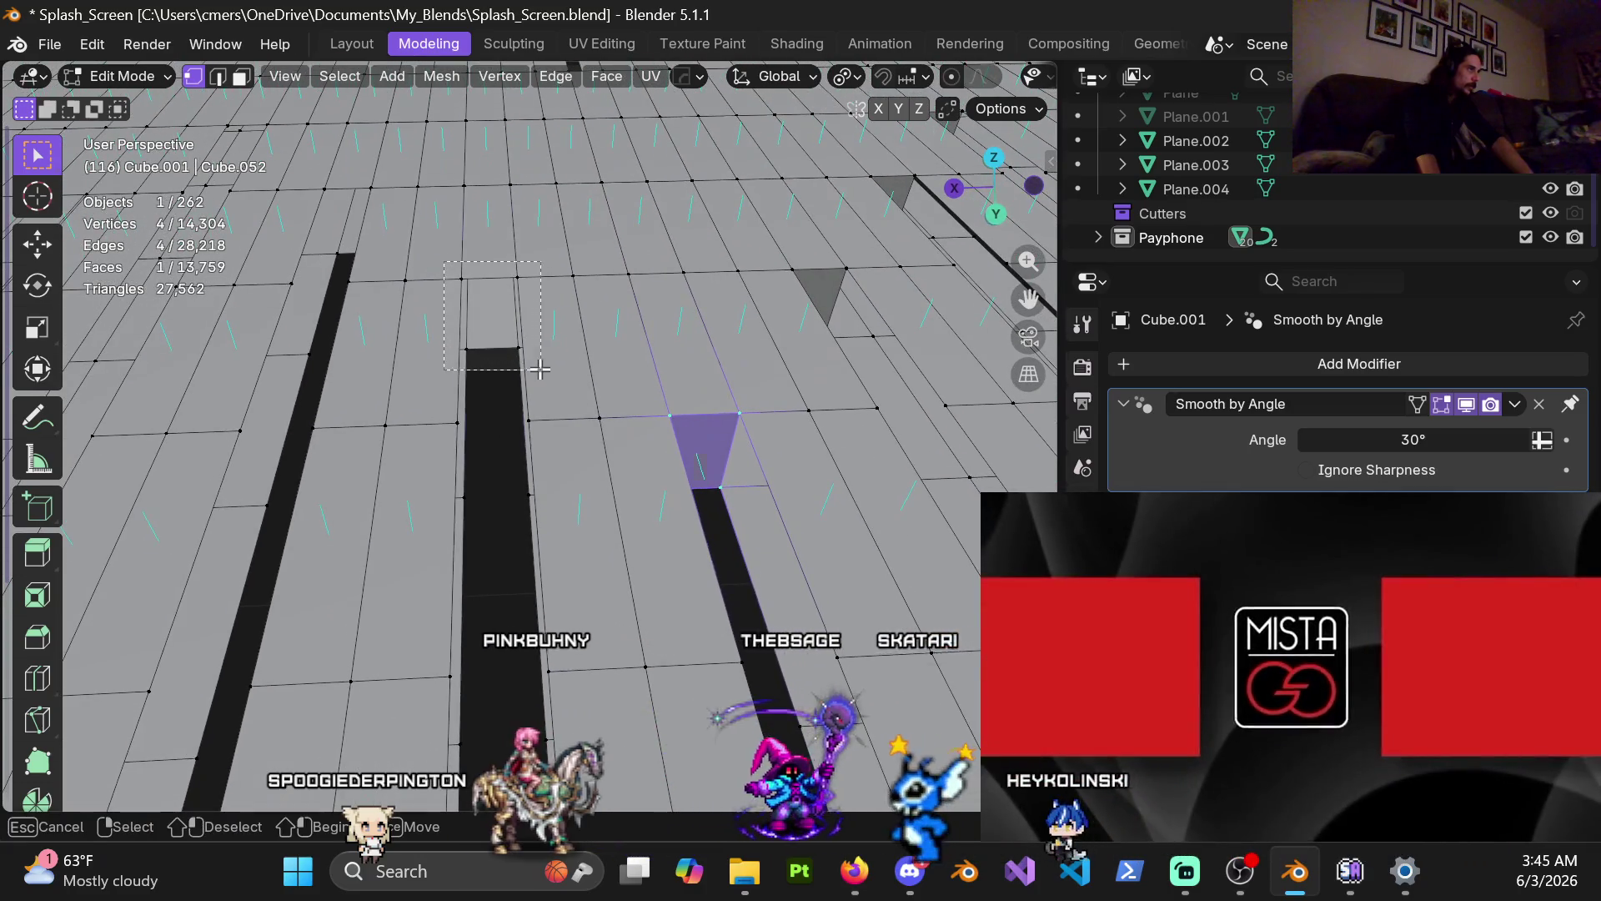
mouse_move(394, 369)
middle_mouse_down("shift")
mouse_move(613, 447)
mouse_move(597, 447)
middle_mouse_up("shift")
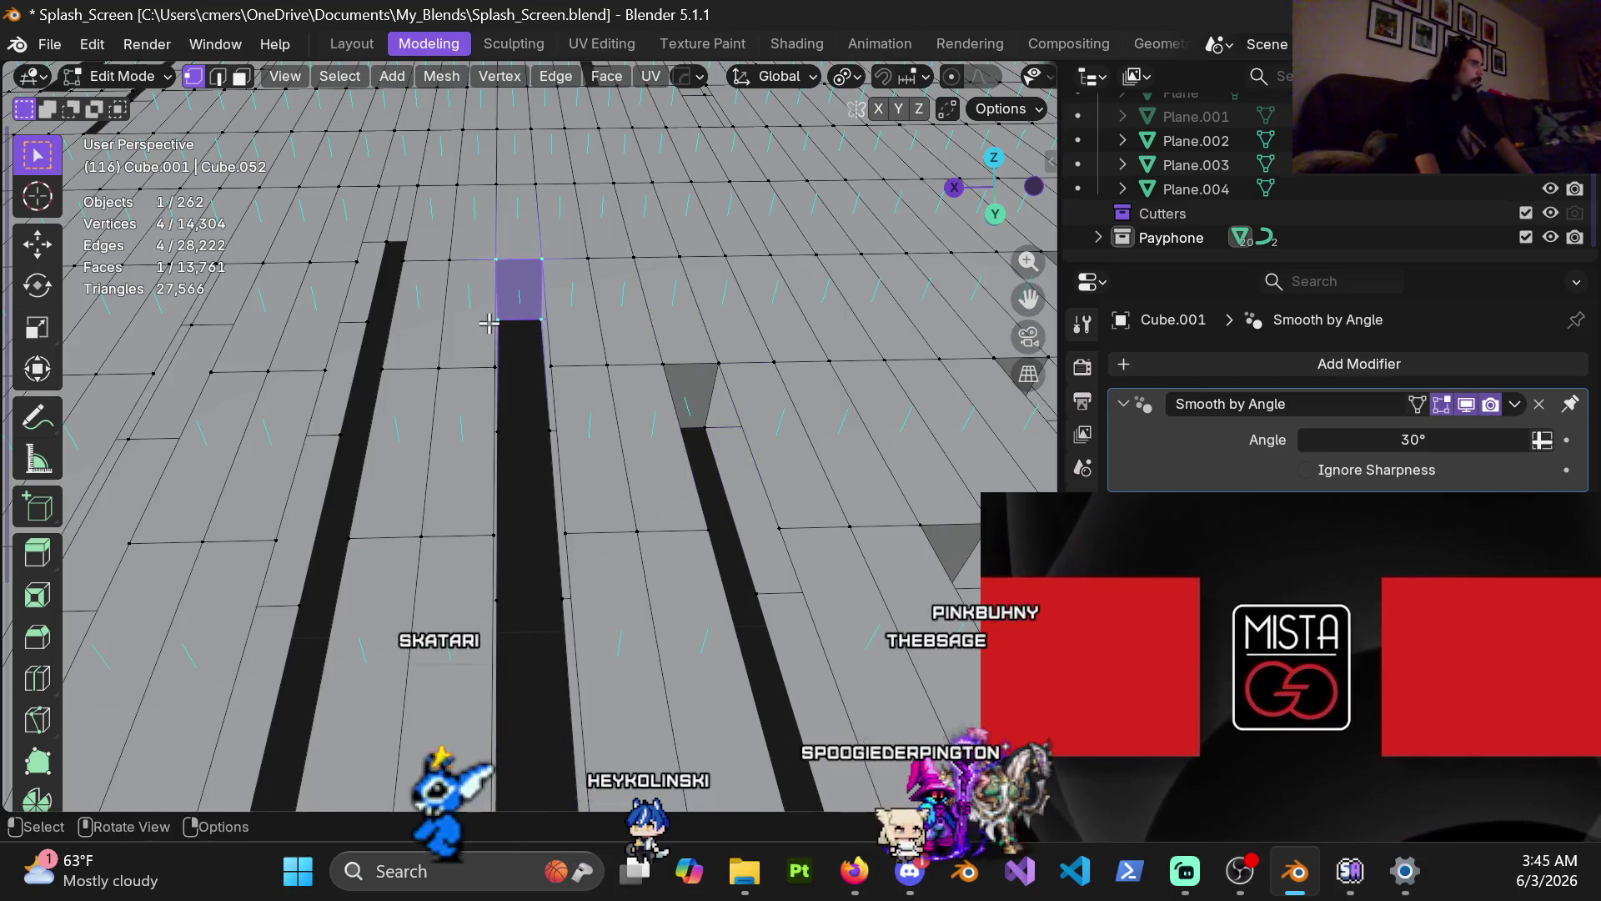
middle_click_drag(492, 324, 539, 290, "shift")
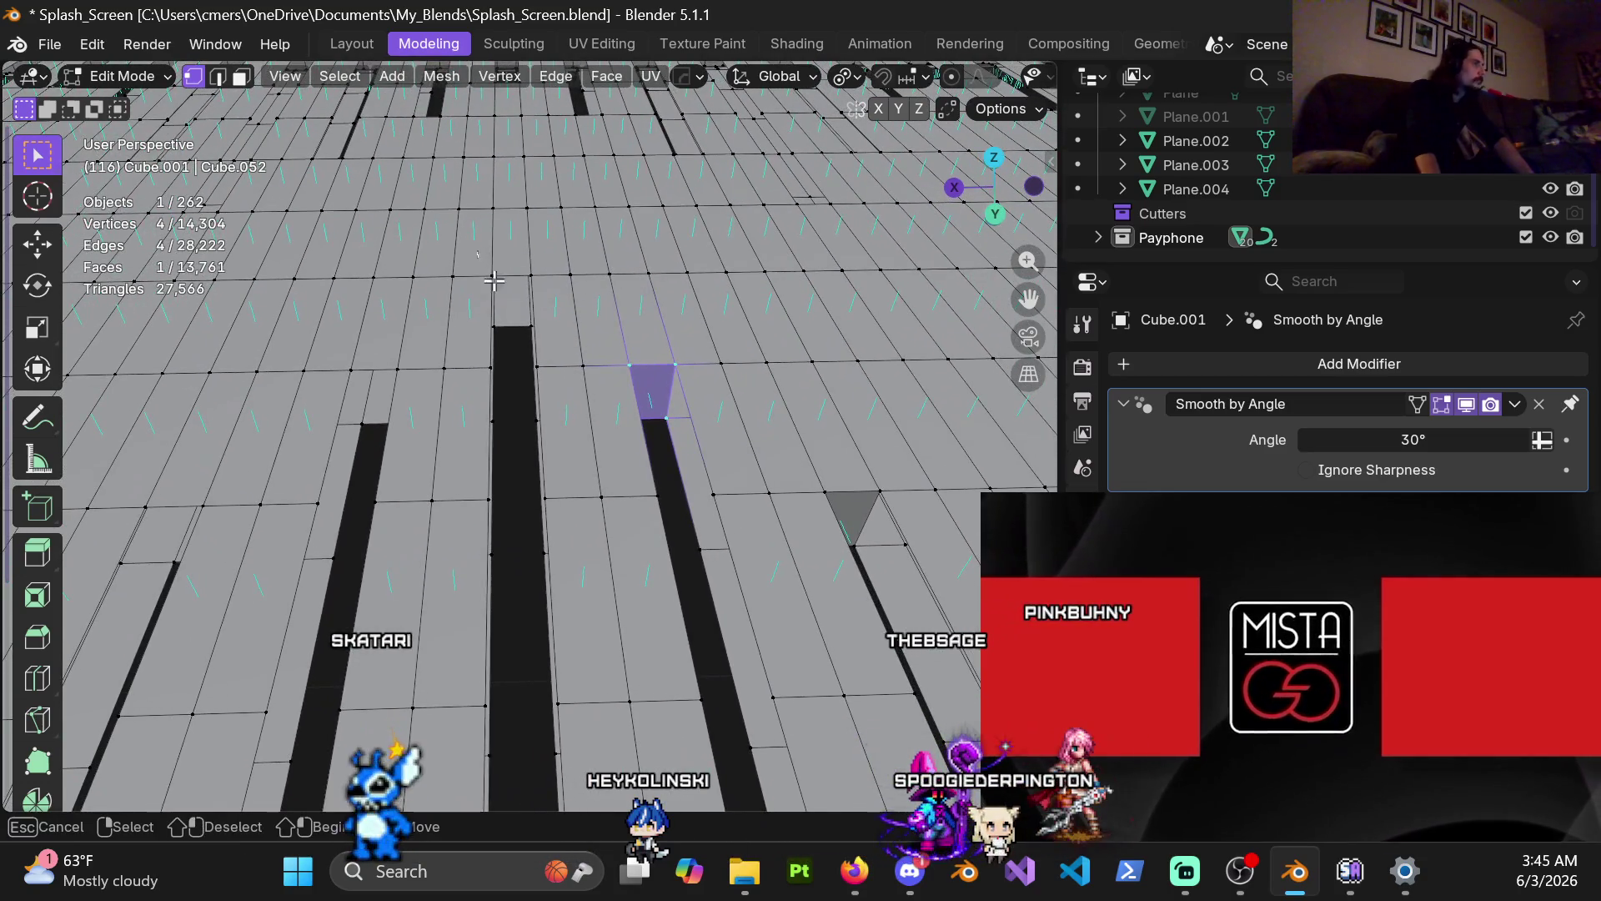
middle_click_drag(397, 412, 377, 359)
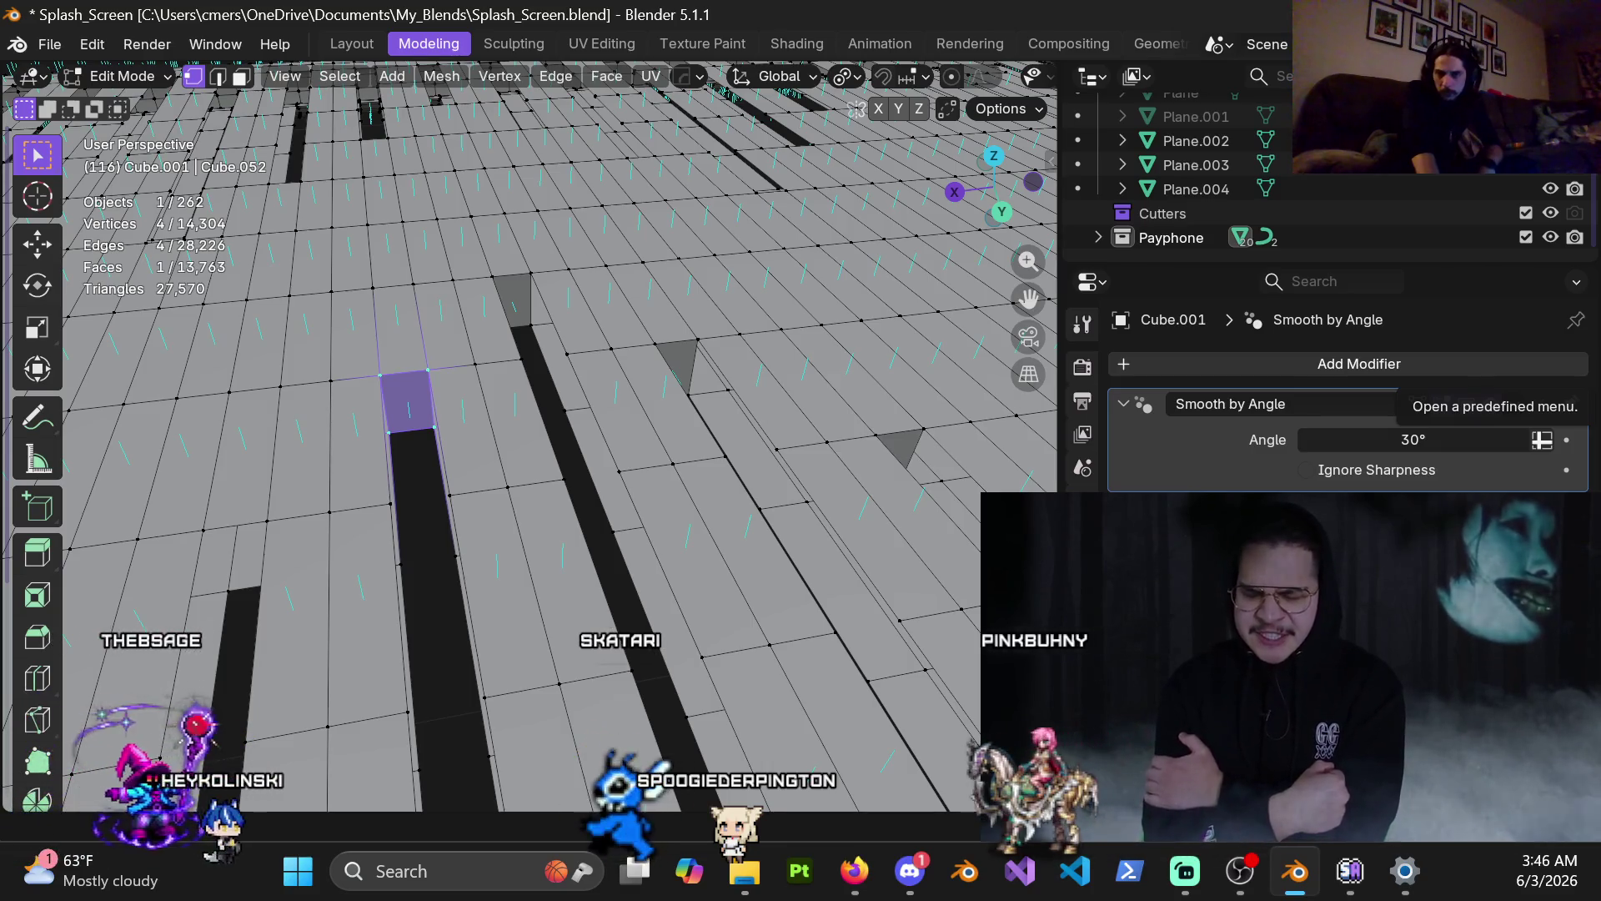
mouse_move(1064, 674)
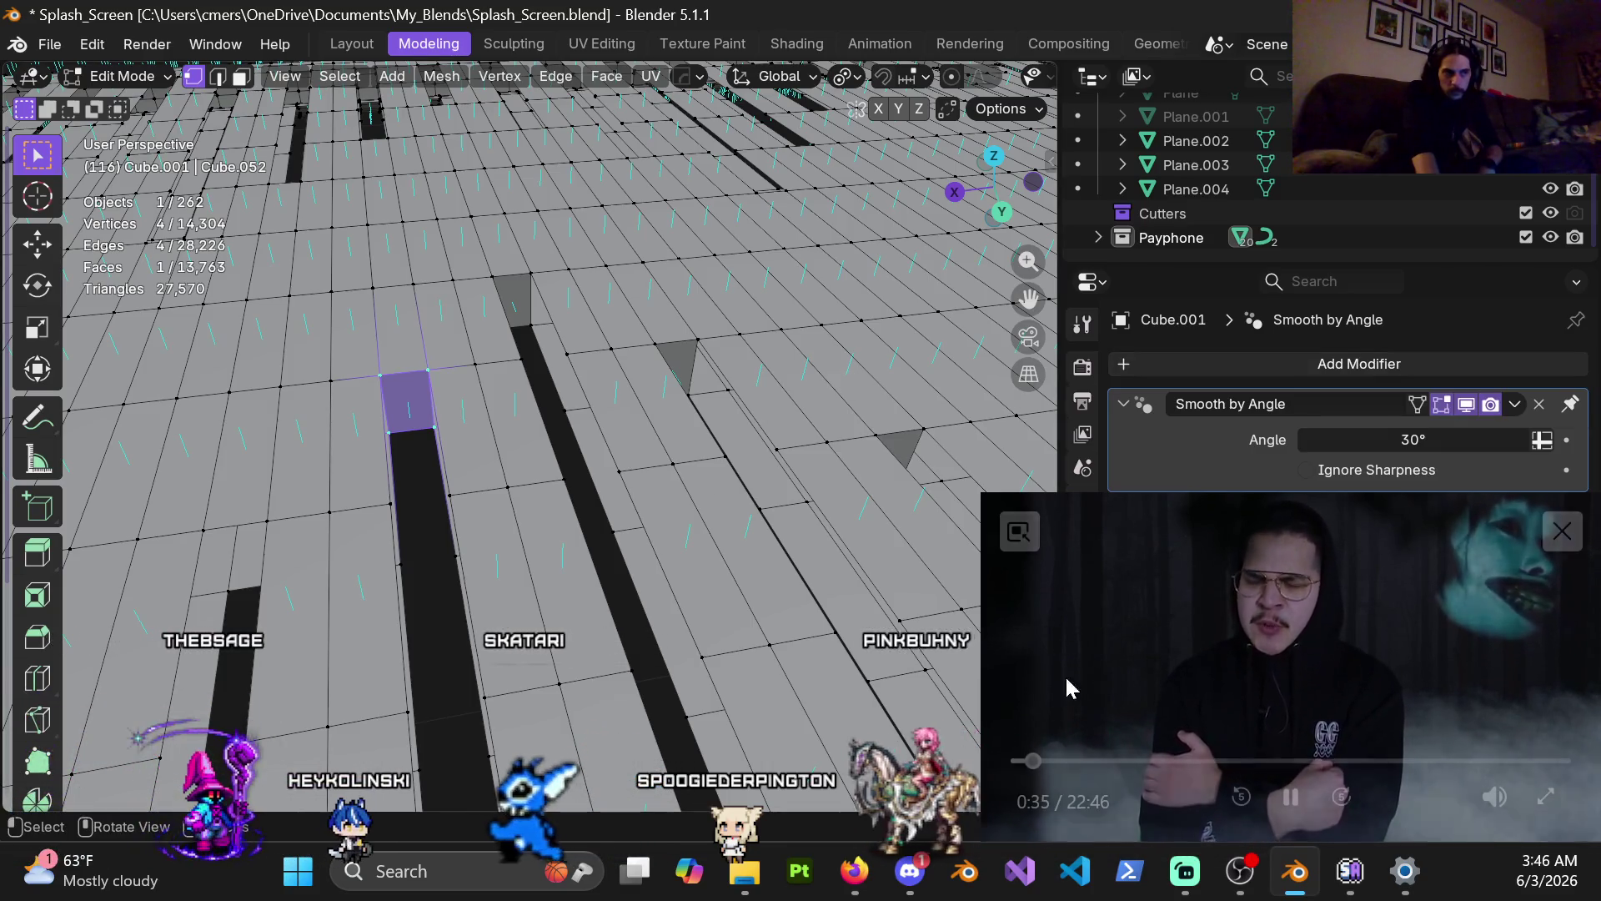
left_click(1291, 803)
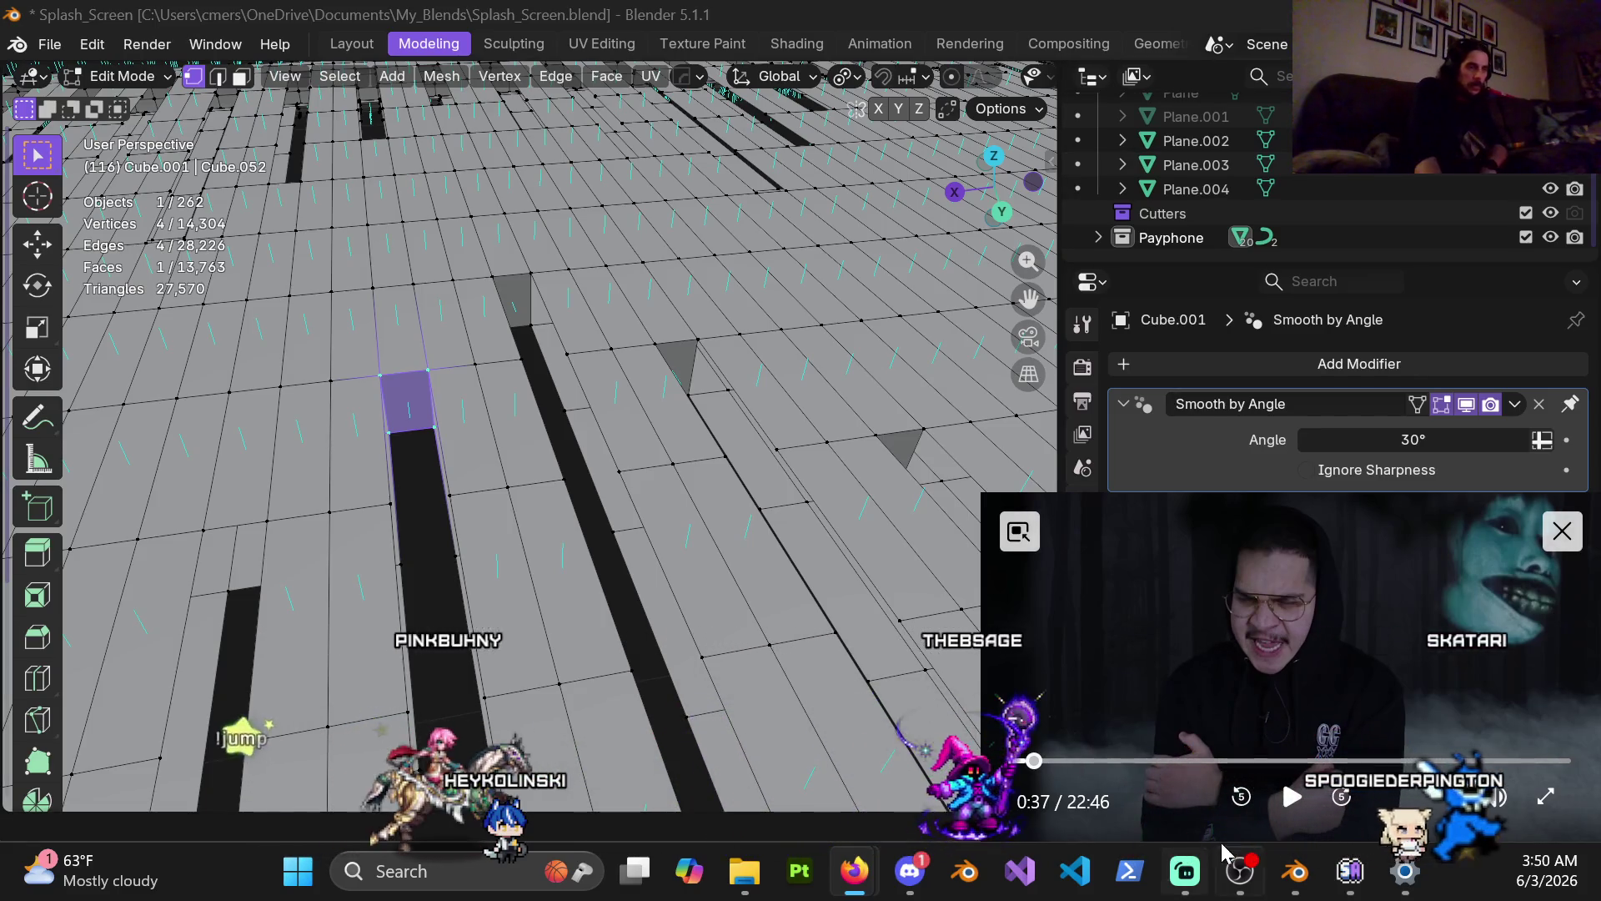
Step: Resume the reference video and cap the next plank-end gap with a quad face
left_click(1293, 800)
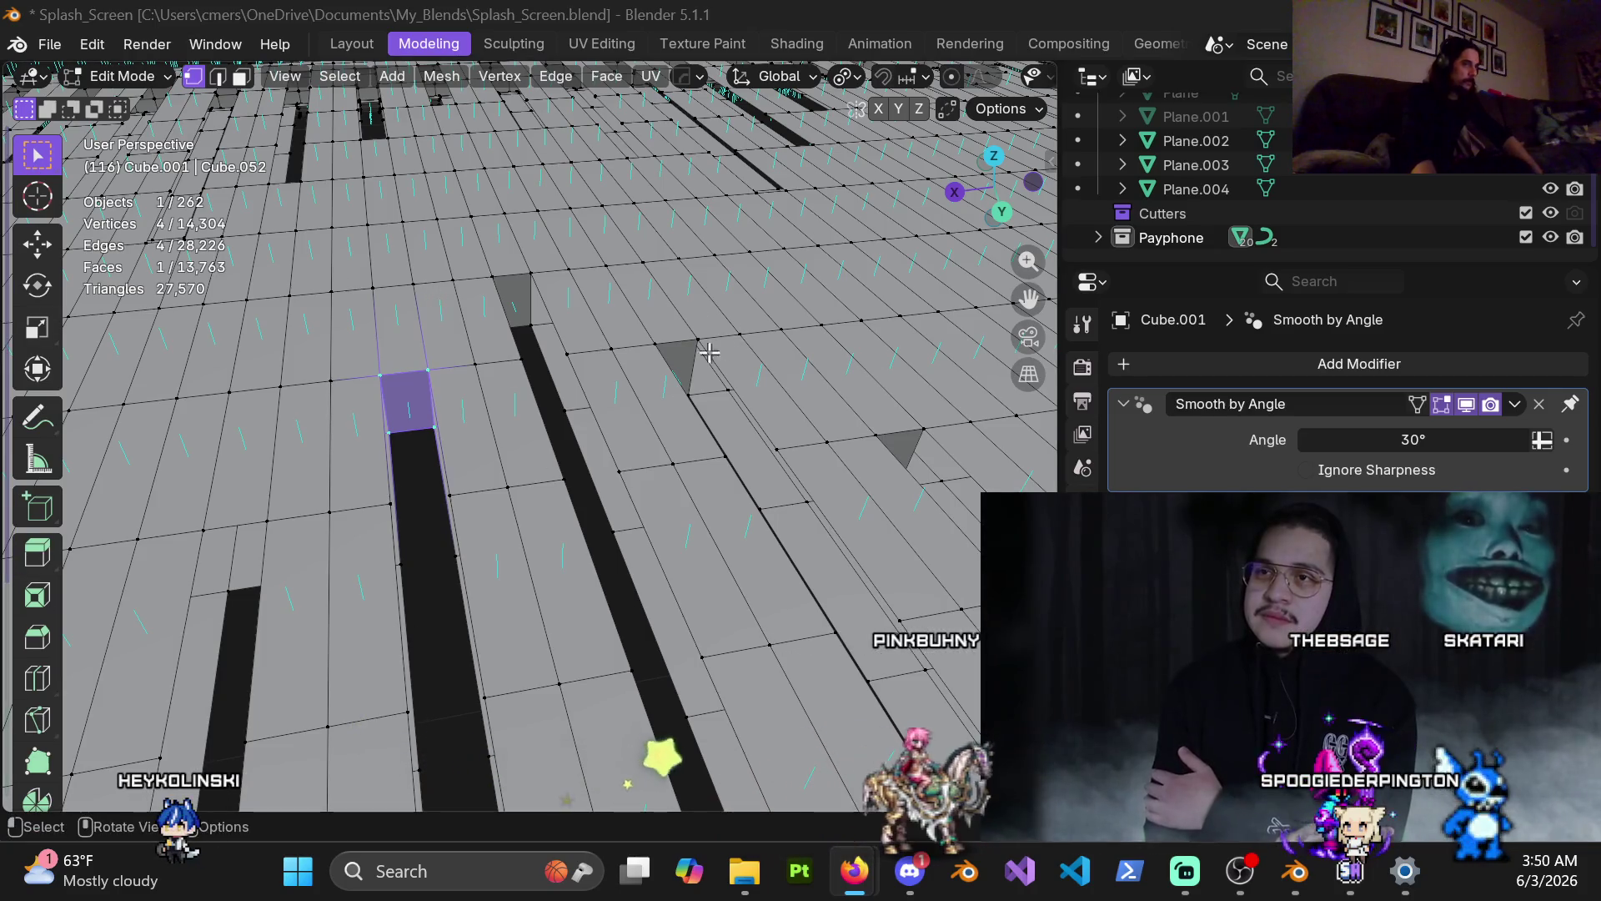
mouse_move(392, 484)
middle_mouse_down()
mouse_move(416, 460)
mouse_move(640, 388)
middle_mouse_up()
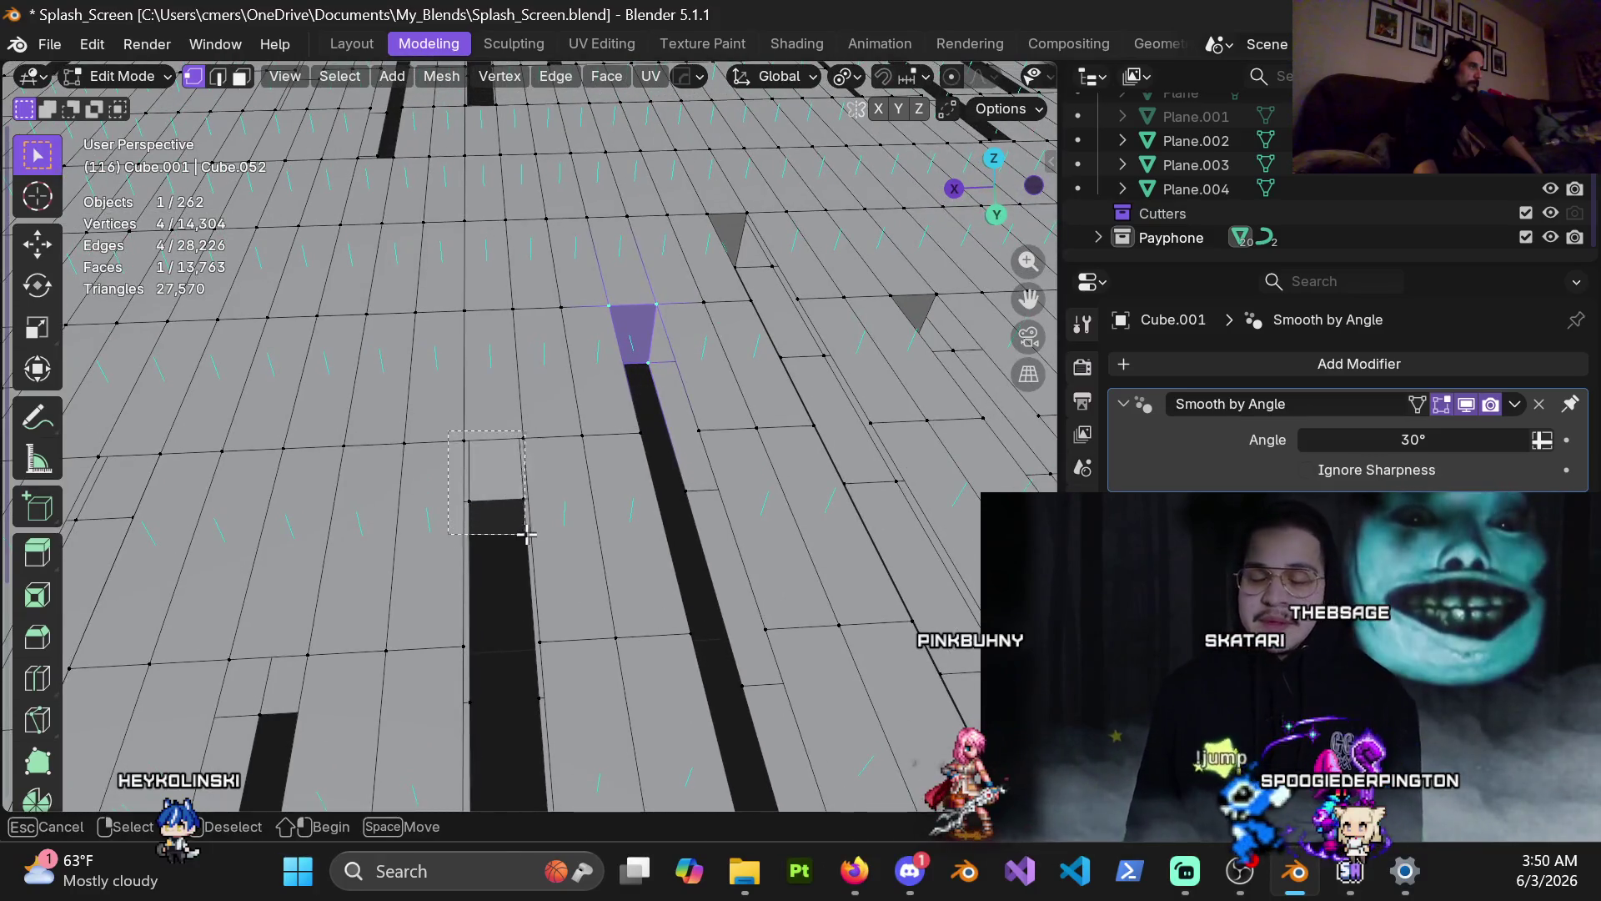
mouse_move(511, 533)
middle_mouse_down("shift")
mouse_move(553, 336)
mouse_move(447, 369)
middle_mouse_up("shift")
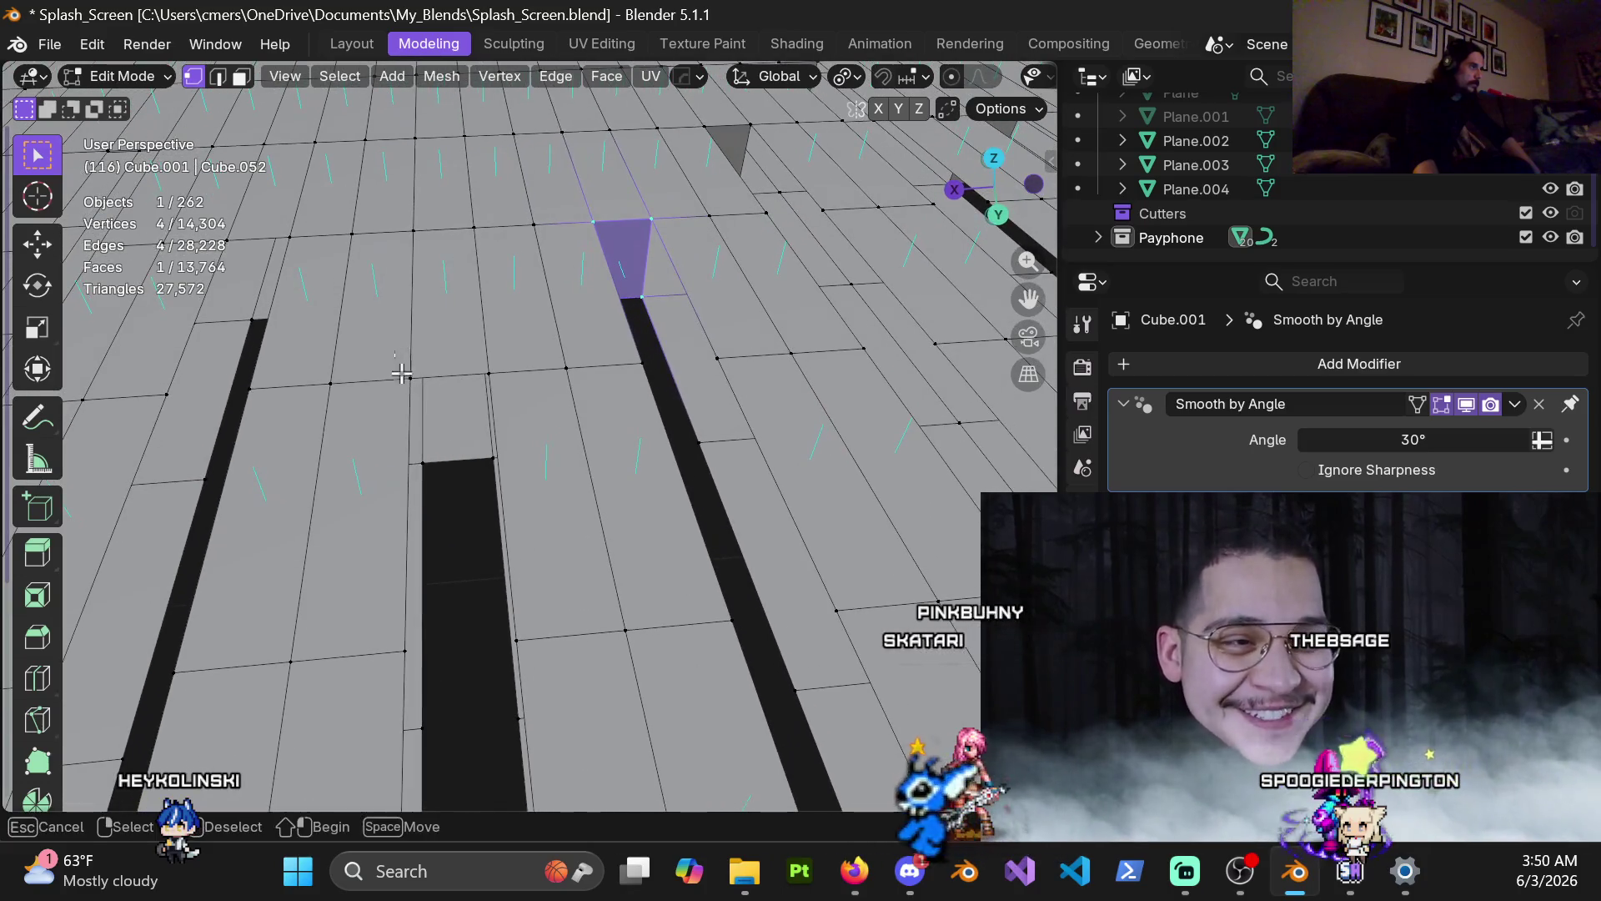
mouse_move(397, 363)
middle_mouse_down("shift")
mouse_move(651, 422)
mouse_move(550, 375)
middle_mouse_up("shift")
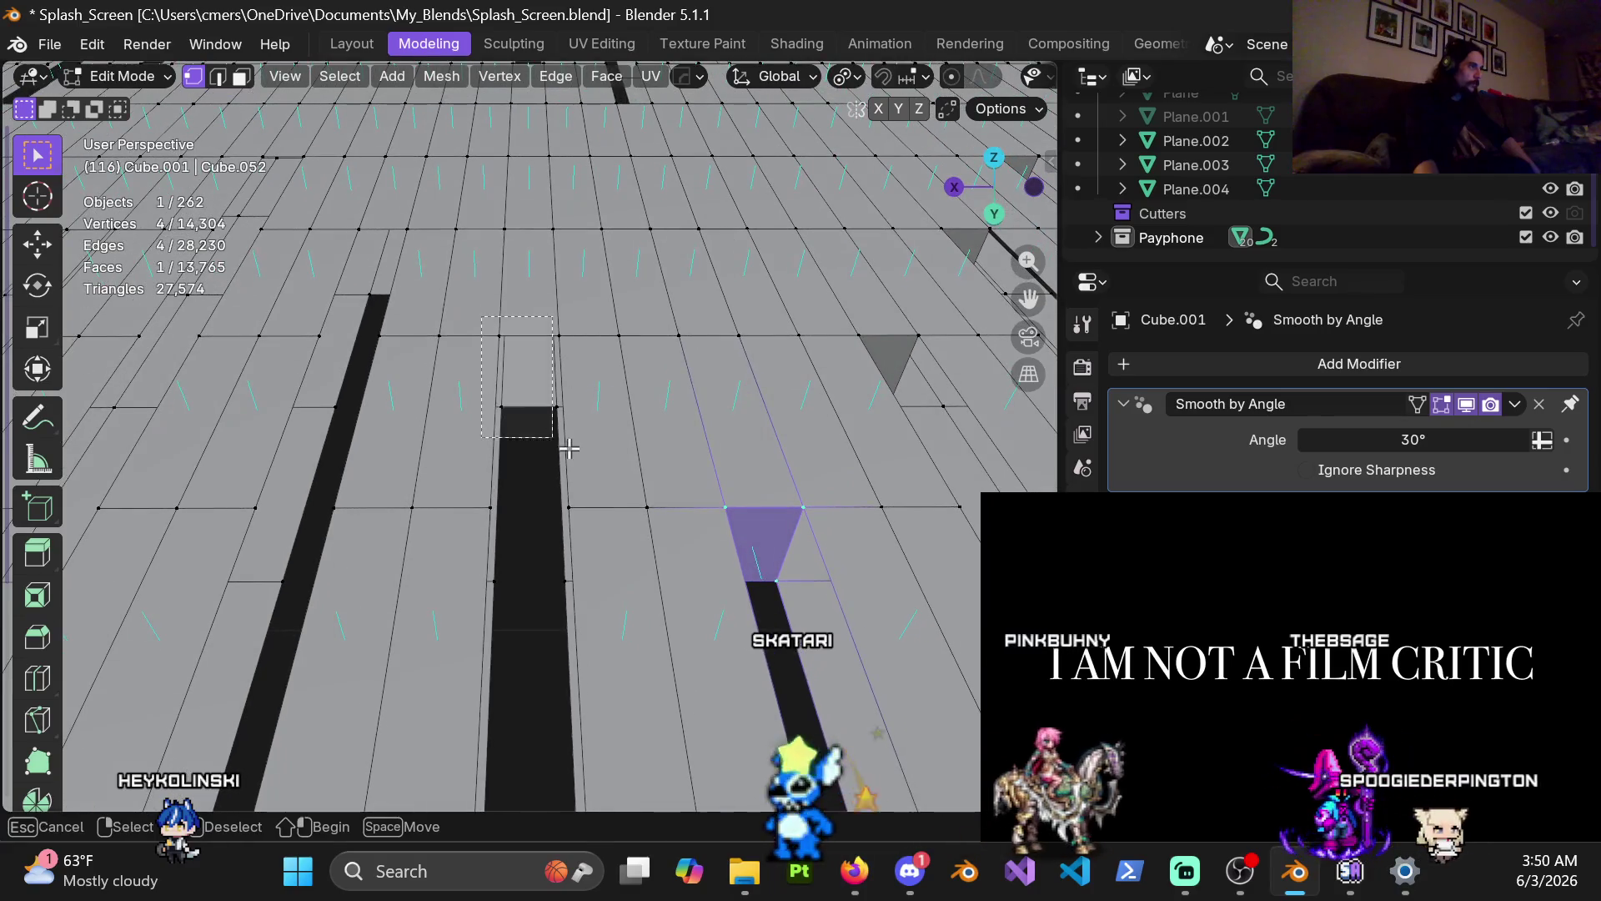
left_click_drag(567, 448, 572, 447)
key("f")
Step: Cap four more gaps around the central dark strip with quad faces
mouse_move(457, 333)
middle_mouse_down("shift")
mouse_move(621, 348)
mouse_move(664, 451)
middle_mouse_up("shift")
key("f")
key("b")
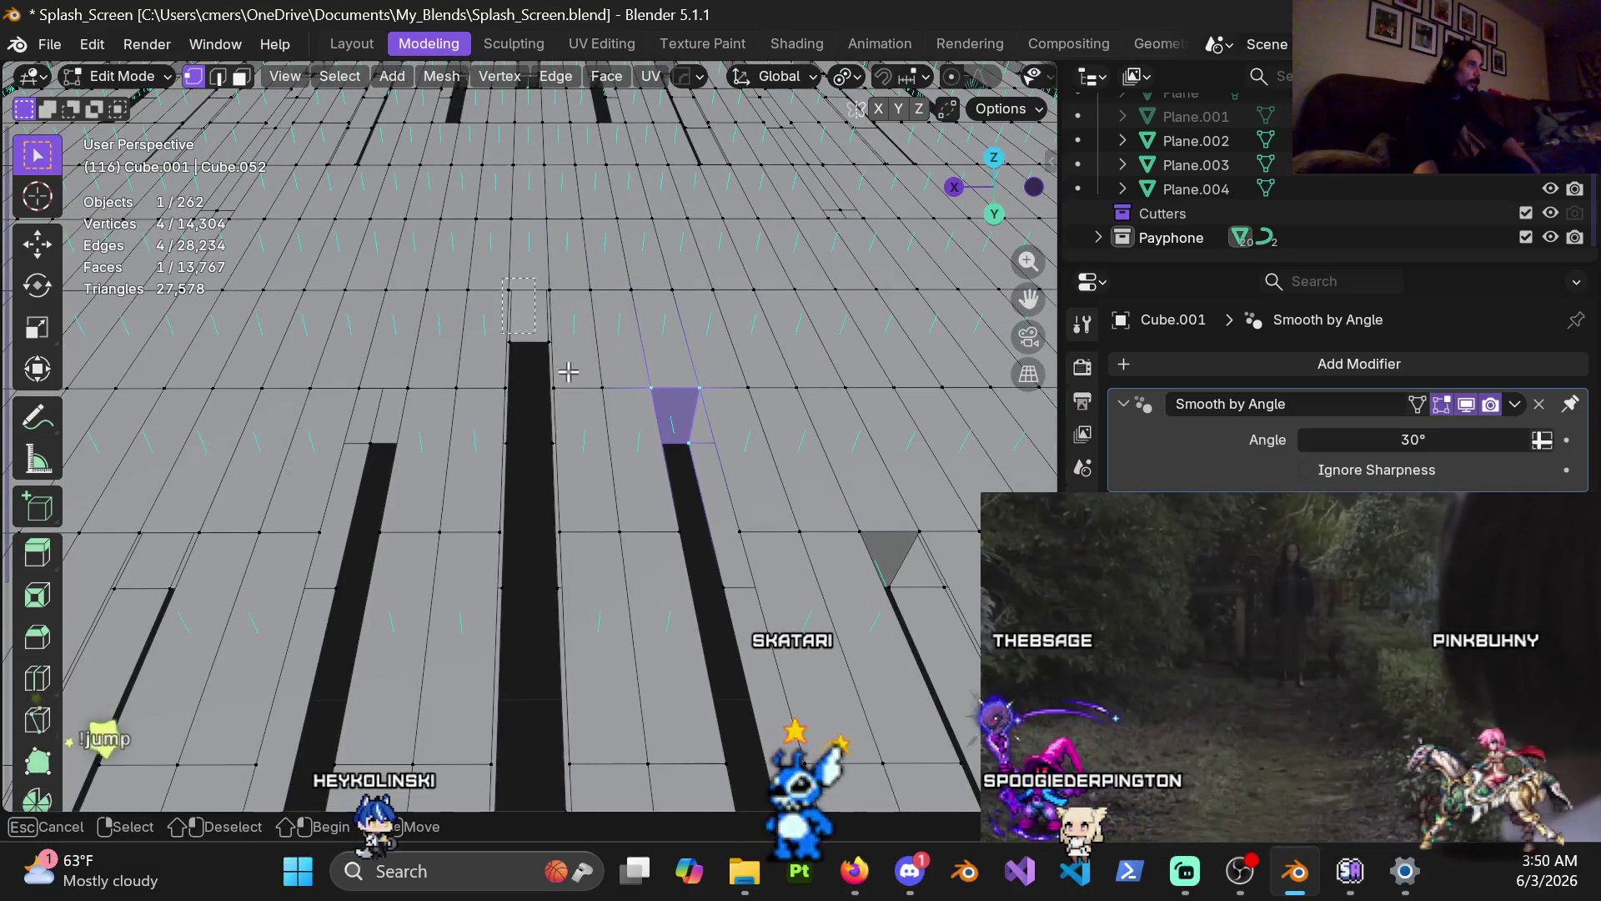
left_click_drag(560, 360, 500, 282)
key("f")
mouse_move(402, 376)
middle_mouse_down("shift")
mouse_move(492, 320)
mouse_move(518, 324)
middle_mouse_up("shift")
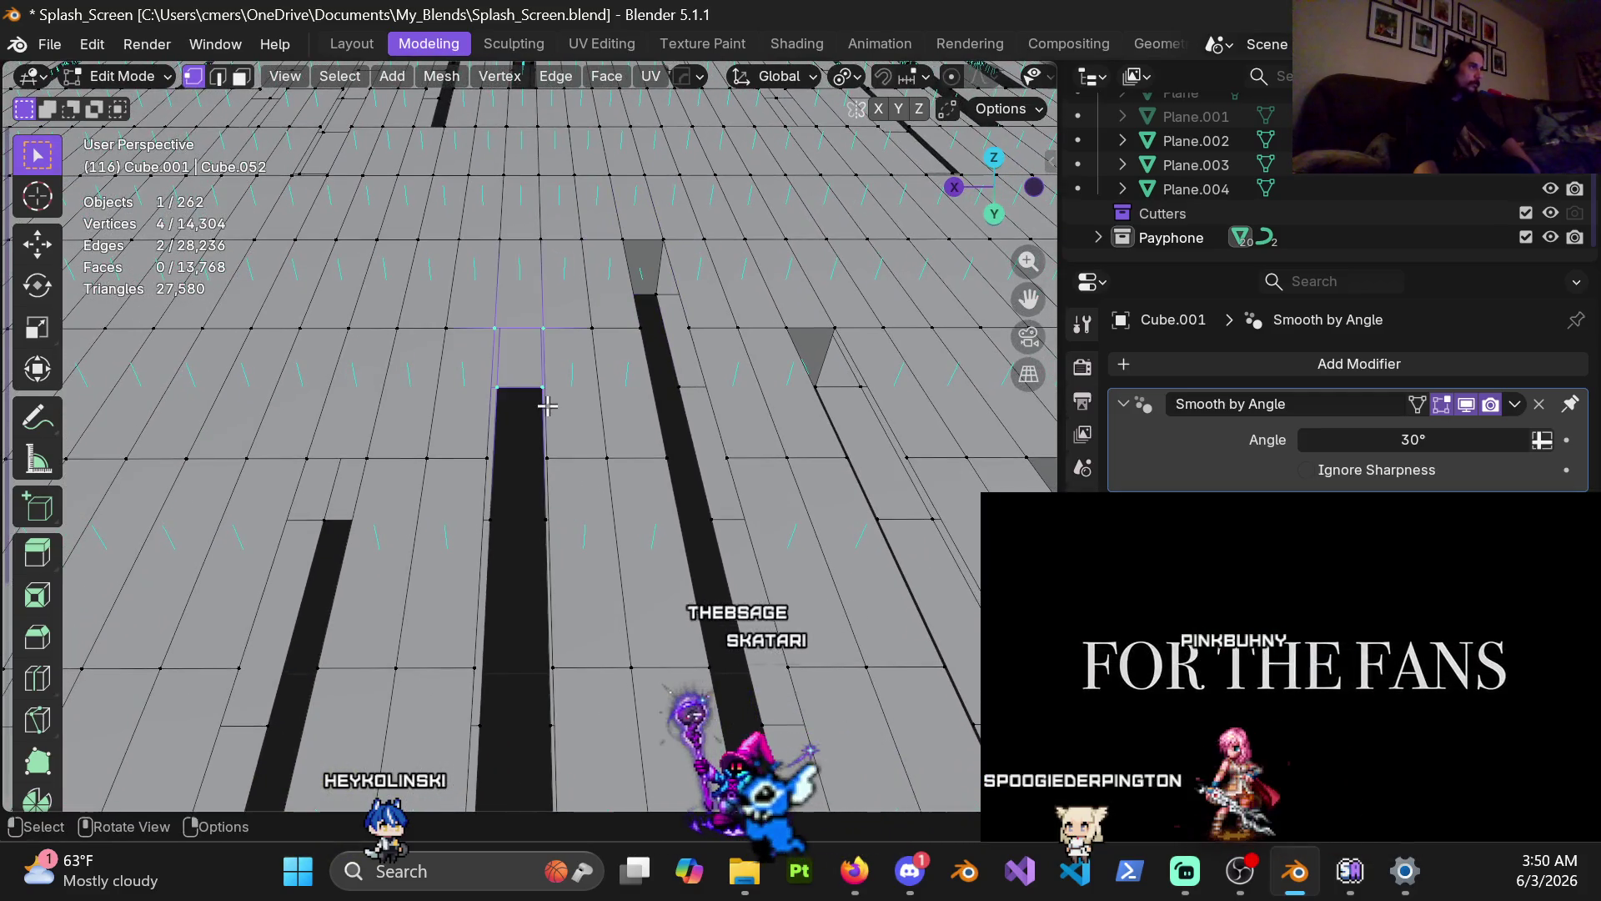
key("f")
middle_click_drag(547, 406, 542, 310, "shift")
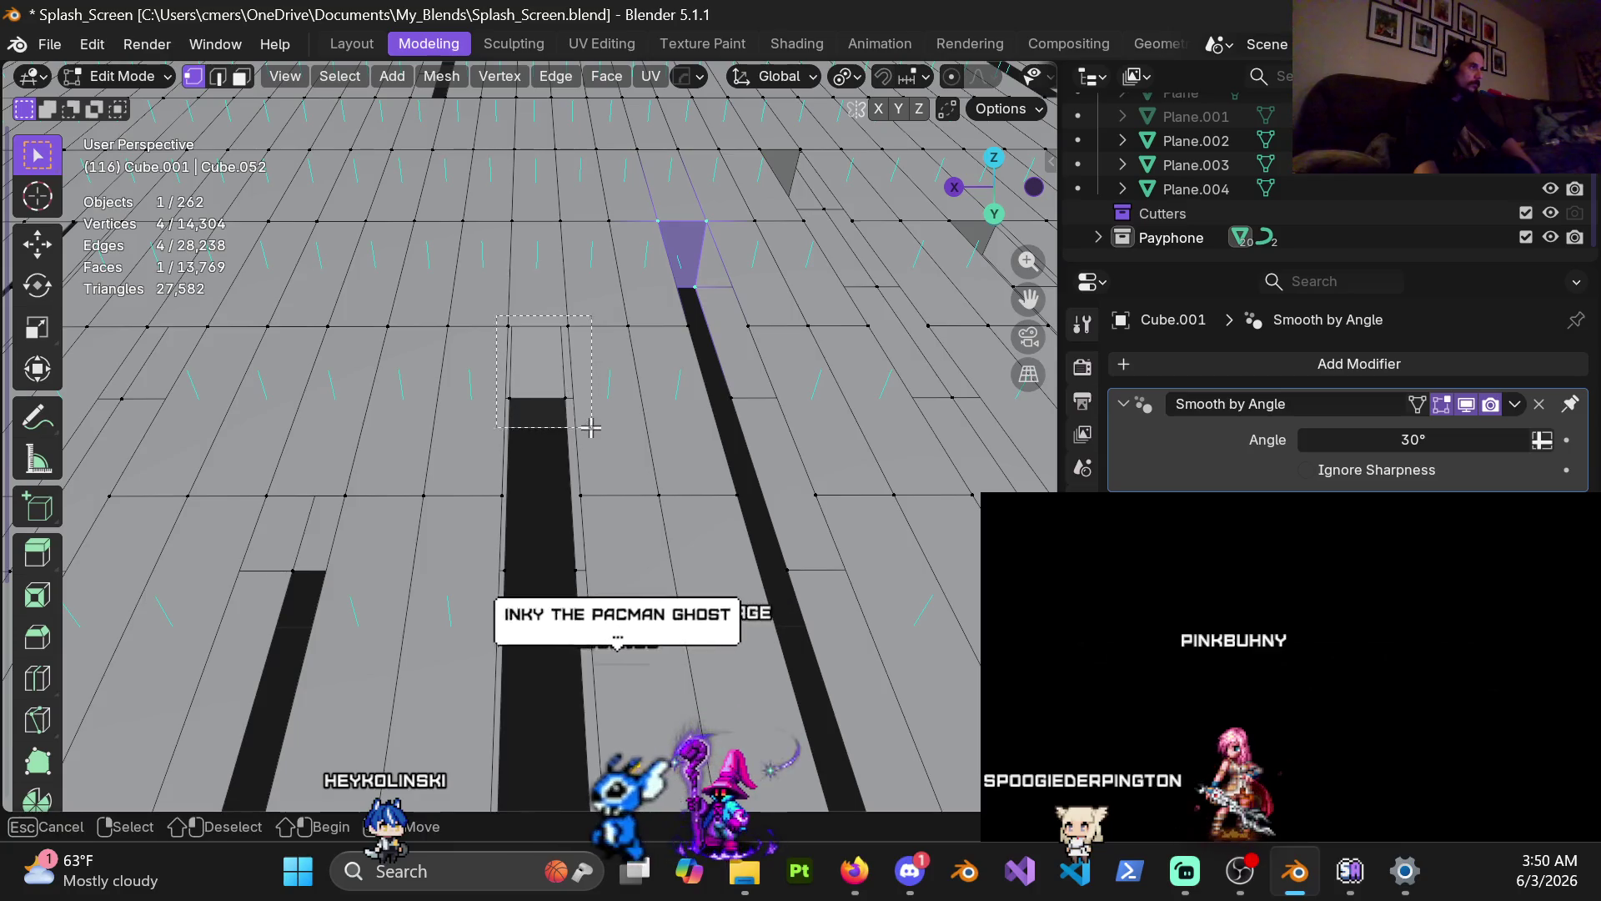
middle_click_drag(508, 463, 511, 342, "shift")
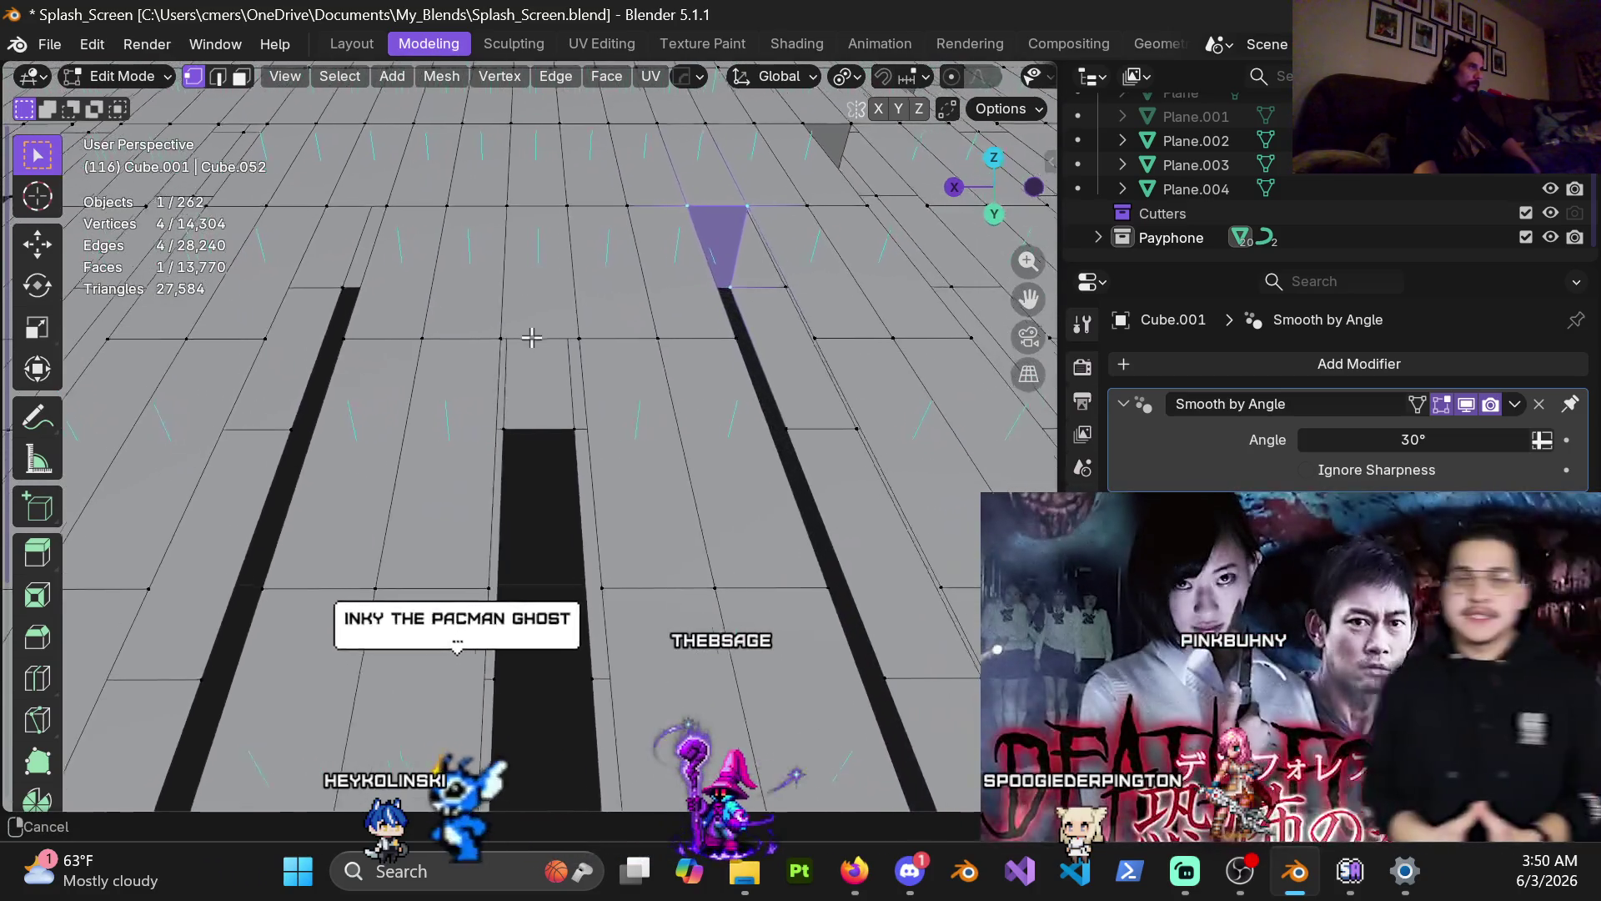
key("f")
Step: Cap four further gaps above the middle strip along the deck
middle_click_drag(590, 455, 504, 327, "shift")
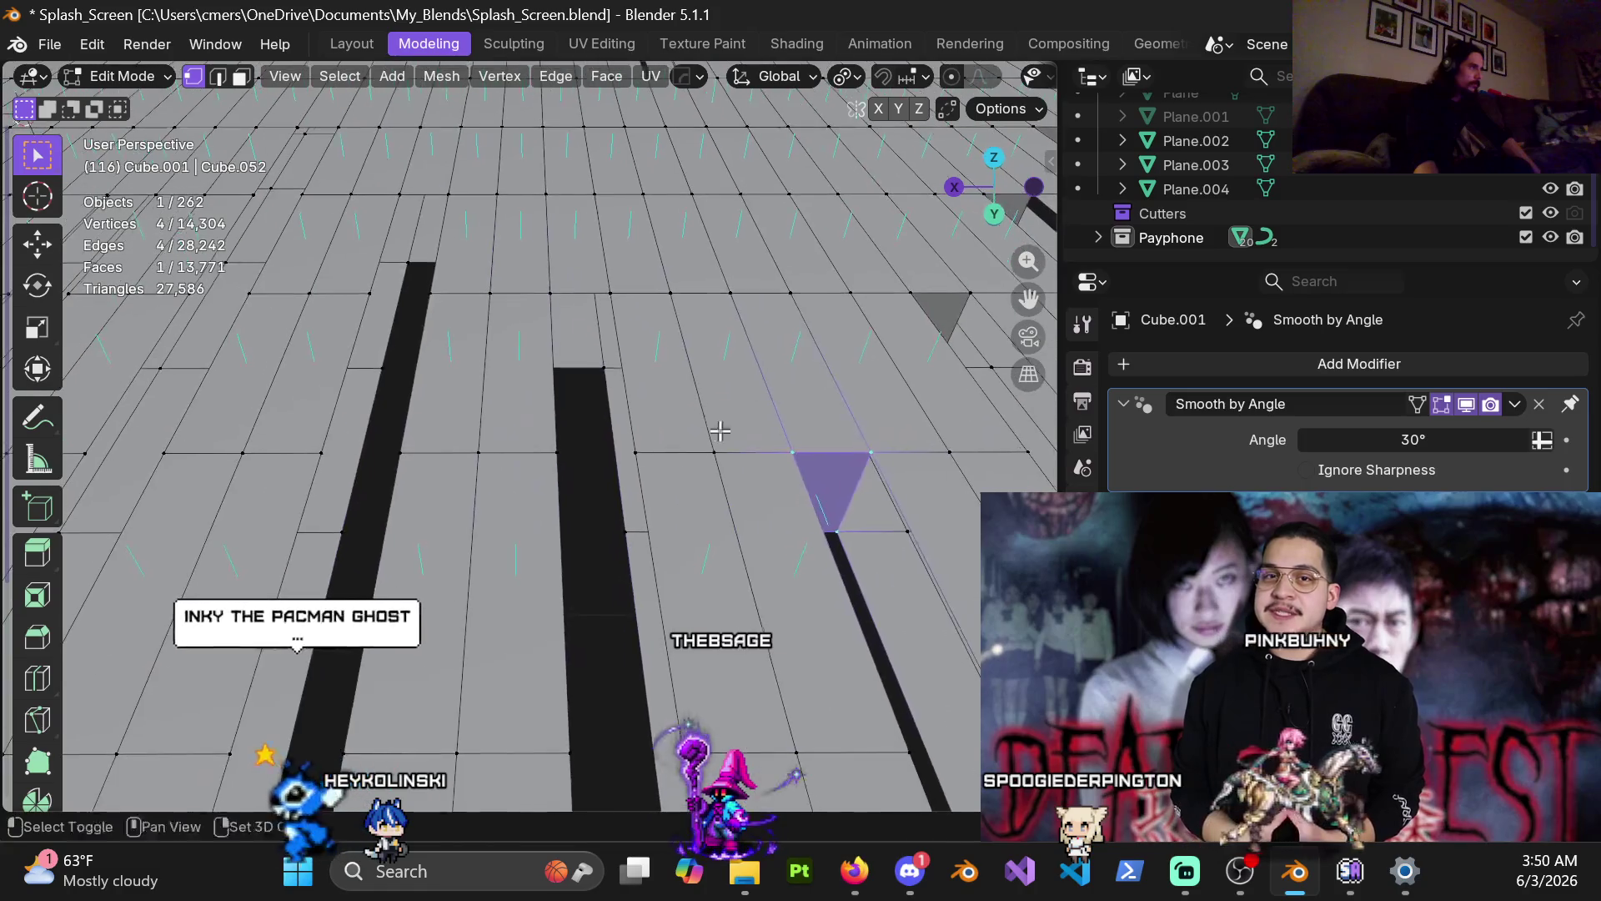
left_click_drag(475, 293, 534, 385)
key("f")
middle_click_drag(338, 228, 516, 265, "shift")
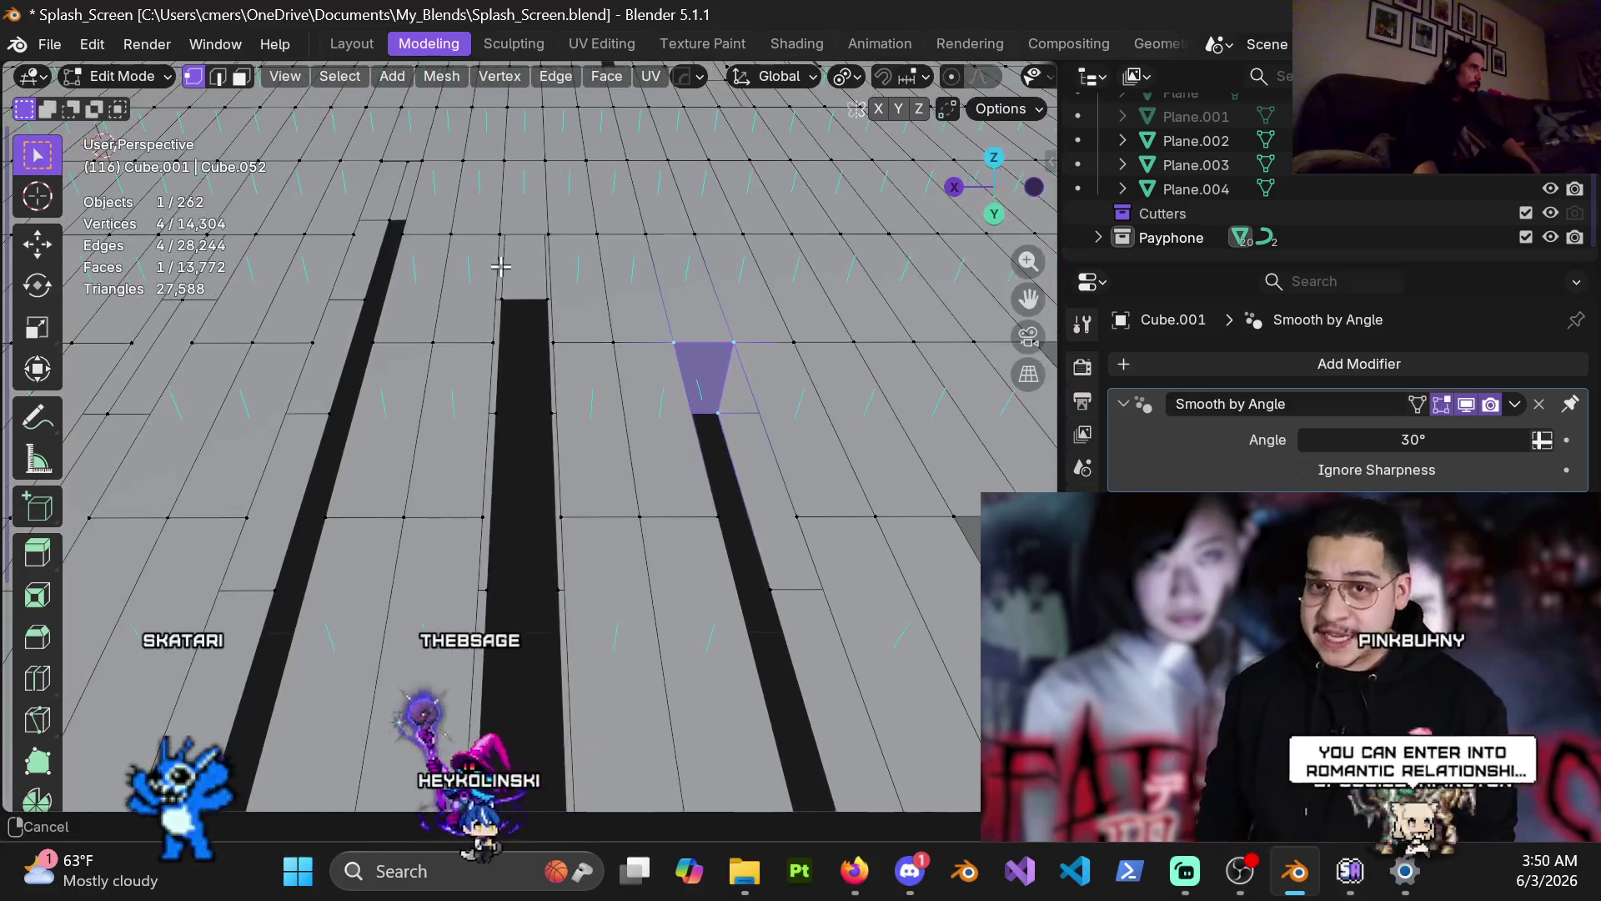
left_click_drag(558, 224, 505, 297)
key("f")
middle_click_drag(505, 296, 657, 315, "shift")
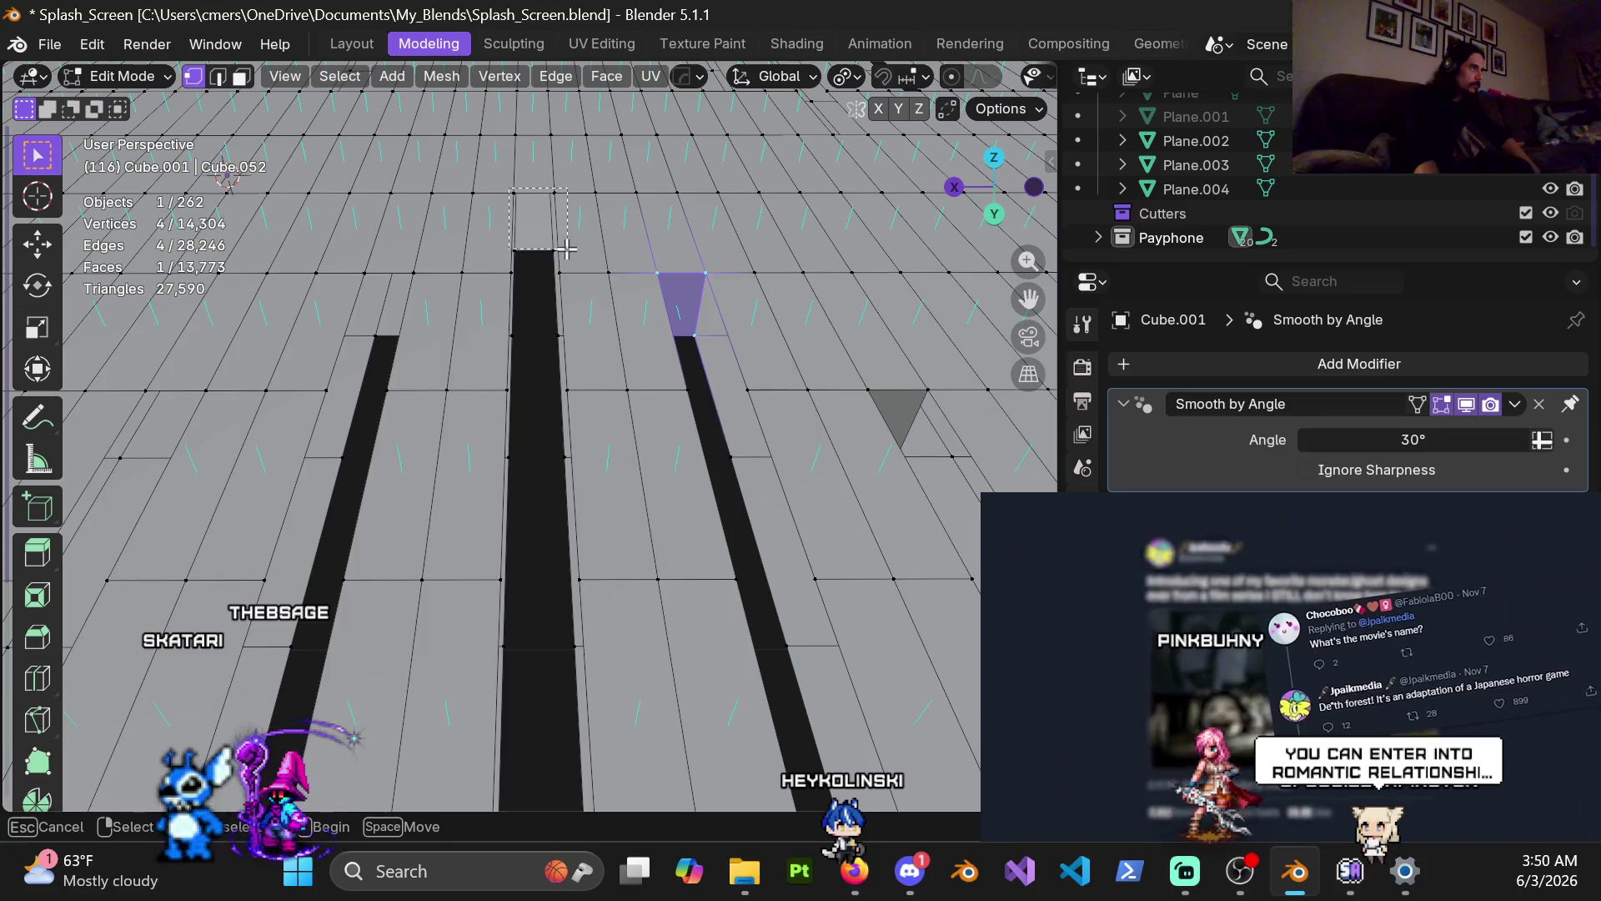
left_click_drag(511, 190, 567, 249)
key("f")
mouse_move(567, 249)
middle_mouse_down("shift")
mouse_move(592, 273)
mouse_move(520, 252)
middle_mouse_up("shift")
key("f")
middle_click_drag(447, 400, 559, 310, "shift")
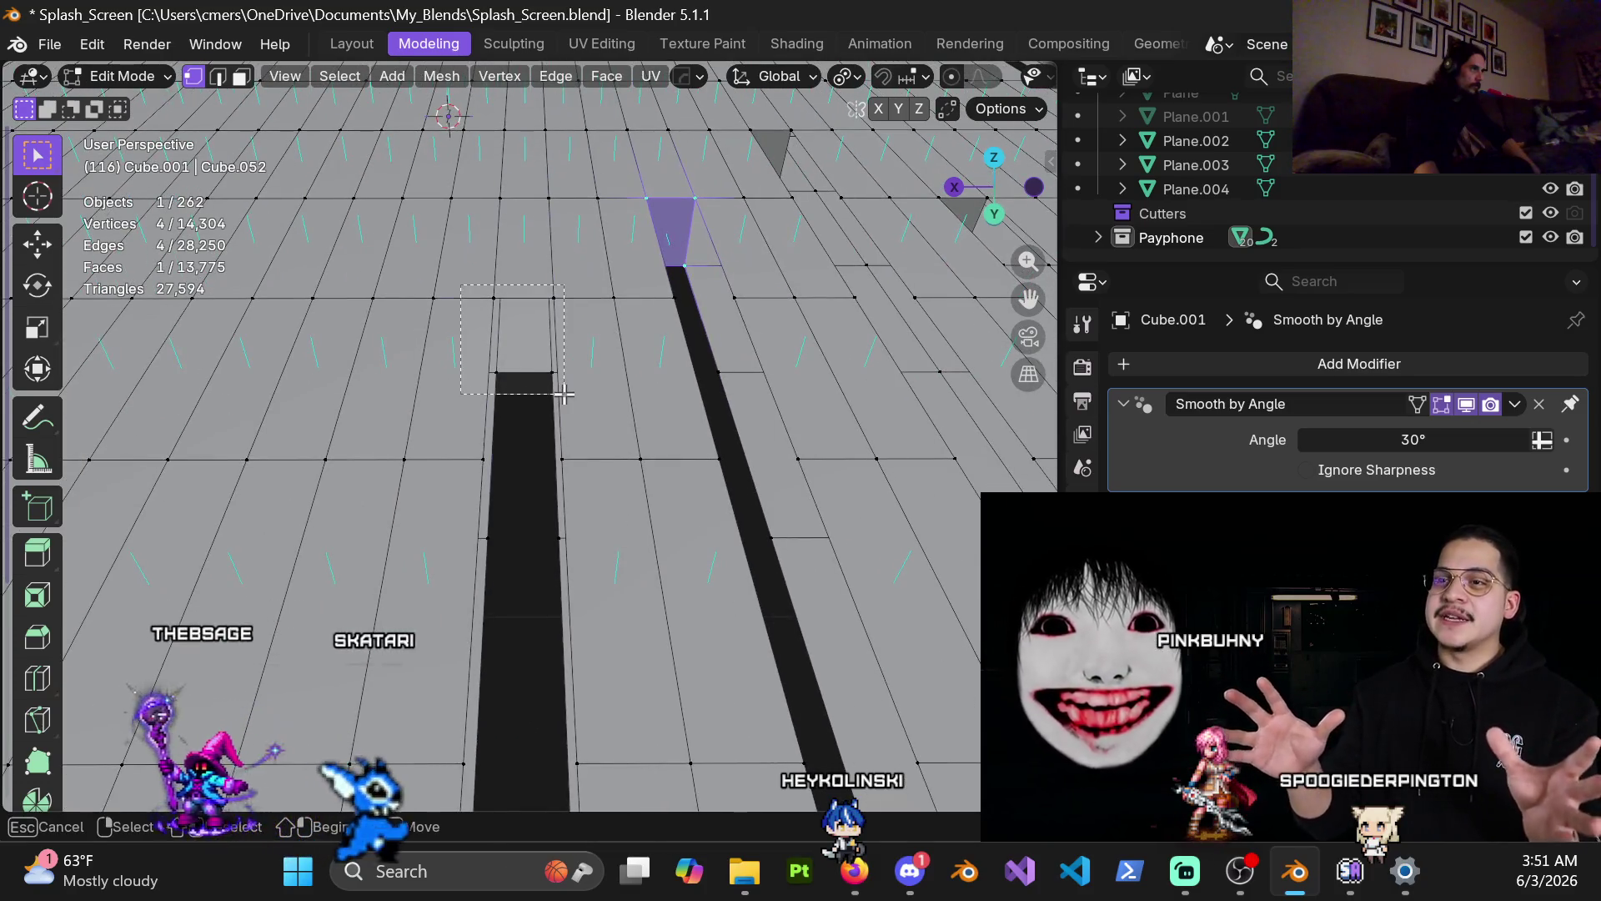
Step: Zoom out and orbit to view the whole deck from the side
scroll(569, 386, "down", 5)
scroll(587, 467, "down", 3)
scroll(551, 438, "down", 2)
scroll(517, 409, "down", 2)
scroll(479, 381, "down", 2)
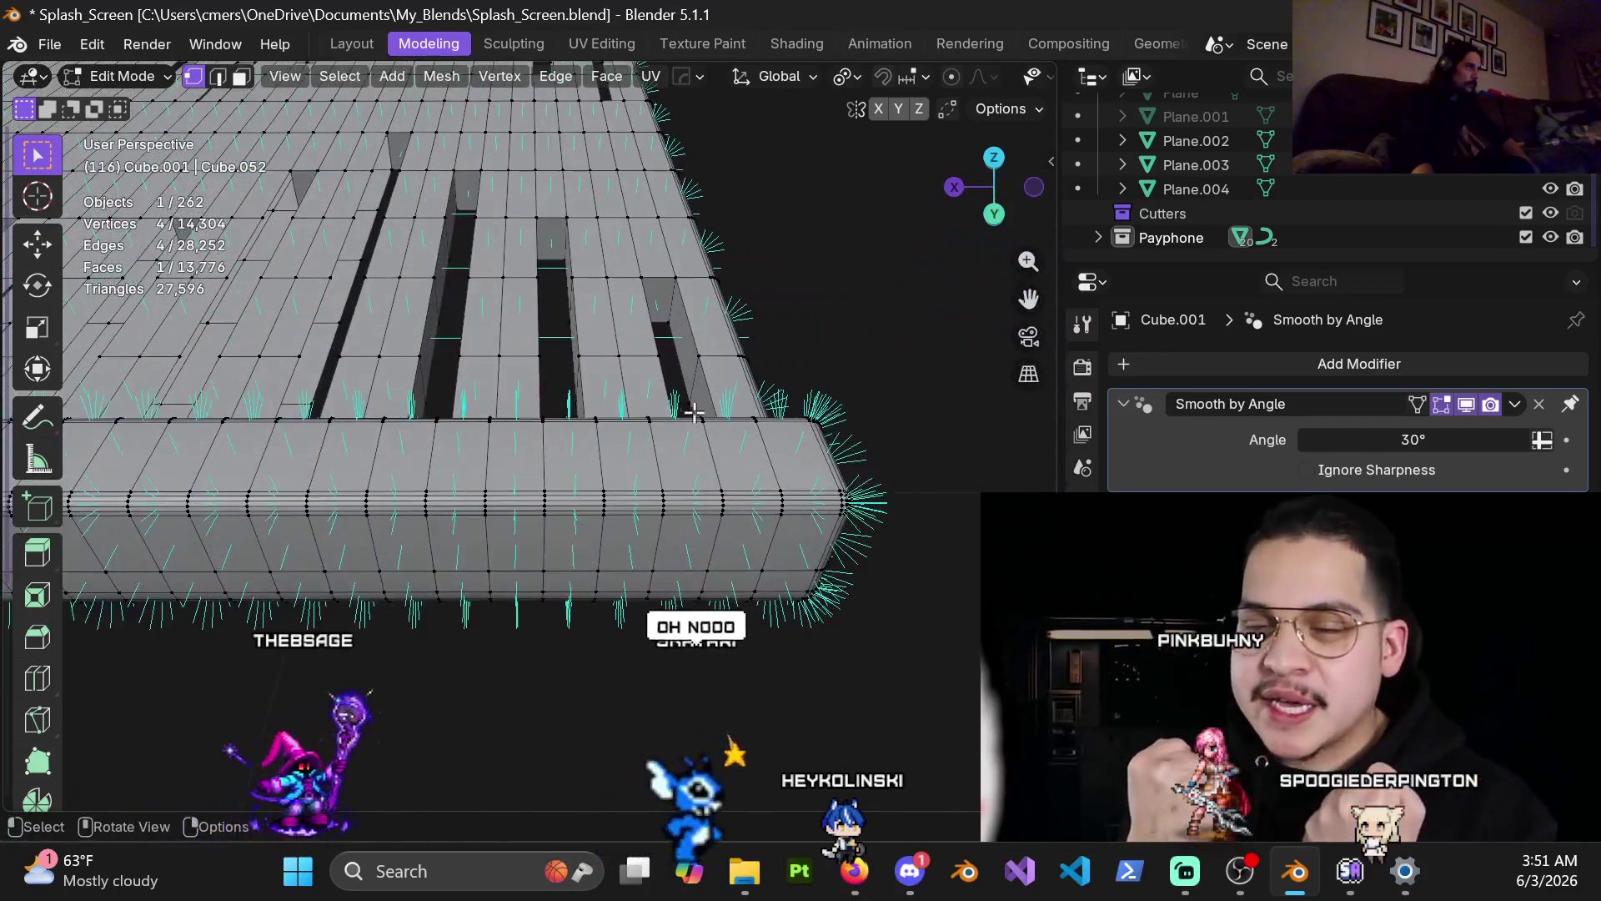
middle_click_drag(693, 412, 530, 564)
middle_click_drag(574, 452, 437, 684)
Step: Switch to face select and orbit over the curved edge to inspect the stepped plank ends
key("3")
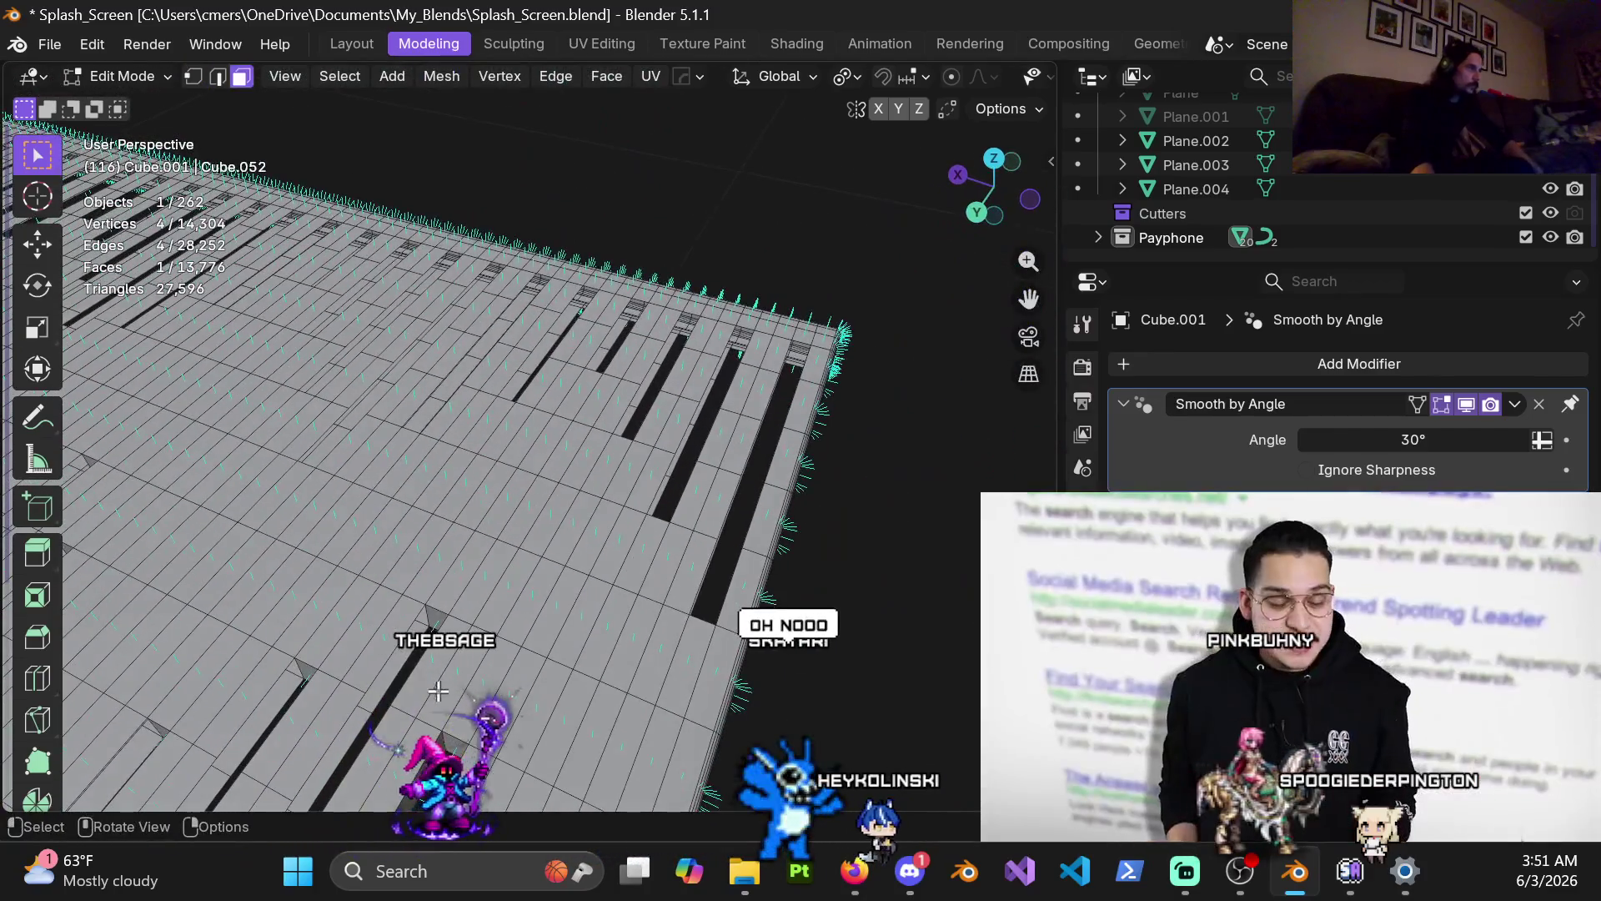
mouse_move(409, 737)
middle_mouse_down()
mouse_move(717, 319)
mouse_move(823, 370)
mouse_move(522, 395)
mouse_move(303, 364)
mouse_move(442, 413)
middle_mouse_up()
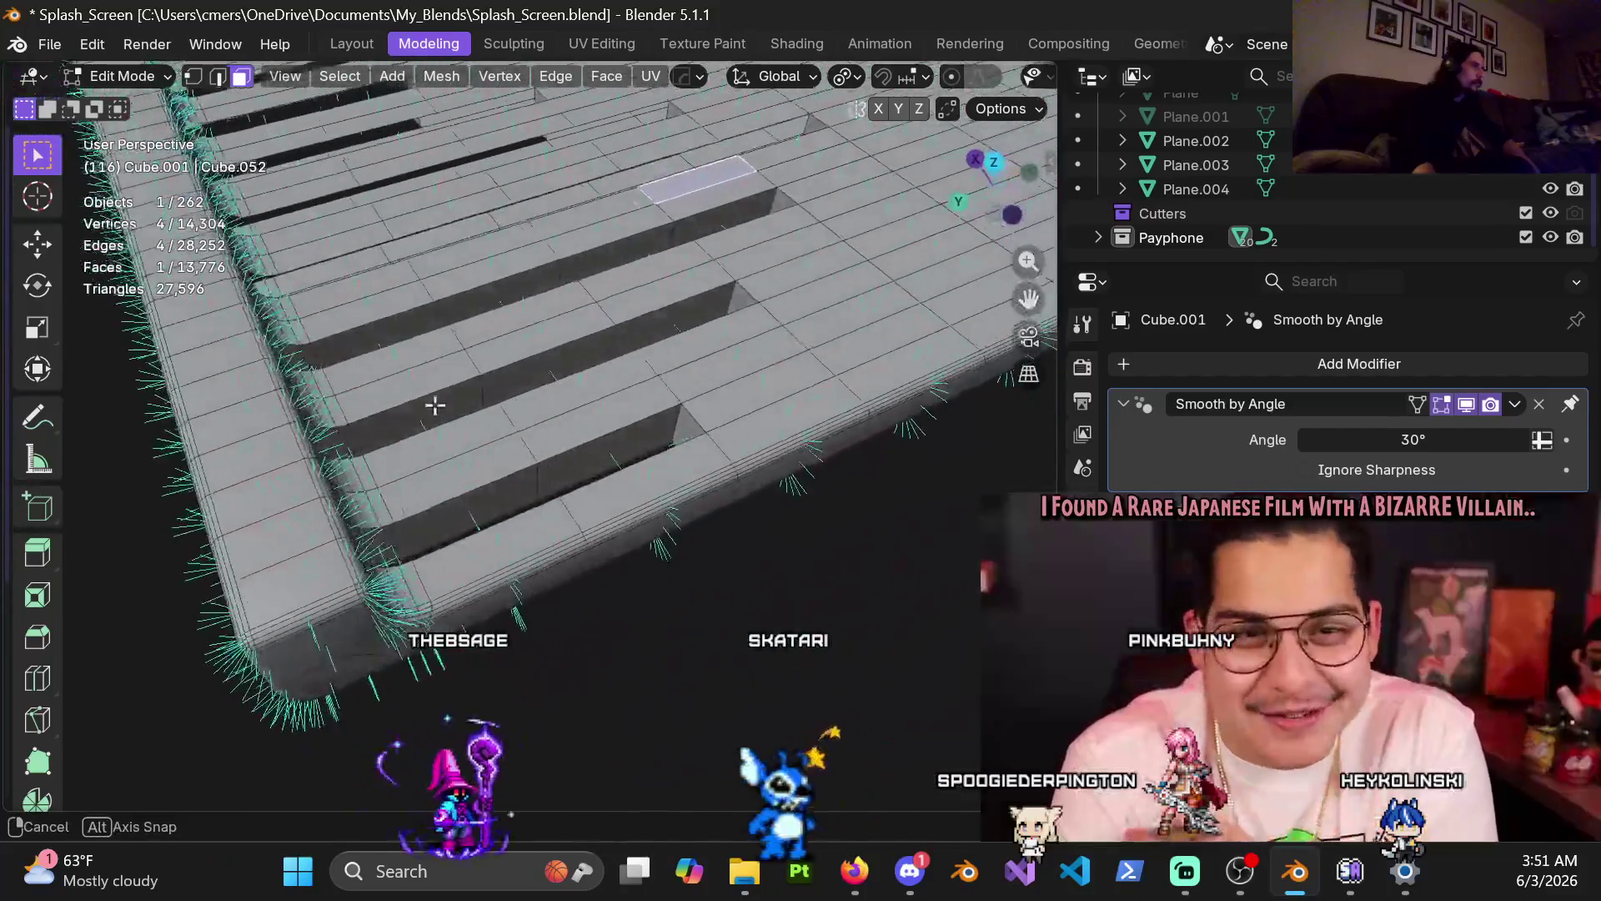
middle_click_drag(510, 452, 525, 581)
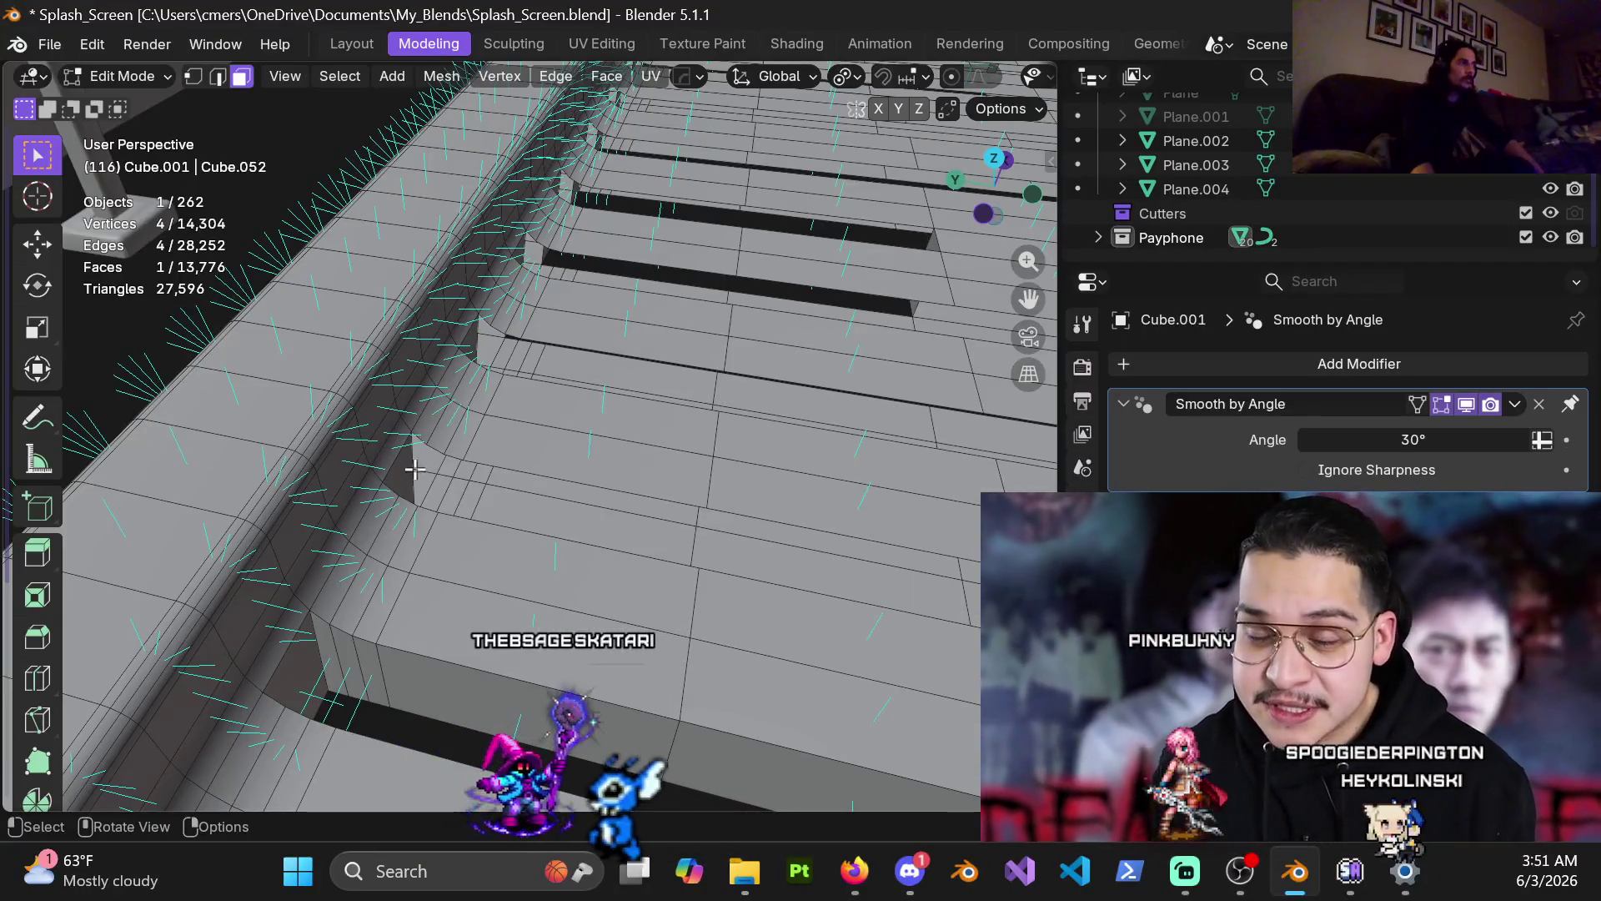
mouse_move(421, 429)
middle_mouse_down()
mouse_move(443, 425)
mouse_move(478, 461)
middle_mouse_up()
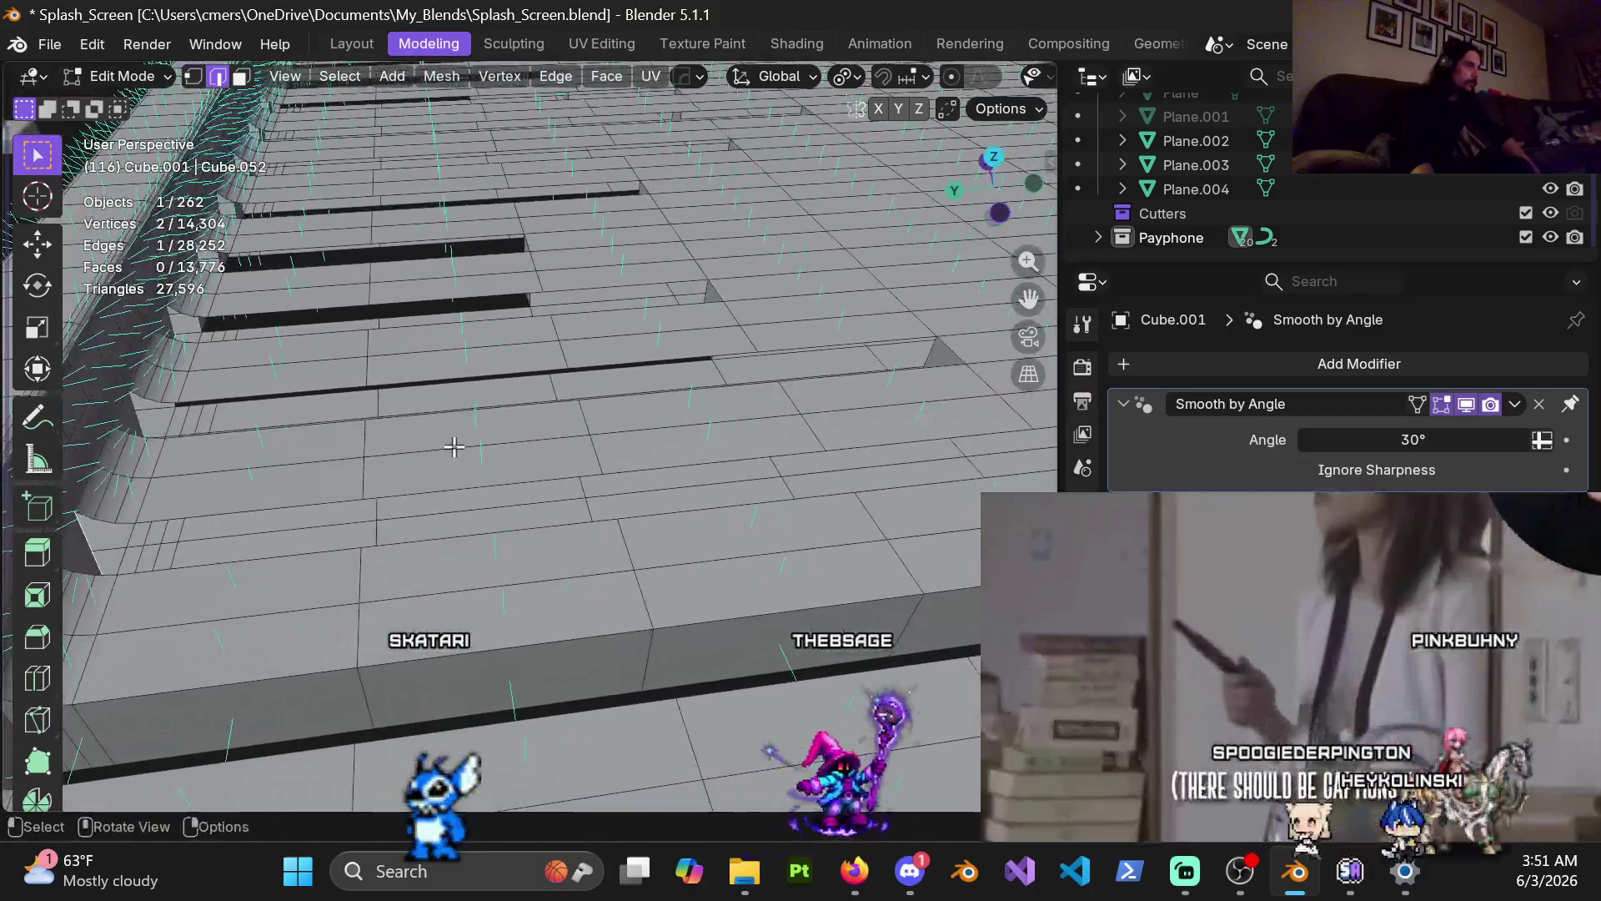
middle_click_drag(630, 449, 448, 447)
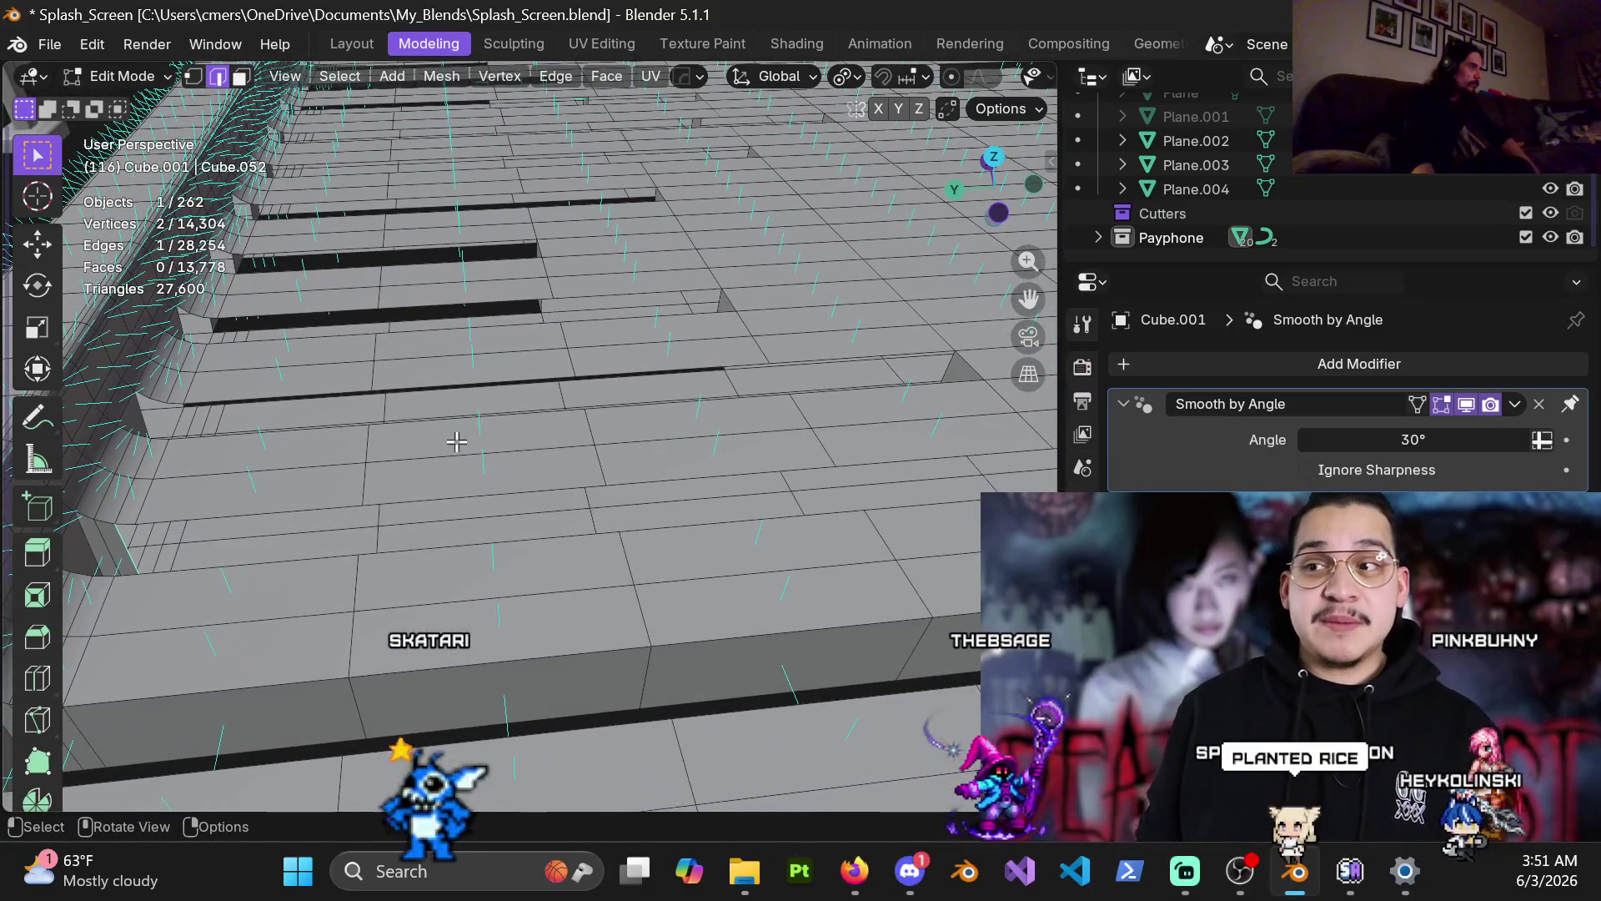
scroll(617, 433, "down", 3)
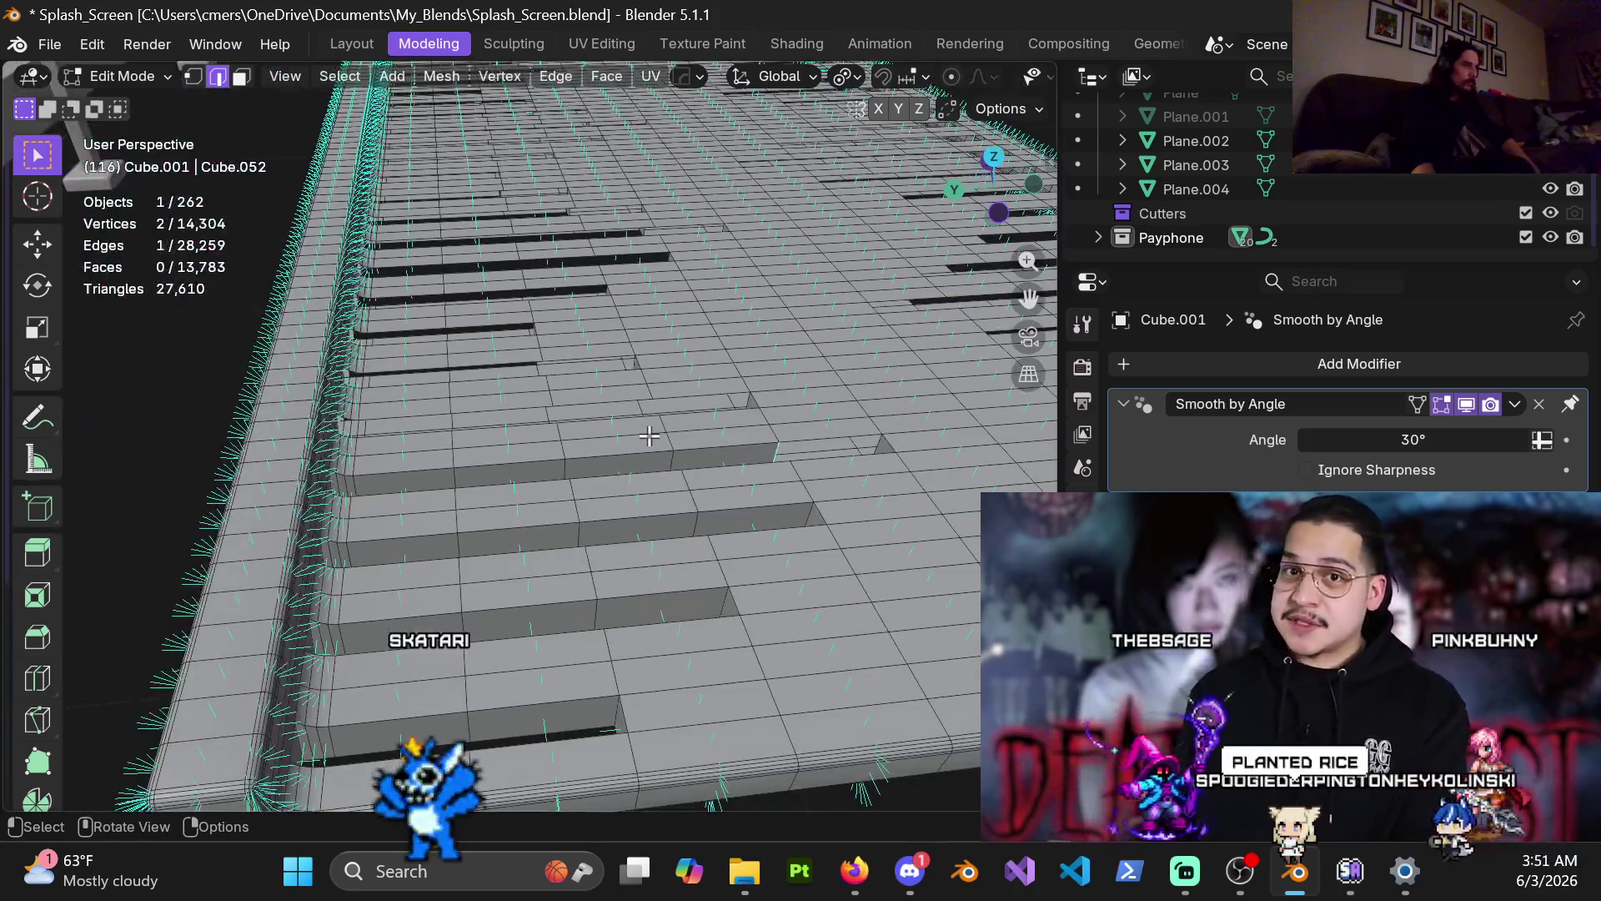
mouse_move(537, 432)
middle_mouse_down()
mouse_move(517, 538)
mouse_move(314, 460)
mouse_move(370, 526)
middle_mouse_up()
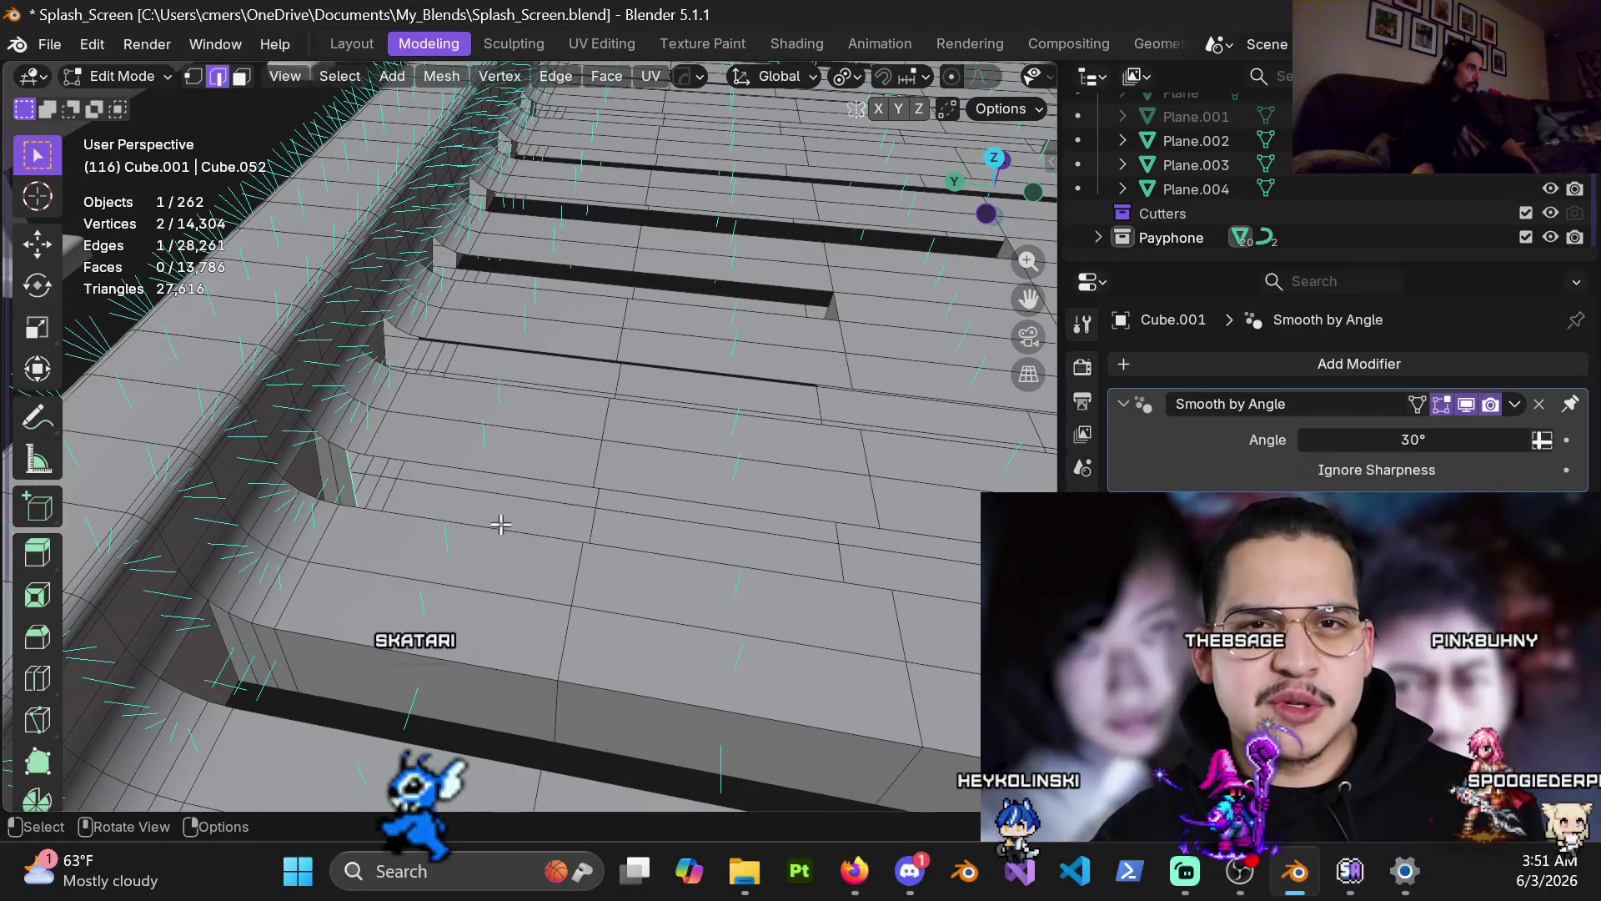
mouse_move(523, 526)
middle_mouse_down()
mouse_move(765, 561)
mouse_move(656, 557)
mouse_move(438, 484)
middle_mouse_up()
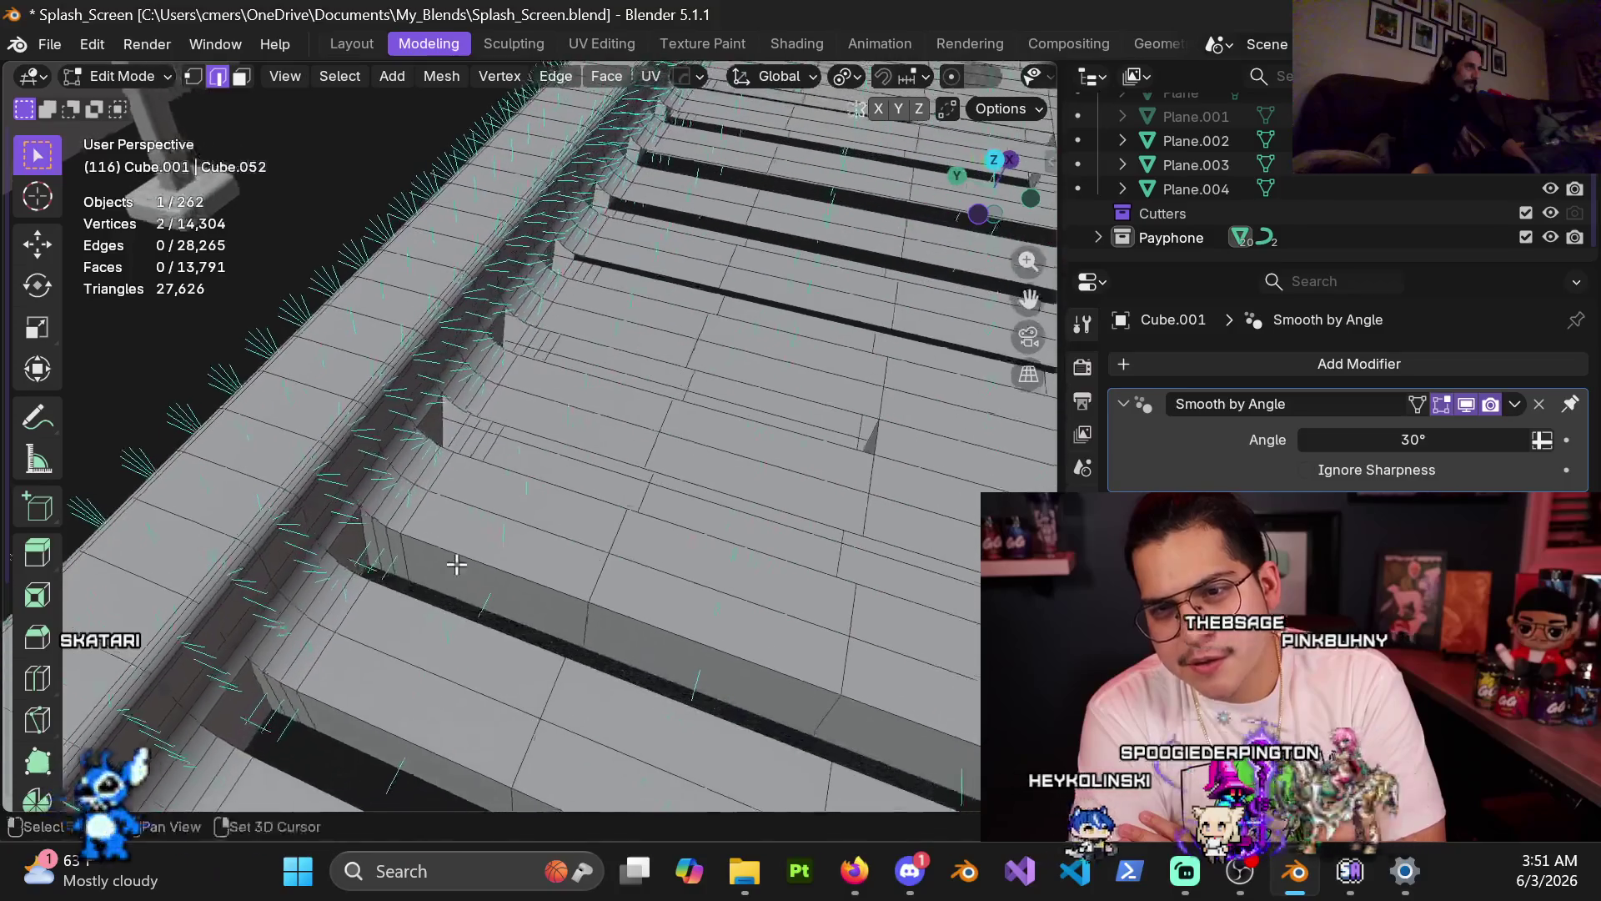
scroll(438, 484, "up", 3)
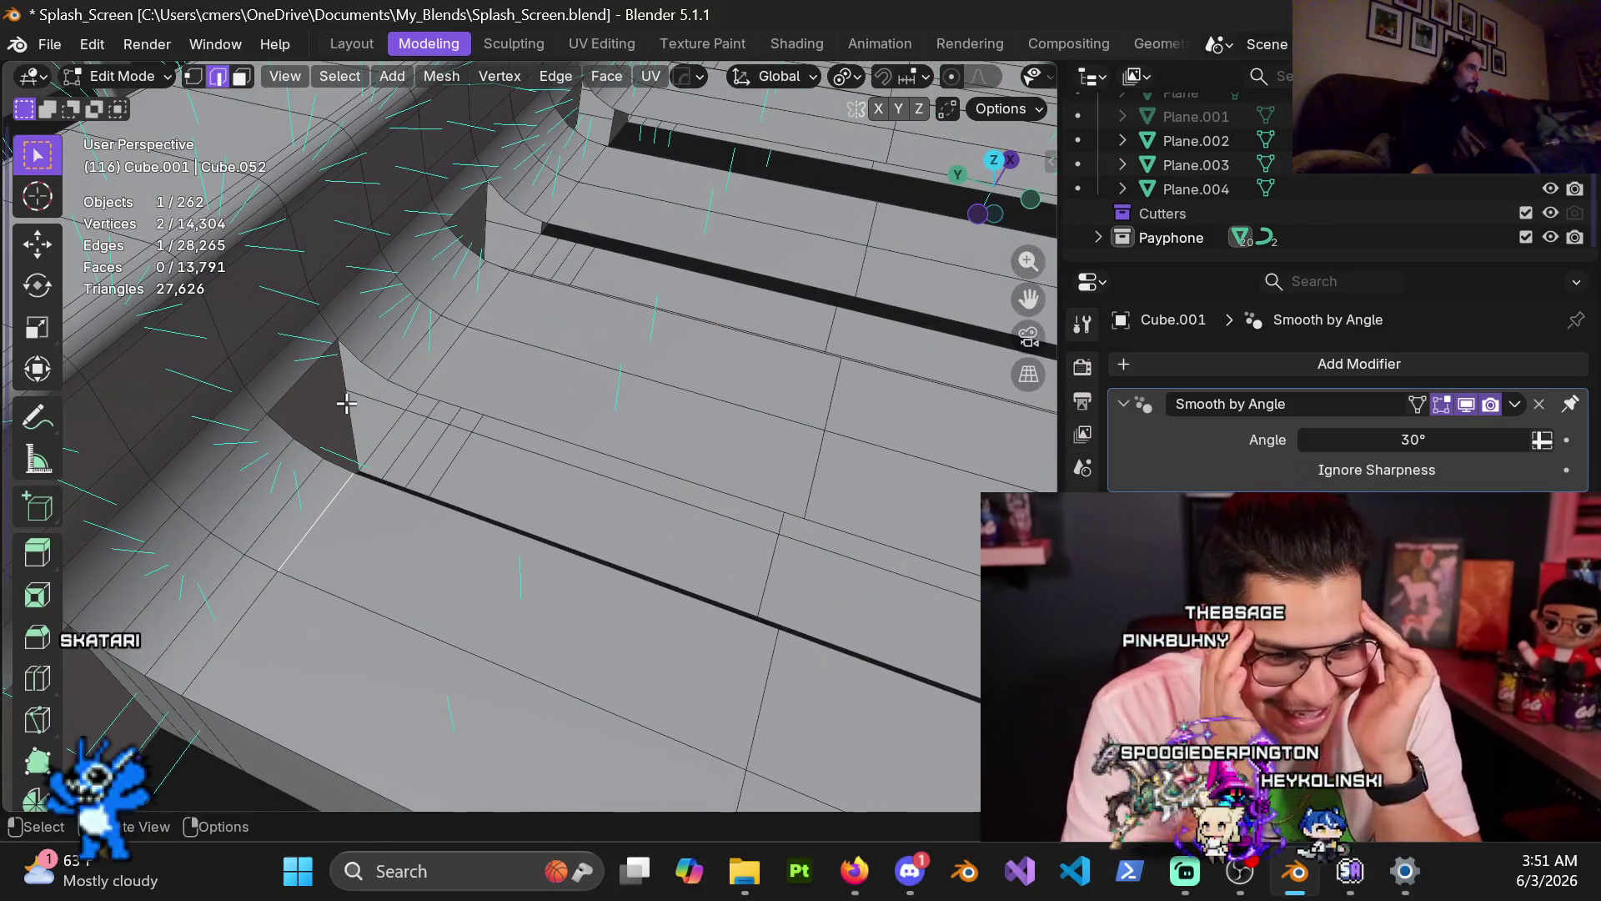
scroll(489, 536, "down", 2)
mouse_move(682, 572)
middle_mouse_down()
mouse_move(512, 428)
mouse_move(524, 574)
middle_mouse_up()
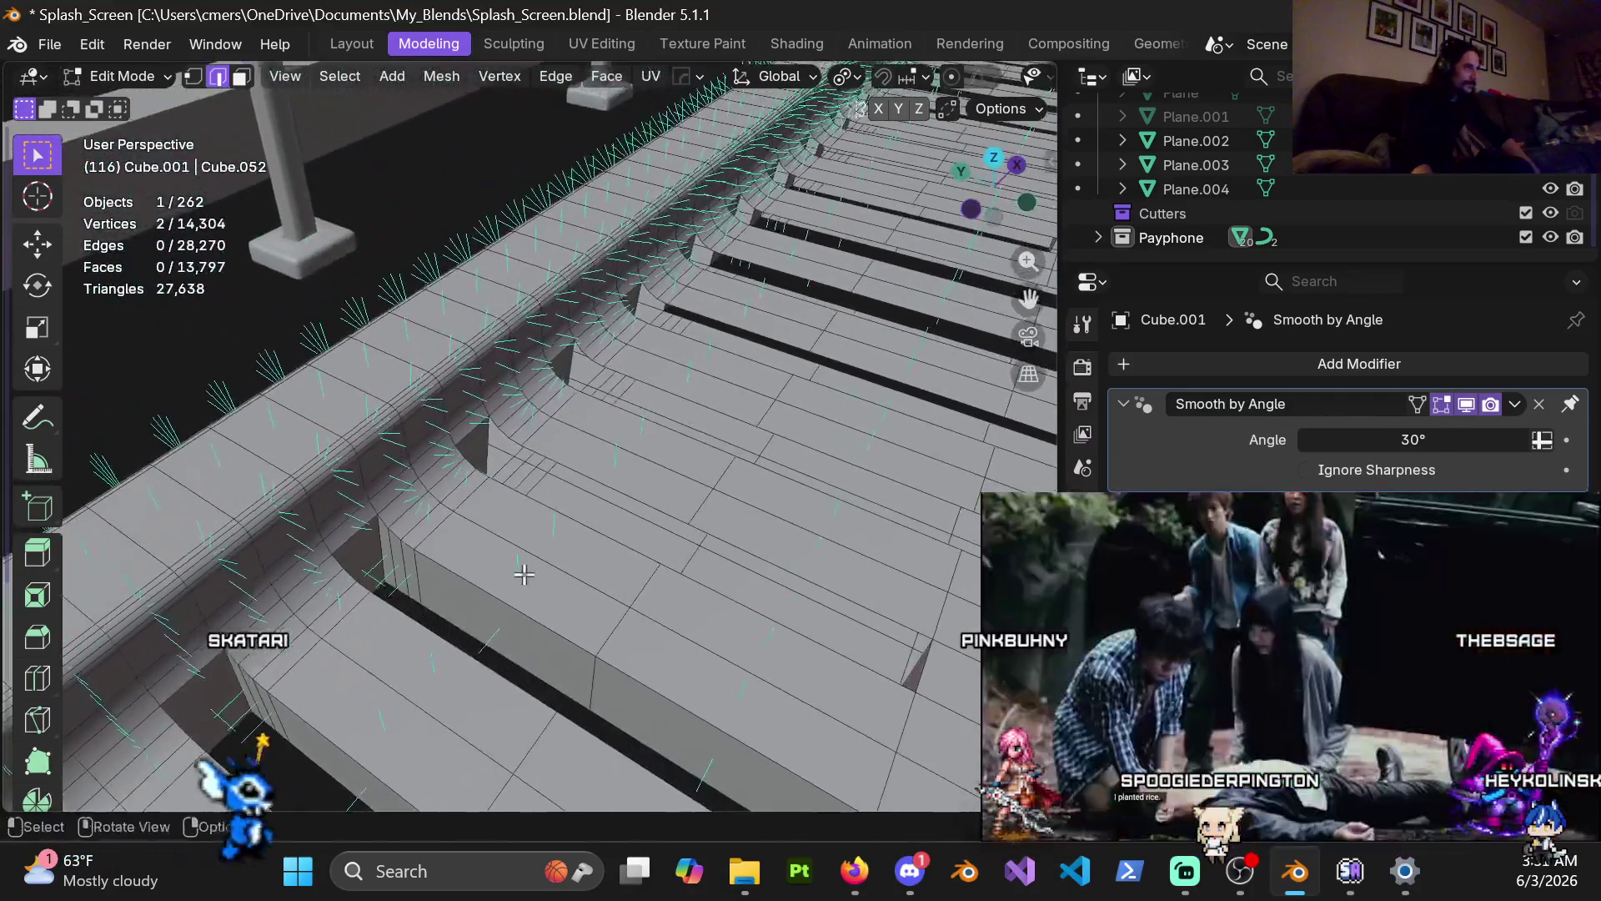
scroll(446, 457, "up", 2)
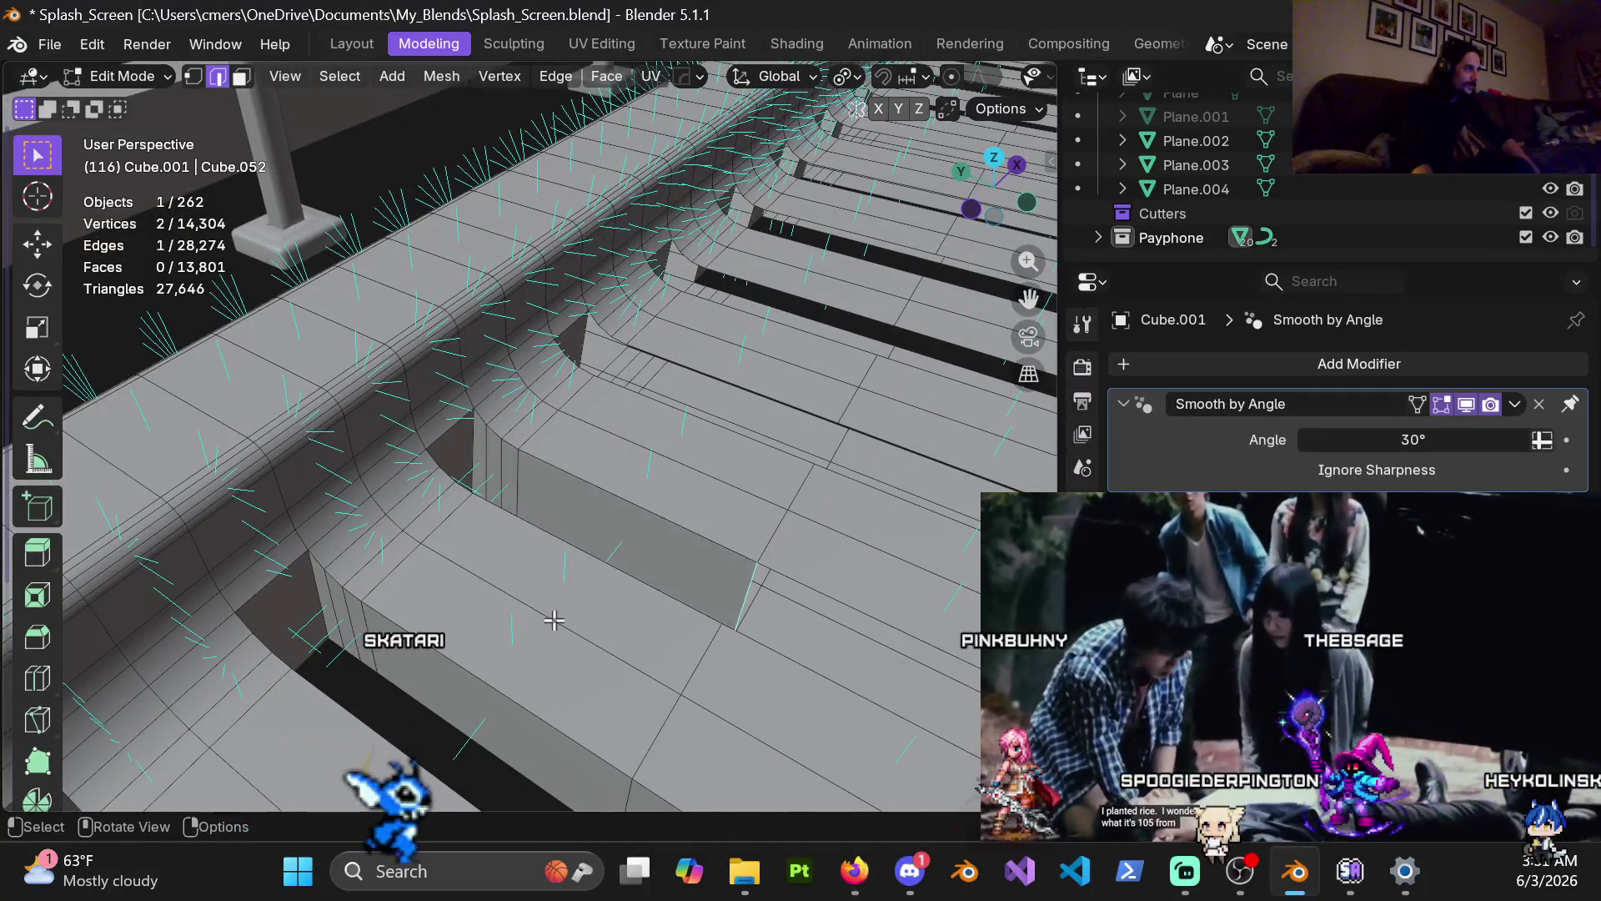
middle_click_drag(543, 610, 830, 460)
scroll(750, 480, "up", 4)
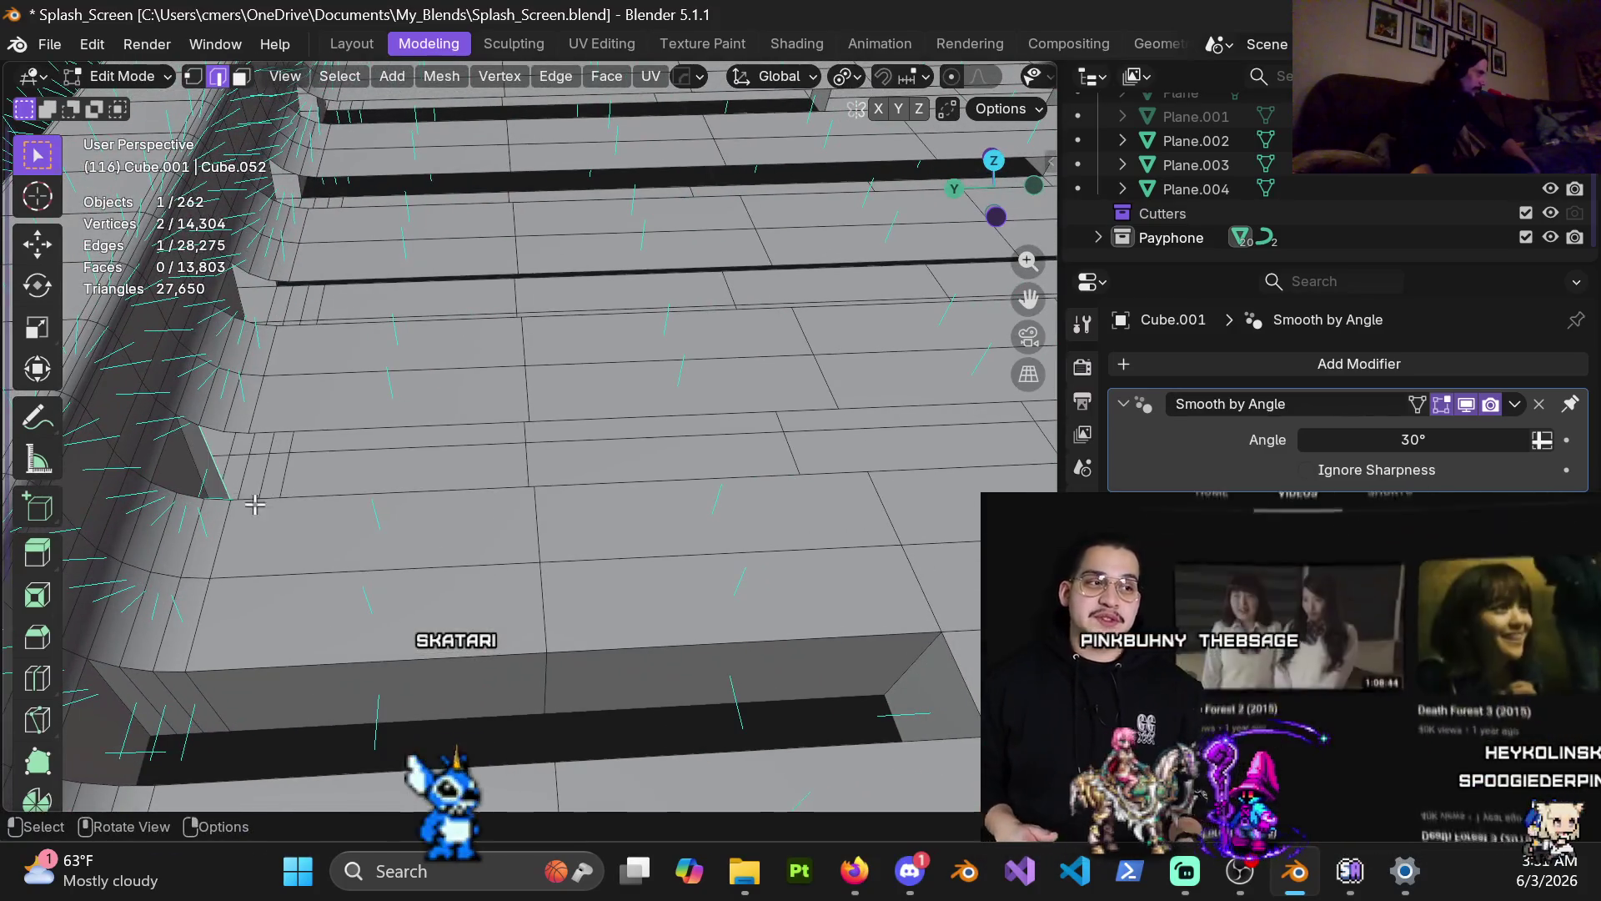
Step: Join the two plank-end vertices with J to close the gap with a riser face
key("j")
scroll(651, 567, "down", 3)
scroll(649, 553, "up", 3)
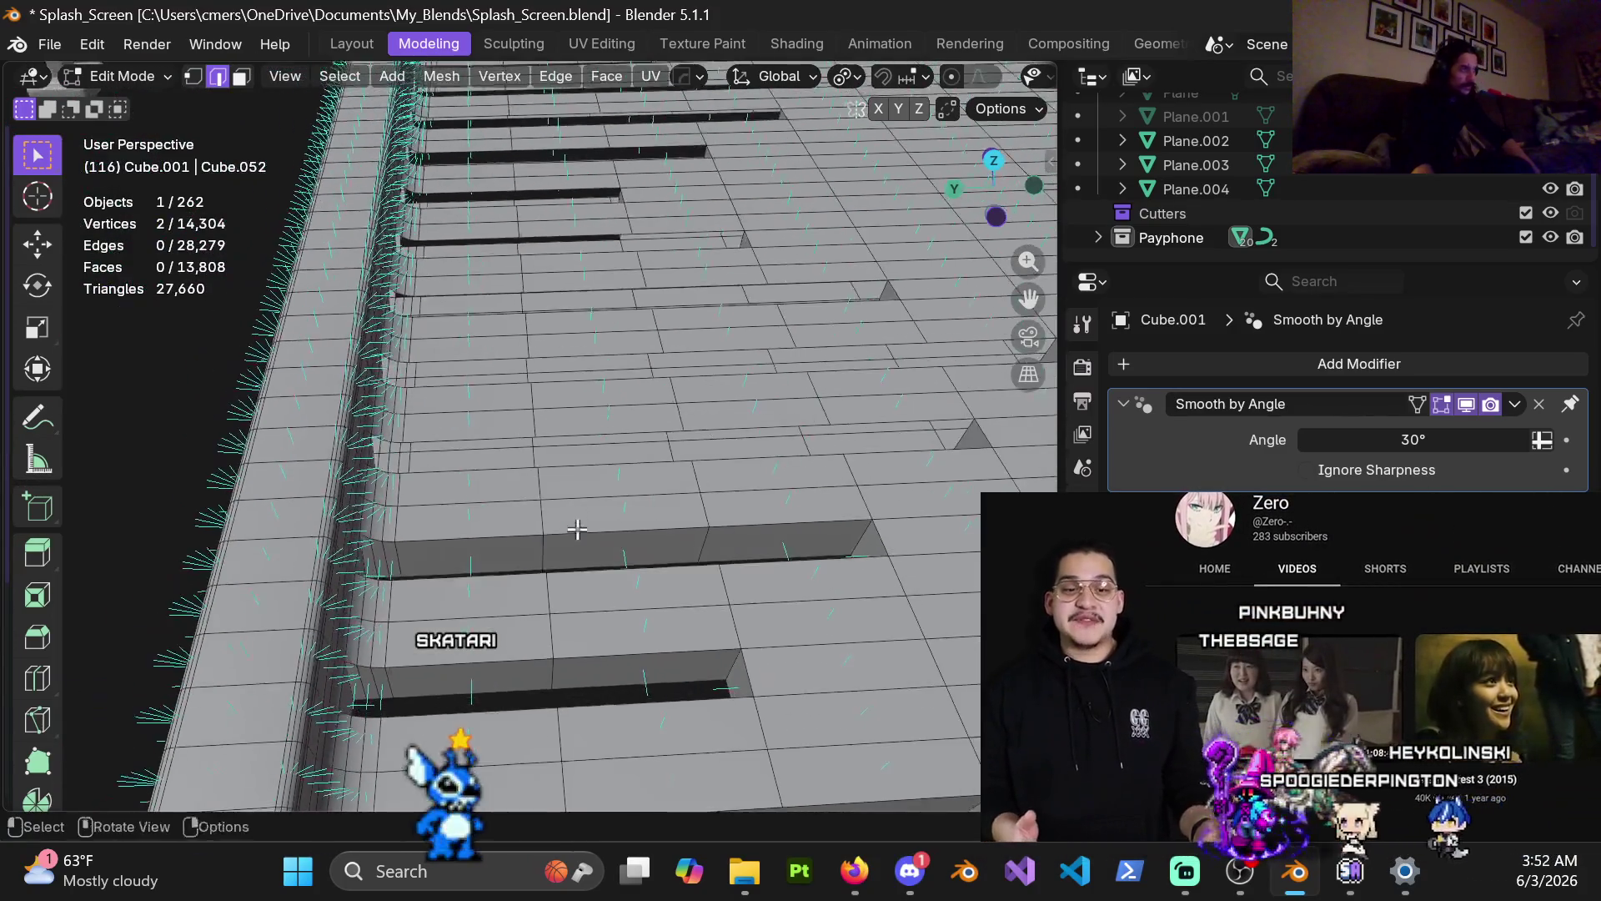
scroll(540, 520, "up", 3)
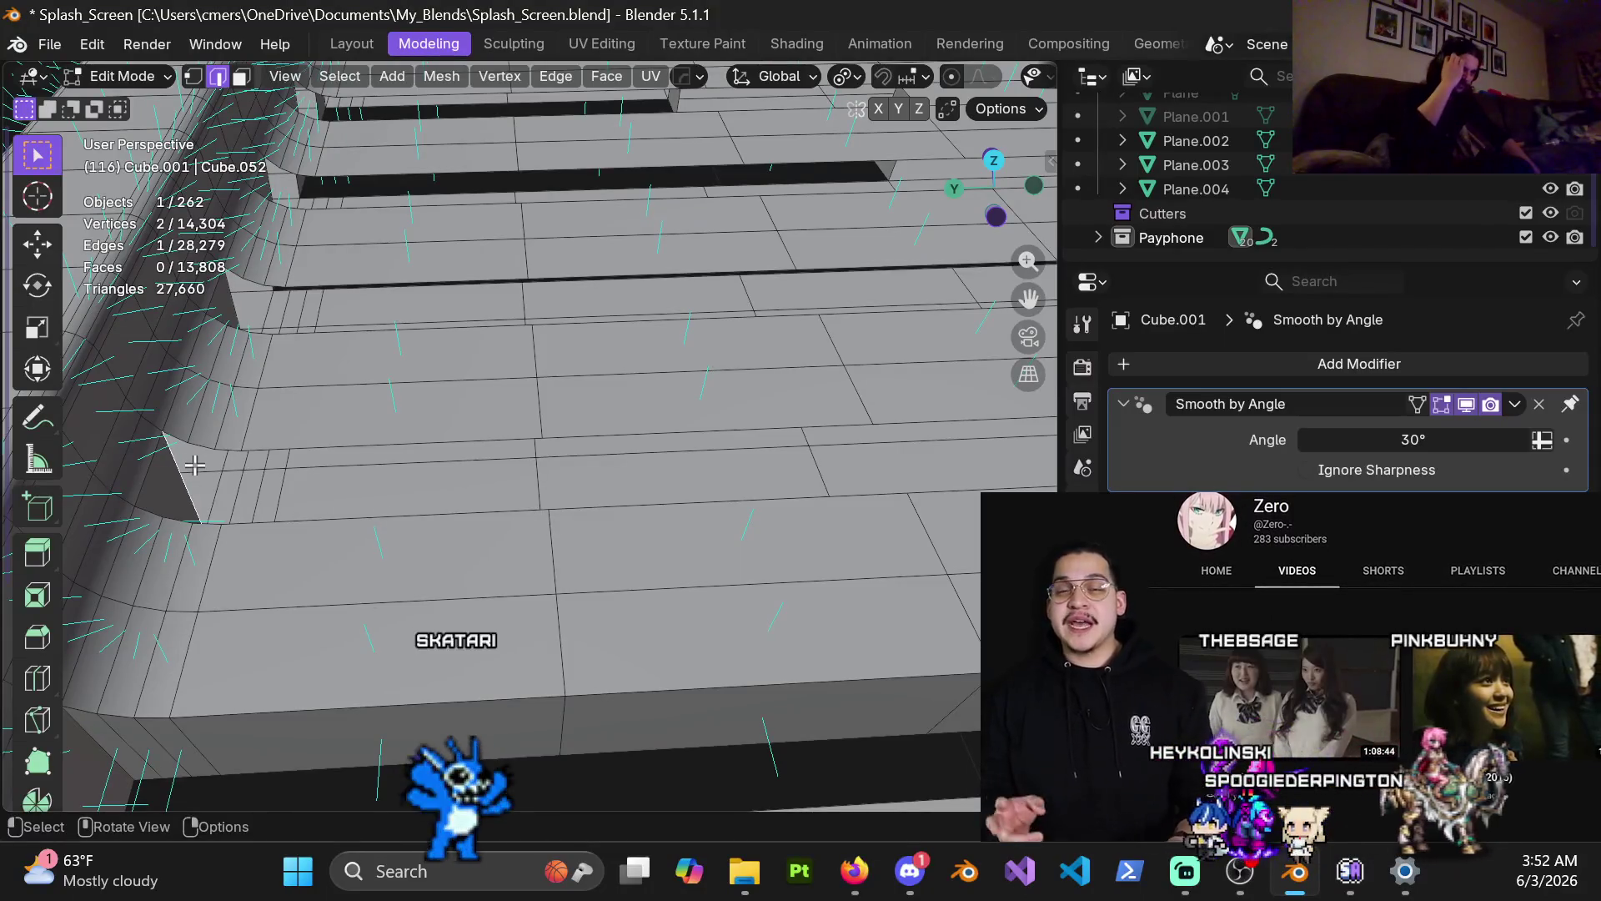
key("j")
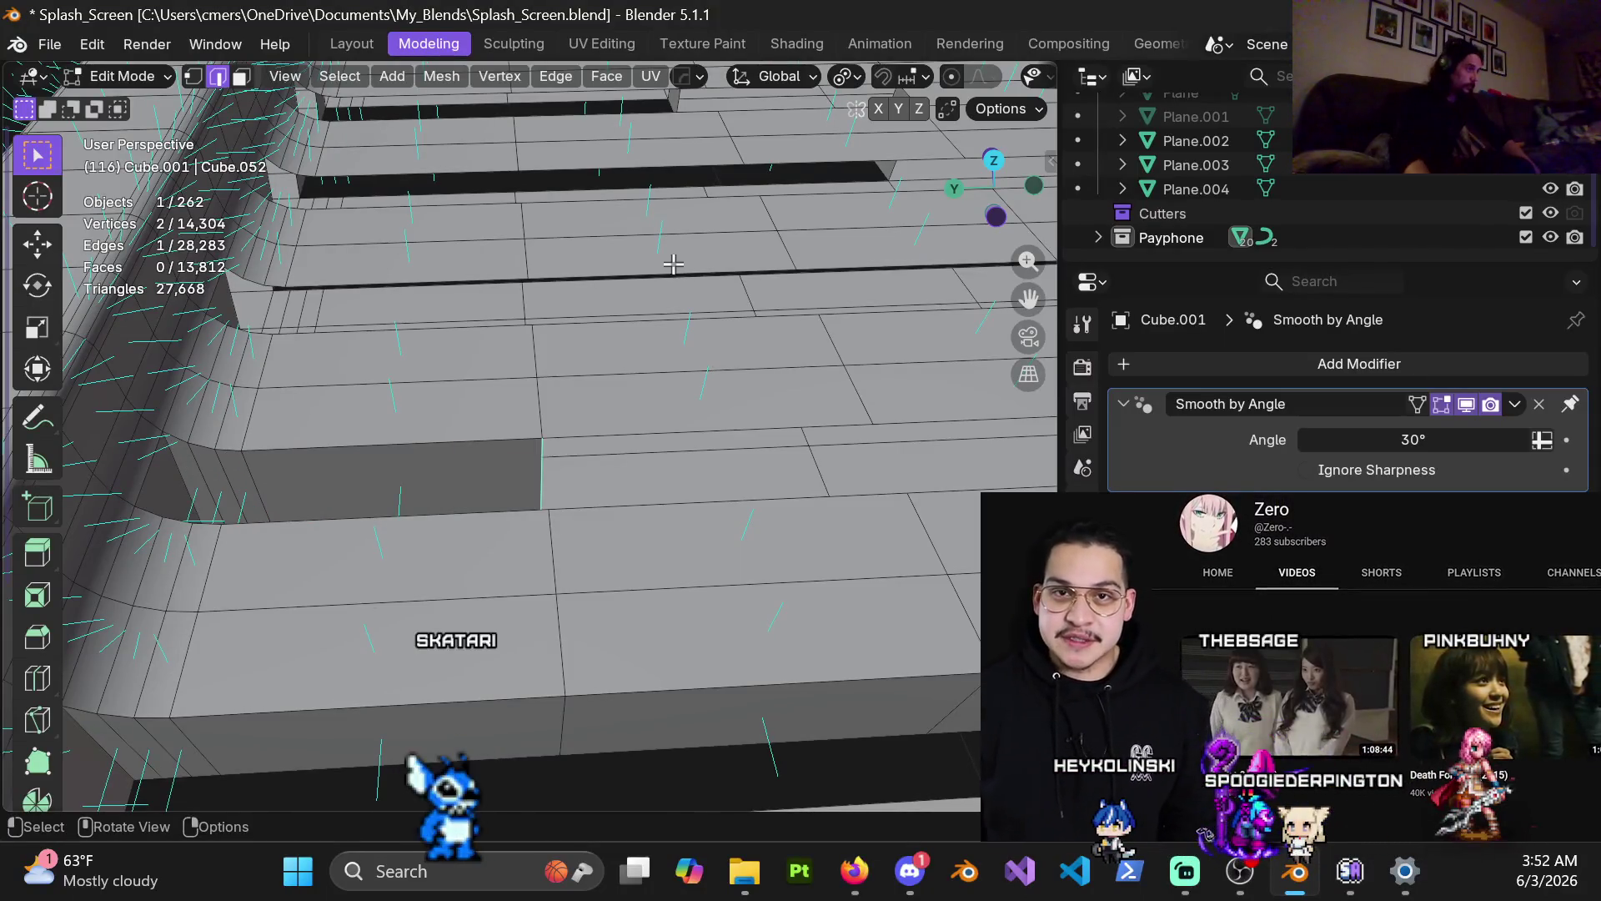
scroll(682, 521, "down", 2)
Step: Join the two vertices at the first plank-end gap with J, then fill the neighbouring gaps with faces
scroll(750, 432, "down", 2)
mouse_move(755, 424)
middle_mouse_down("shift")
mouse_move(678, 412)
mouse_move(556, 536)
middle_mouse_up("shift")
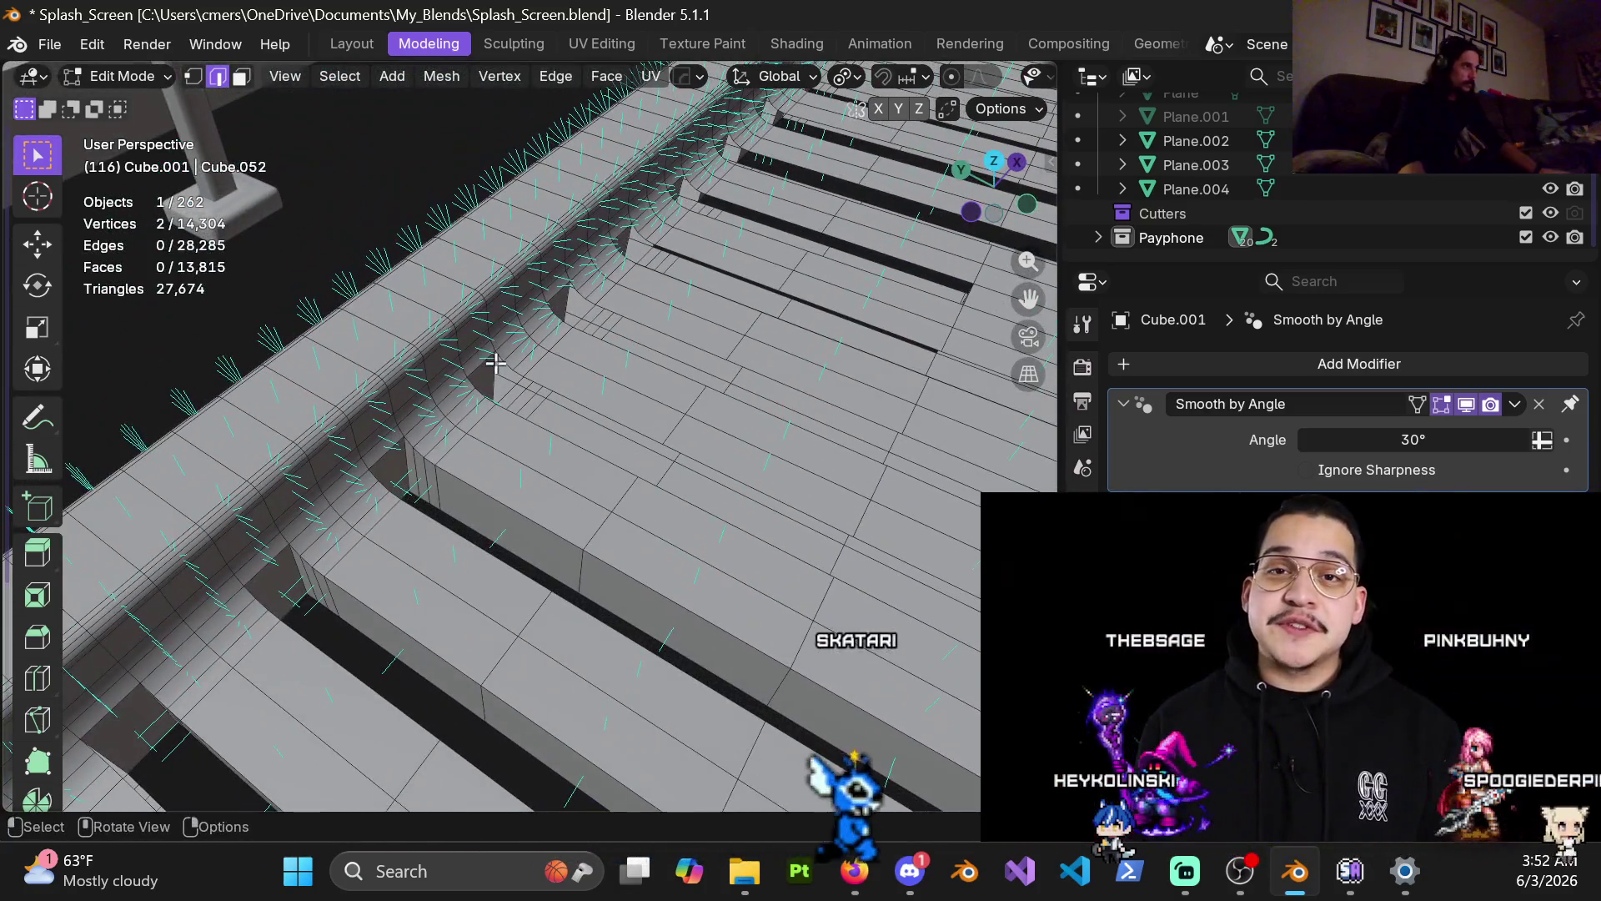
mouse_move(592, 508)
middle_mouse_down()
mouse_move(873, 478)
mouse_move(824, 465)
middle_mouse_up()
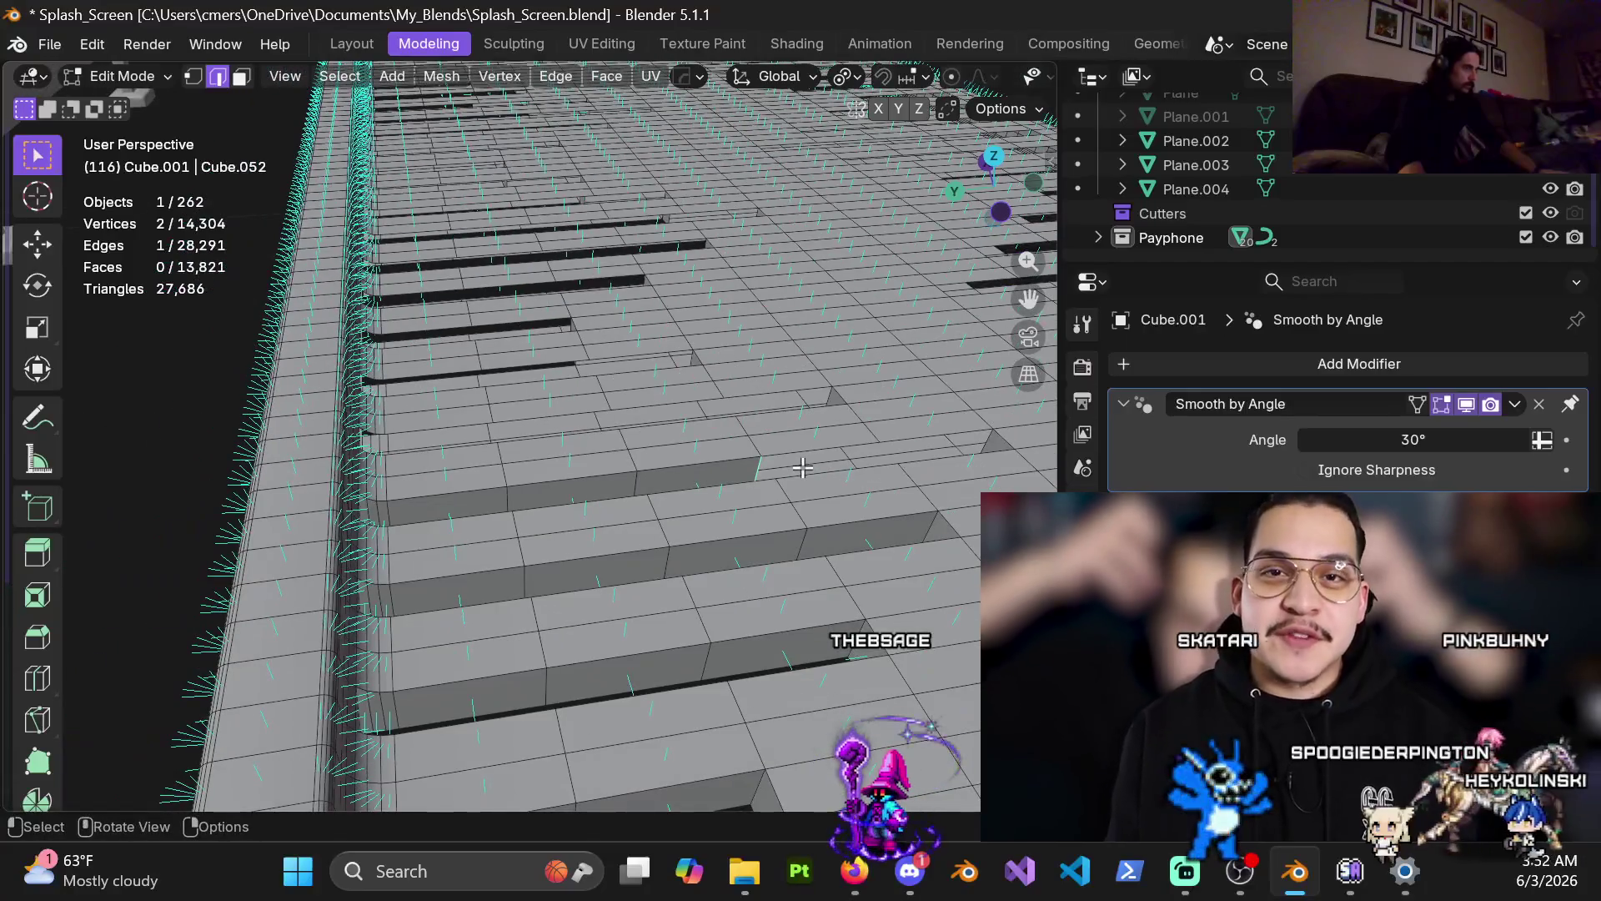
scroll(789, 467, "up", 3)
middle_click_drag(789, 468, 433, 449)
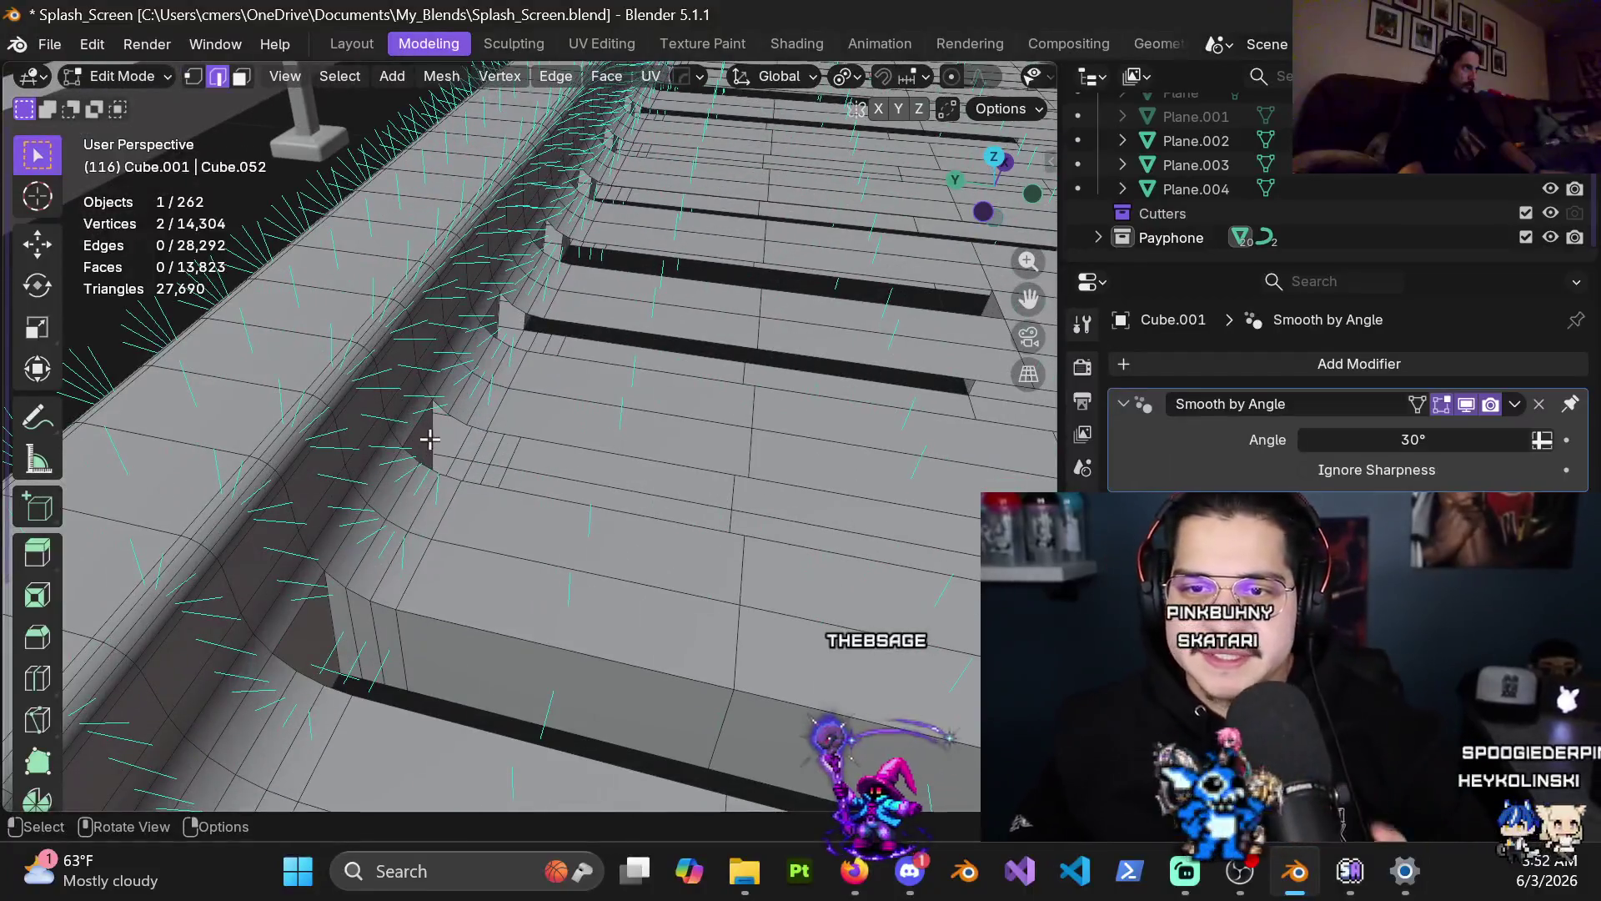
middle_click_drag(665, 574, 589, 552, "shift")
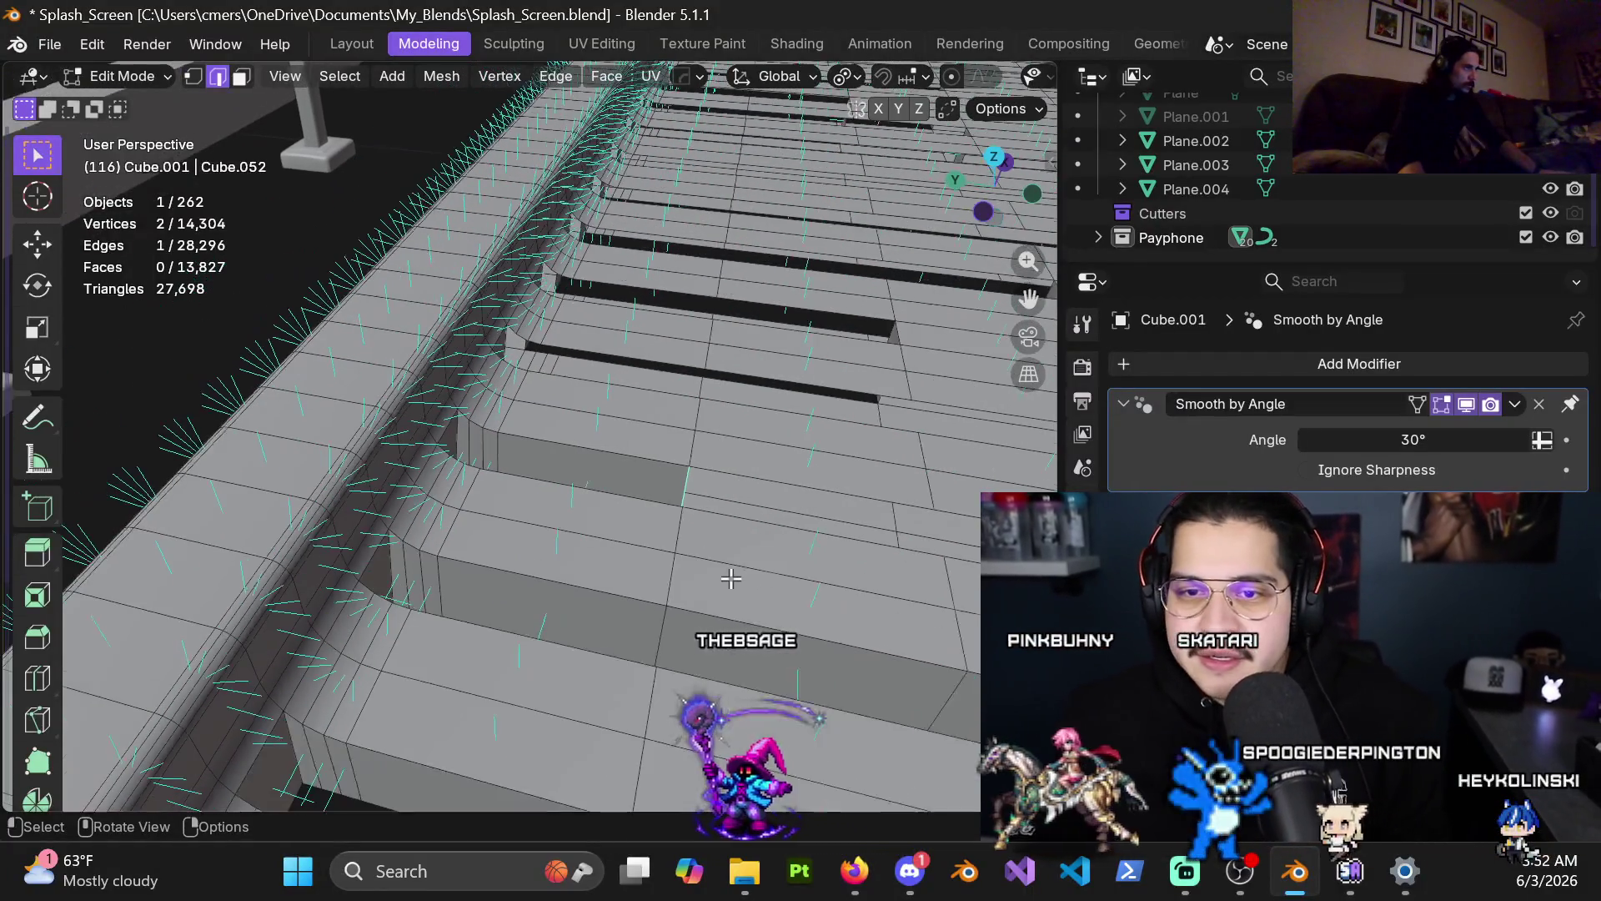
mouse_move(715, 574)
middle_mouse_down()
mouse_move(783, 557)
mouse_move(775, 519)
mouse_move(621, 539)
middle_mouse_up()
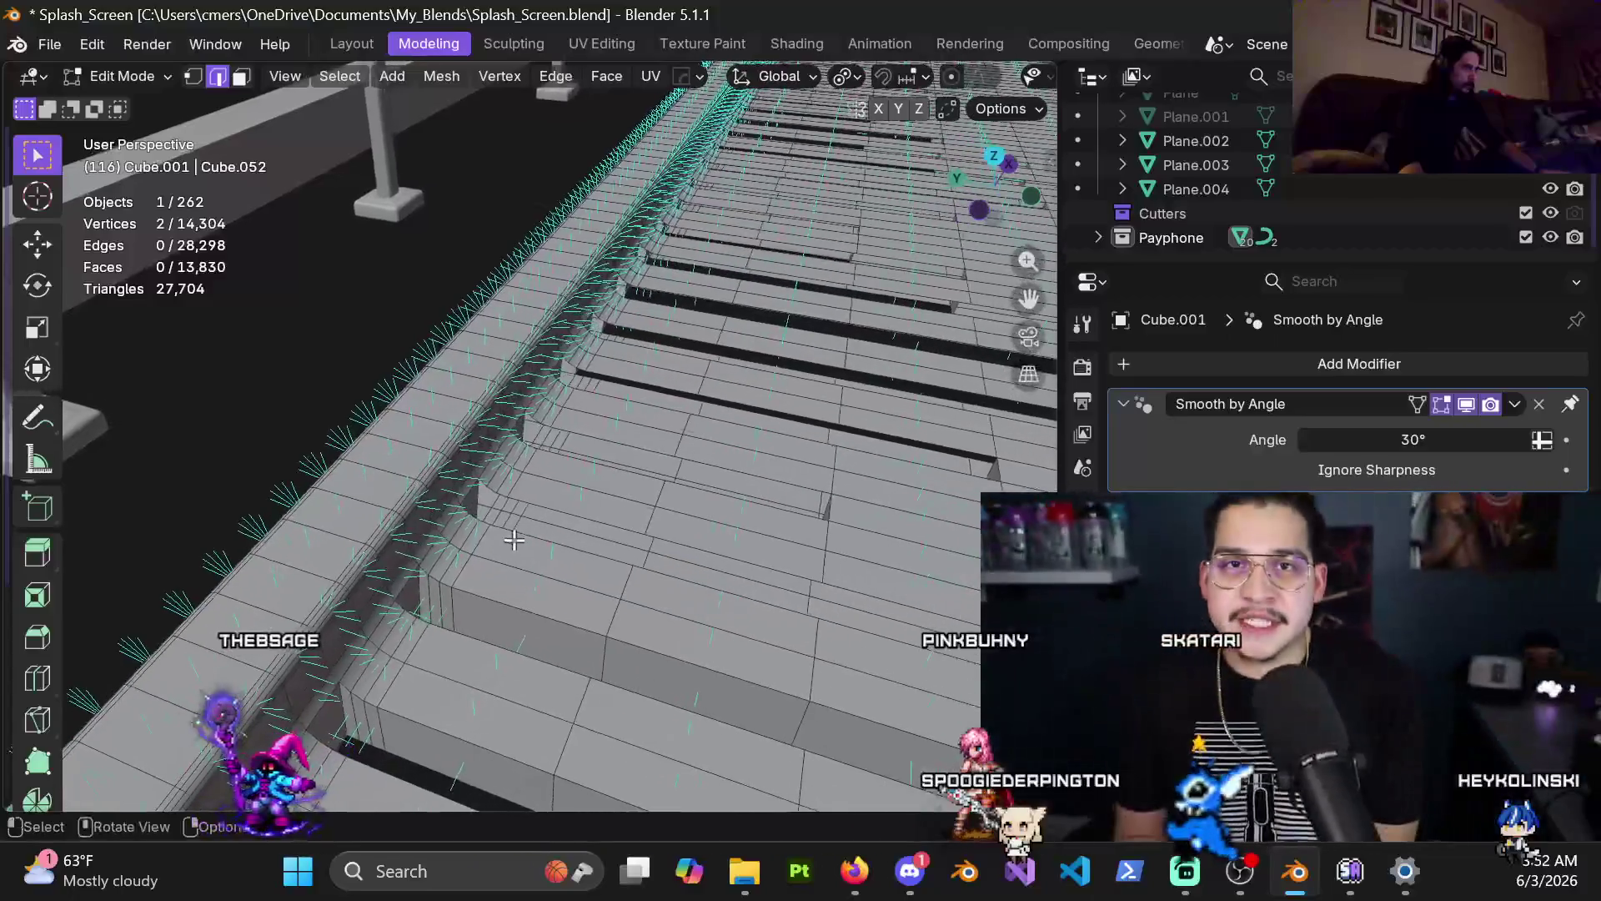
mouse_move(588, 522)
middle_mouse_down()
mouse_move(585, 622)
mouse_move(615, 622)
mouse_move(637, 489)
mouse_move(471, 371)
mouse_move(461, 521)
middle_mouse_up()
key("j")
key("f")
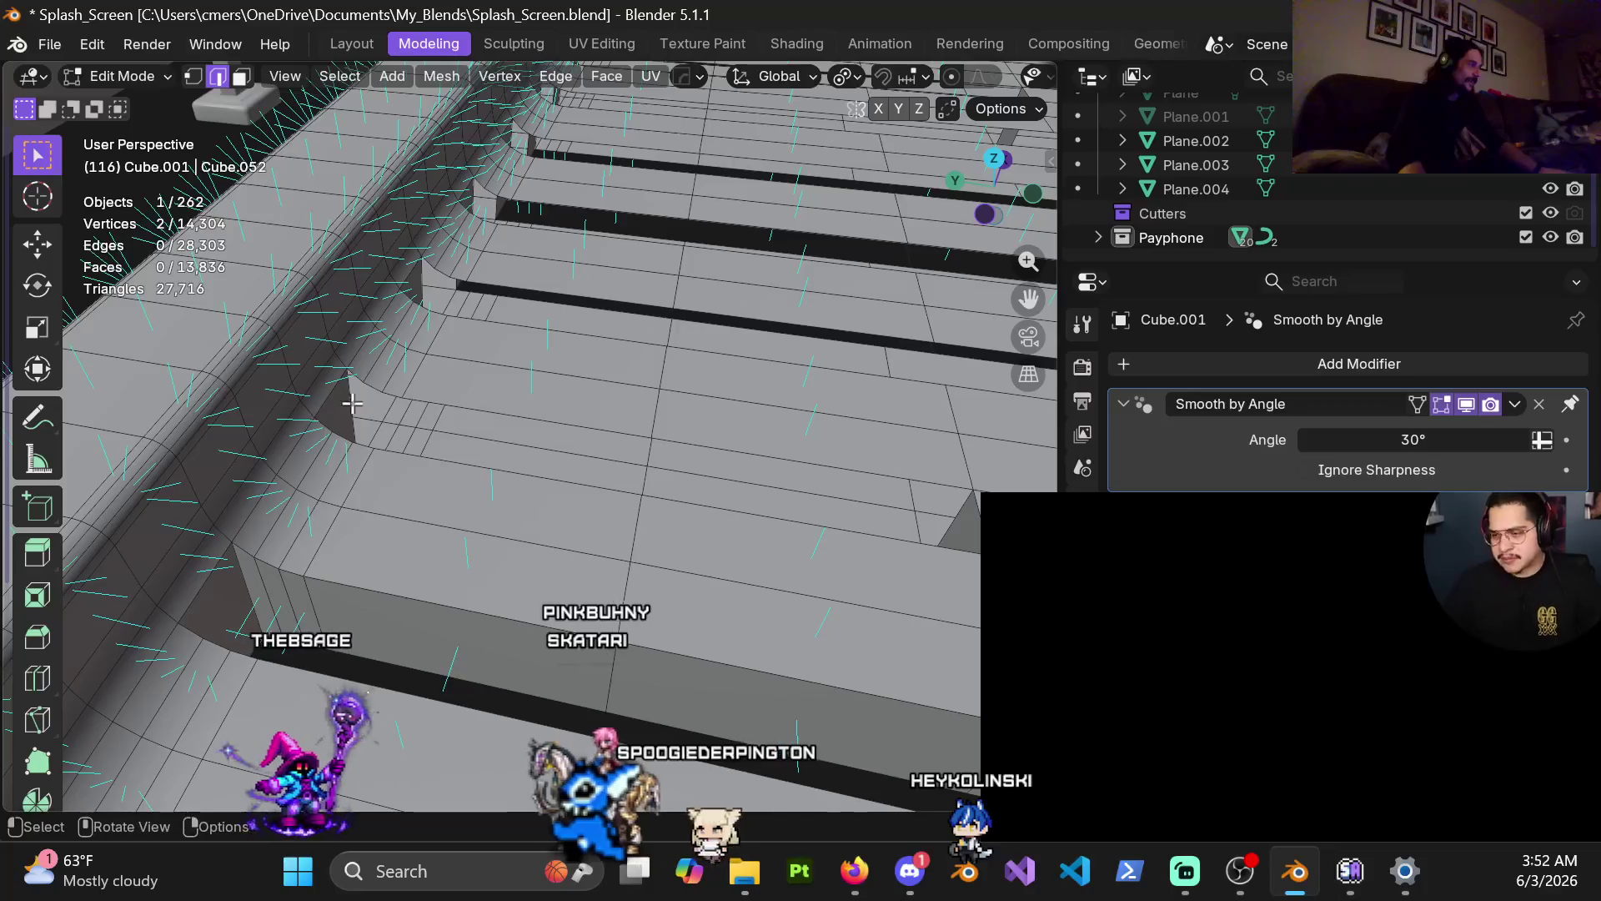
key("f")
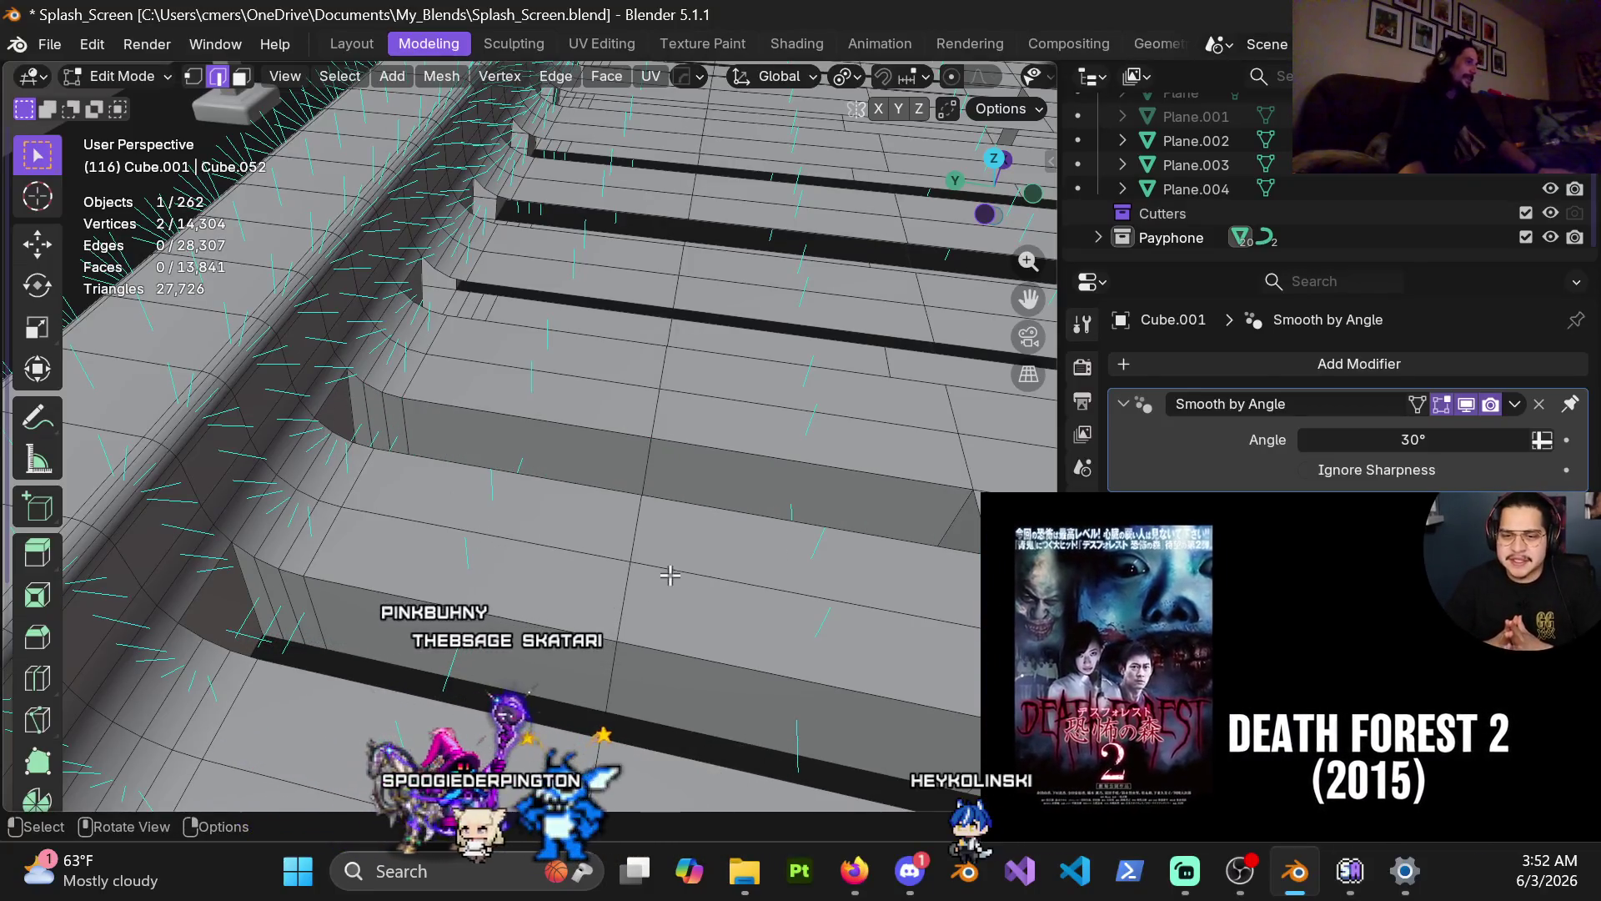
Step: Fill further plank-end gaps across the next plank rows with faces
middle_click_drag(749, 418, 536, 557, "shift")
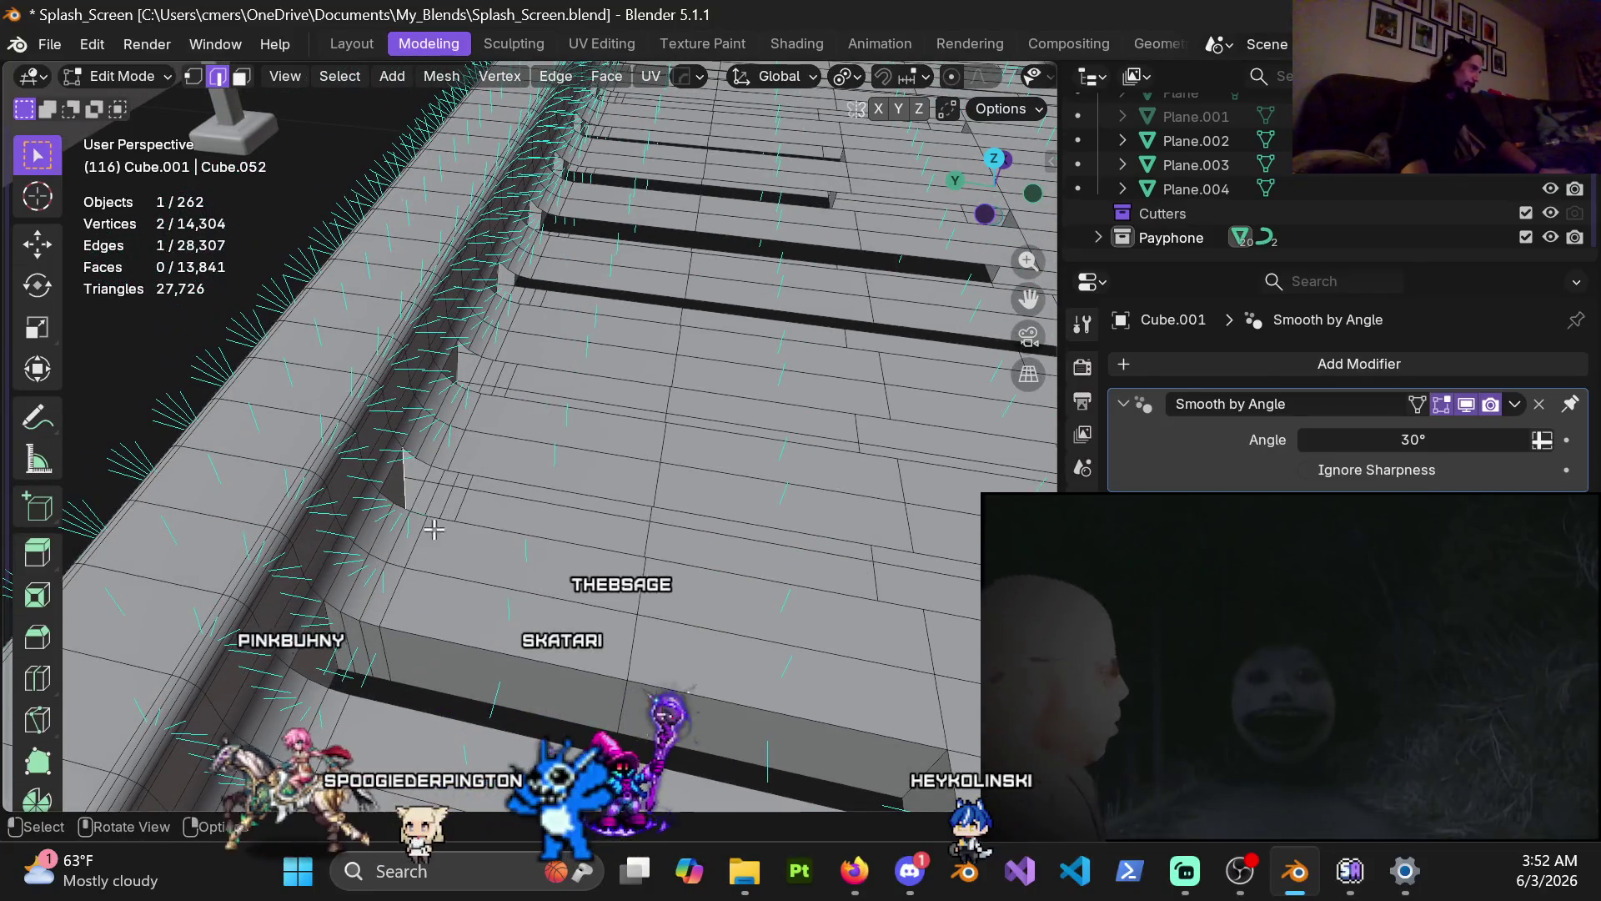
key("f")
scroll(748, 629, "down", 2)
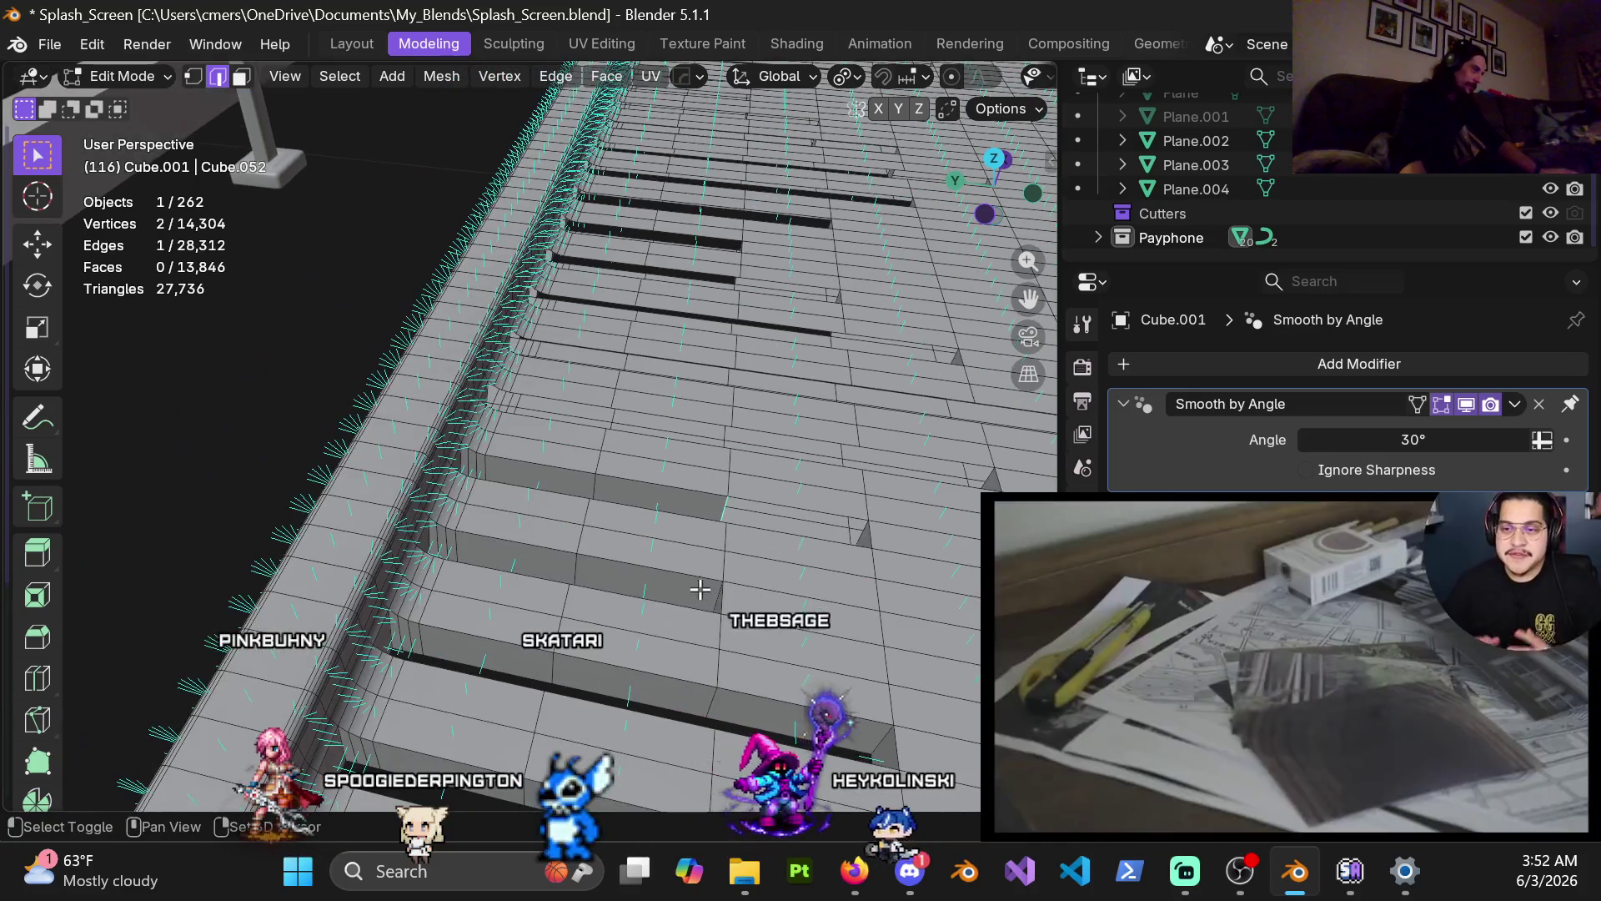
scroll(600, 575, "up", 1)
scroll(494, 556, "up", 2)
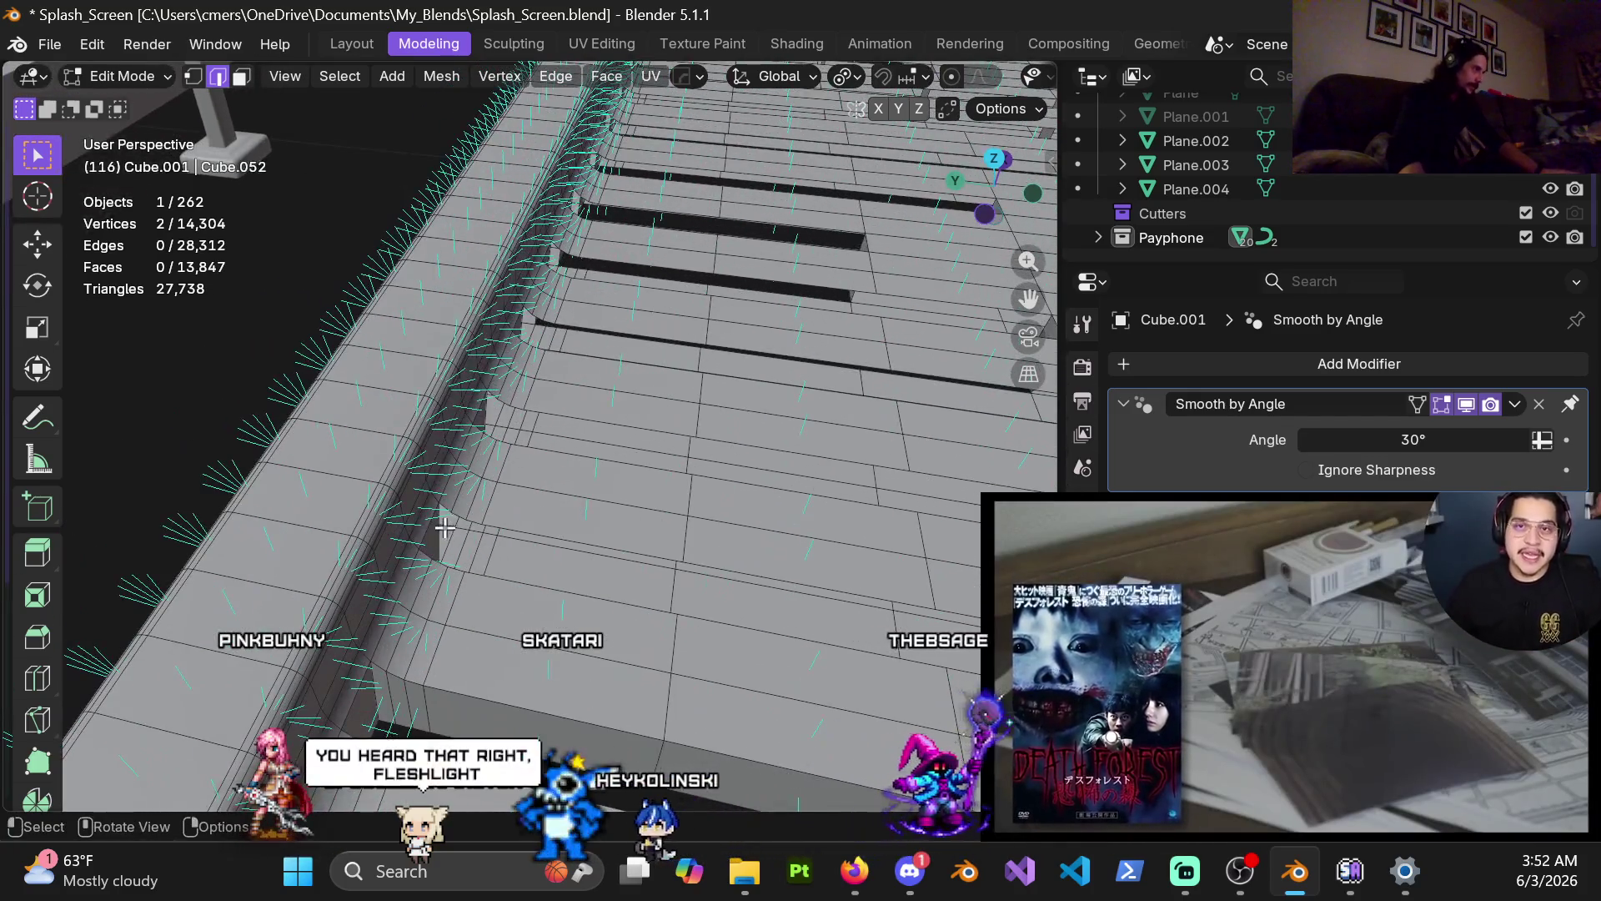
key("f")
key("f")
scroll(718, 548, "down", 3)
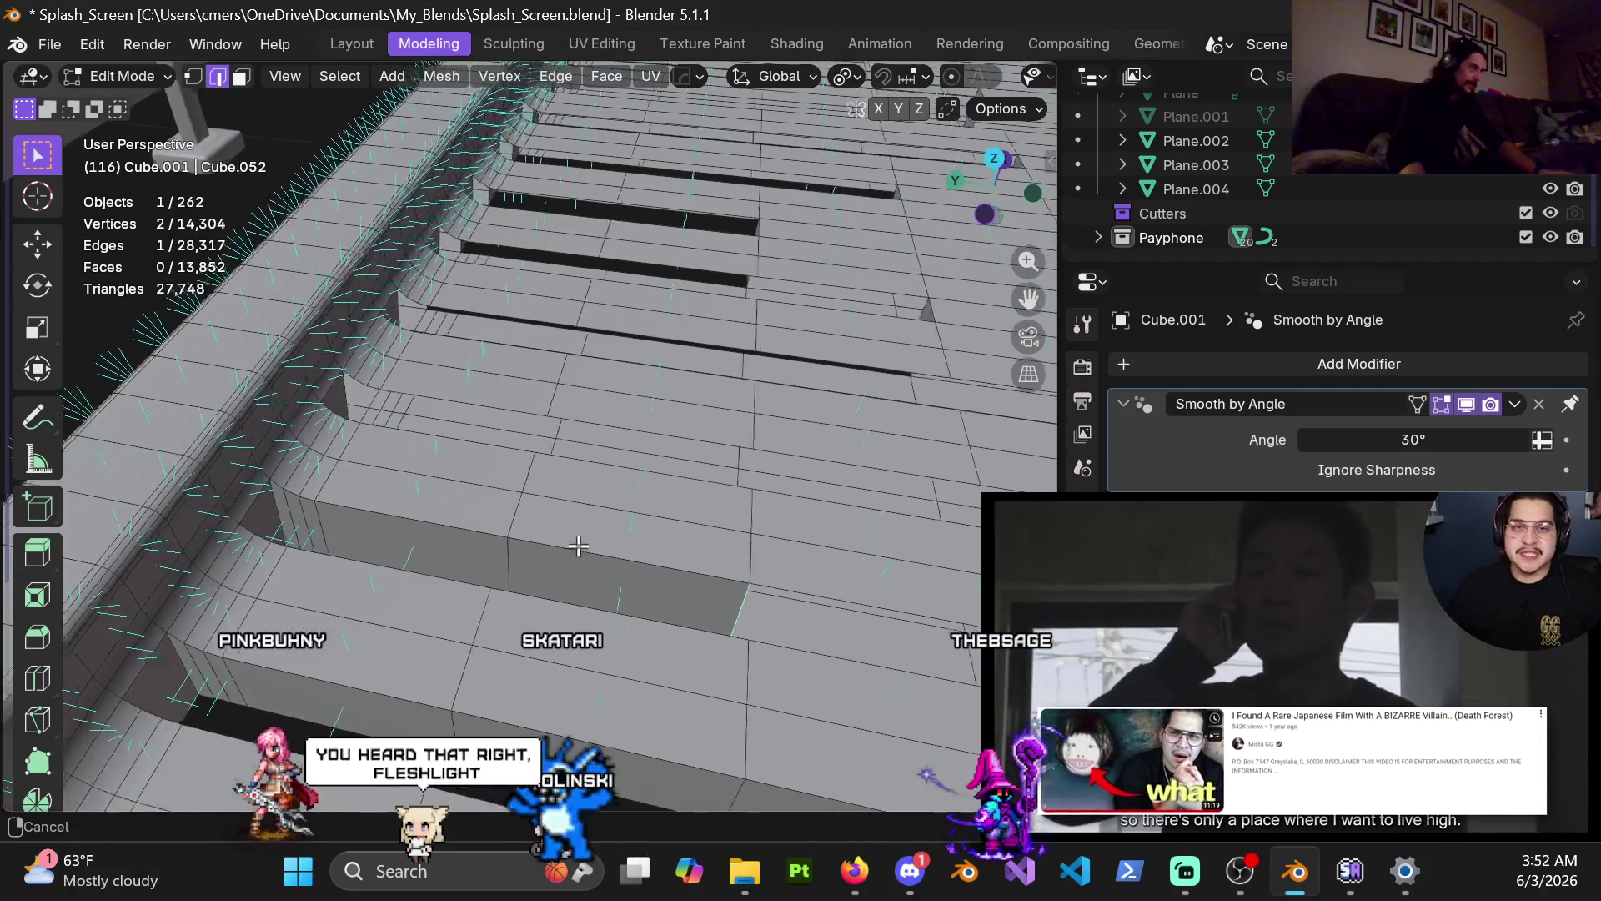
mouse_move(583, 544)
middle_mouse_down()
mouse_move(680, 534)
mouse_move(451, 606)
mouse_move(344, 499)
middle_mouse_up()
Step: Select the vertical edge at a plank end and fill the dark gap at the plank corner
left_click(354, 460)
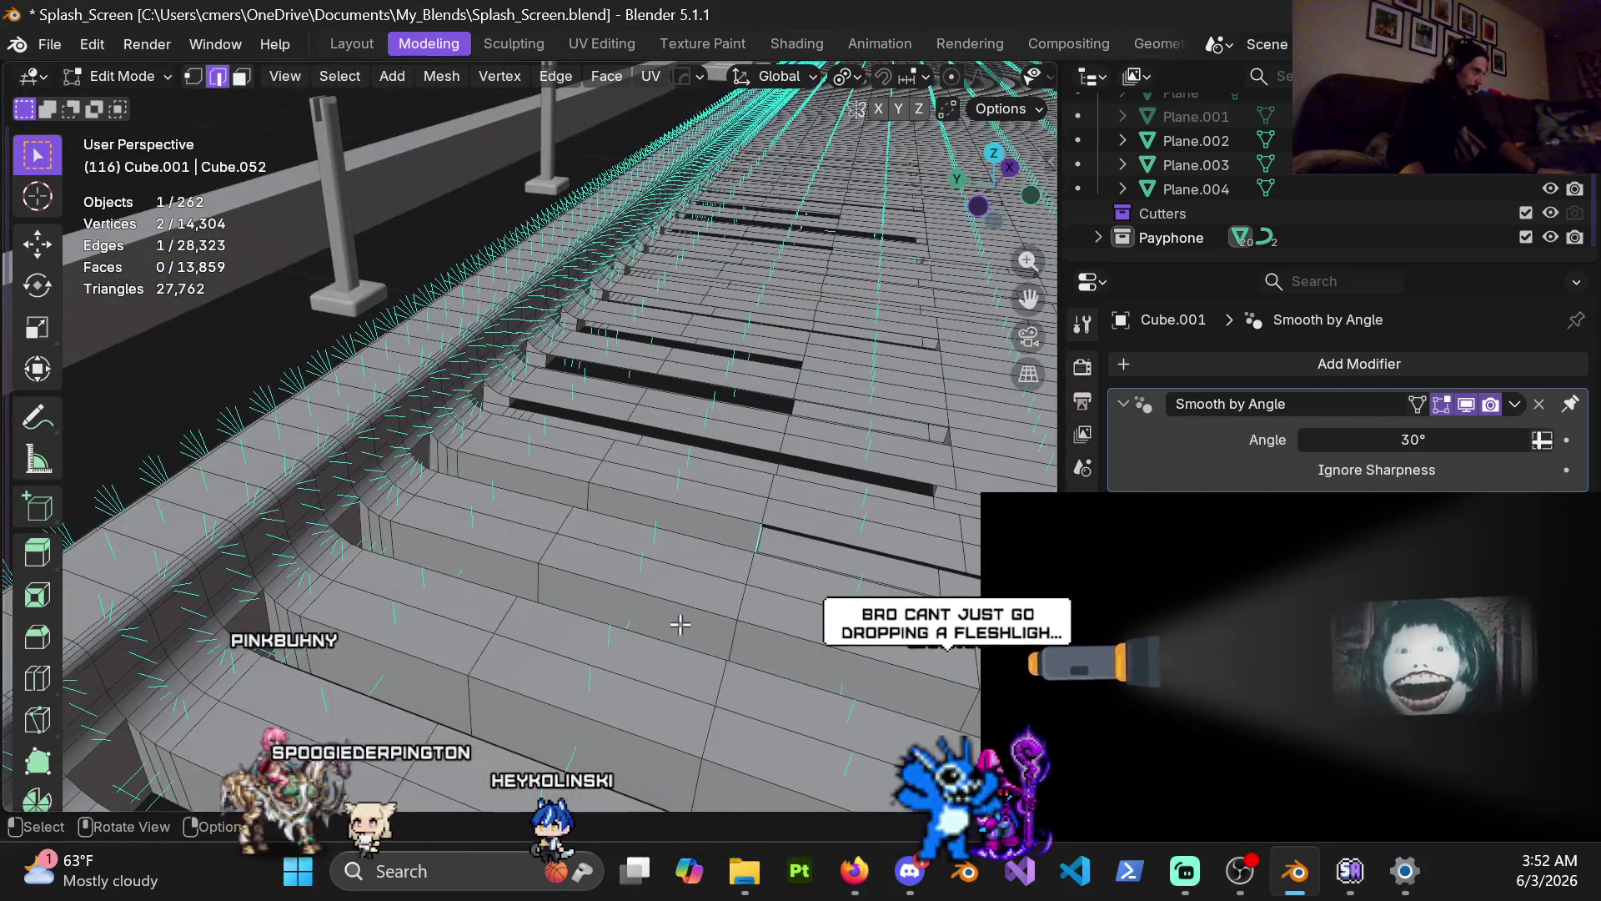
scroll(679, 624, "down", 3)
mouse_move(687, 619)
middle_mouse_down()
mouse_move(756, 560)
mouse_move(478, 547)
mouse_move(433, 492)
middle_mouse_up()
scroll(412, 459, "up", 2)
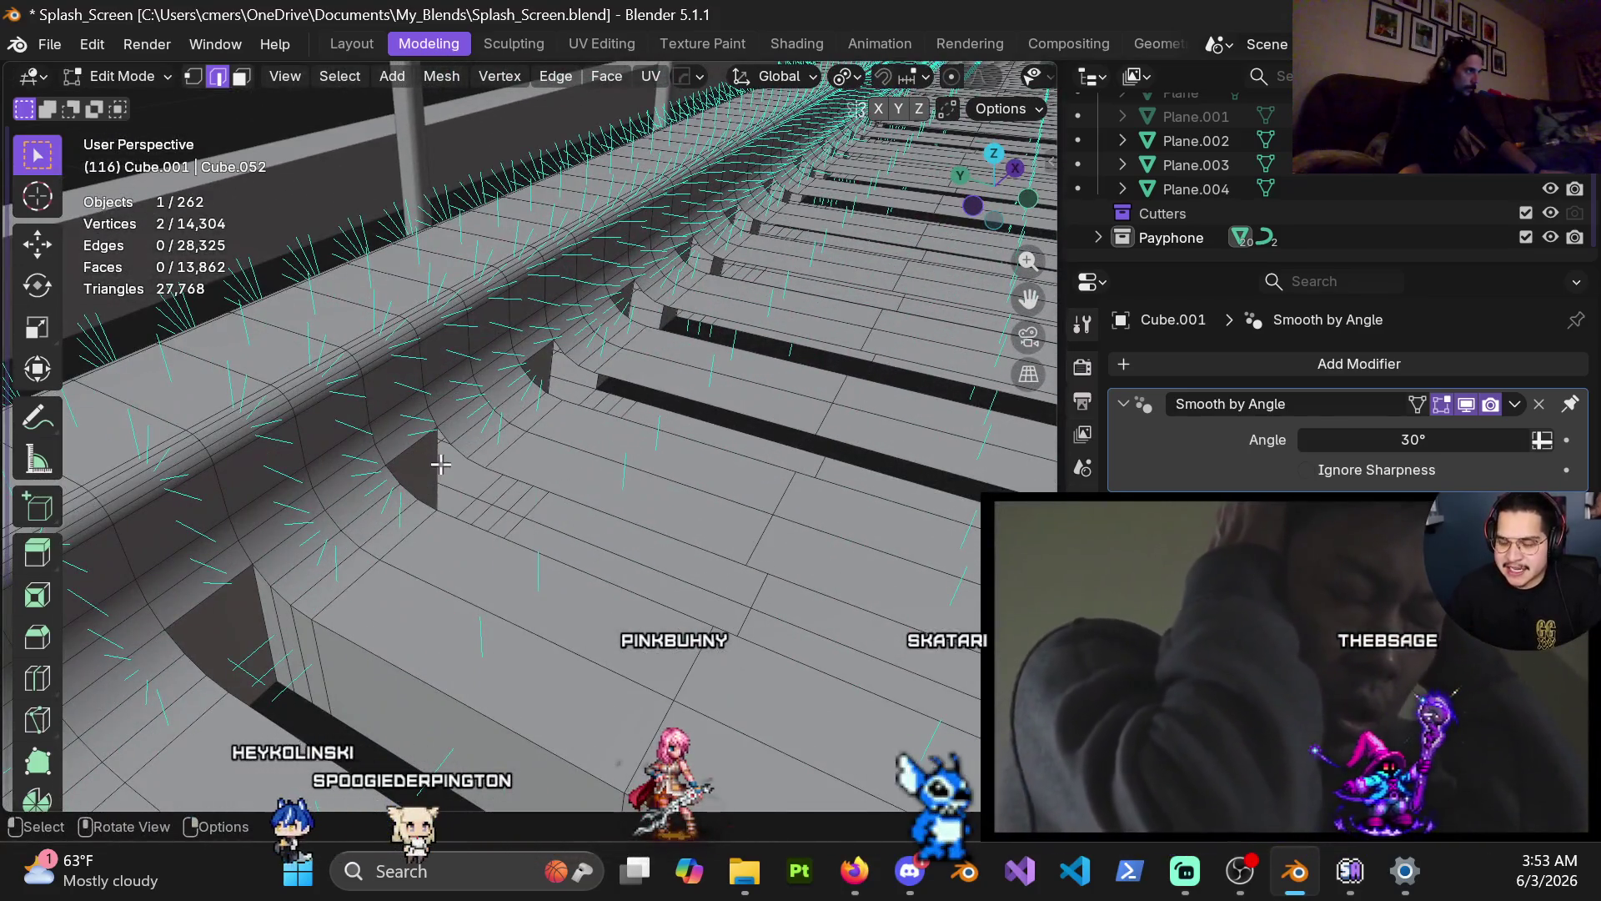
mouse_move(534, 573)
middle_mouse_down()
mouse_move(490, 548)
mouse_move(244, 503)
middle_mouse_up()
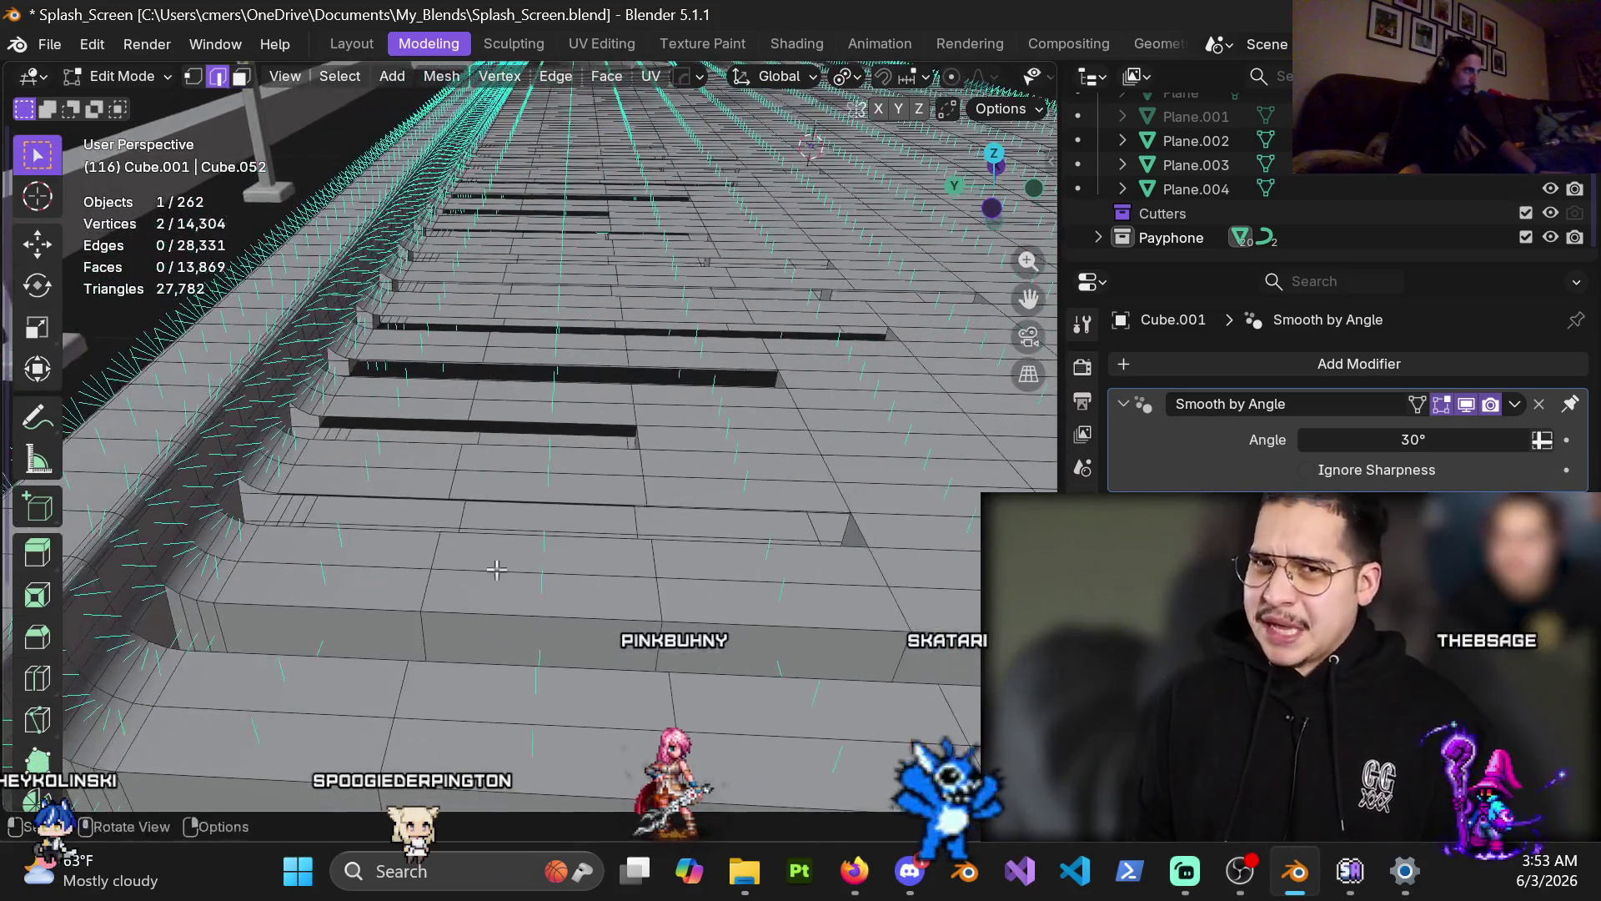
key("f")
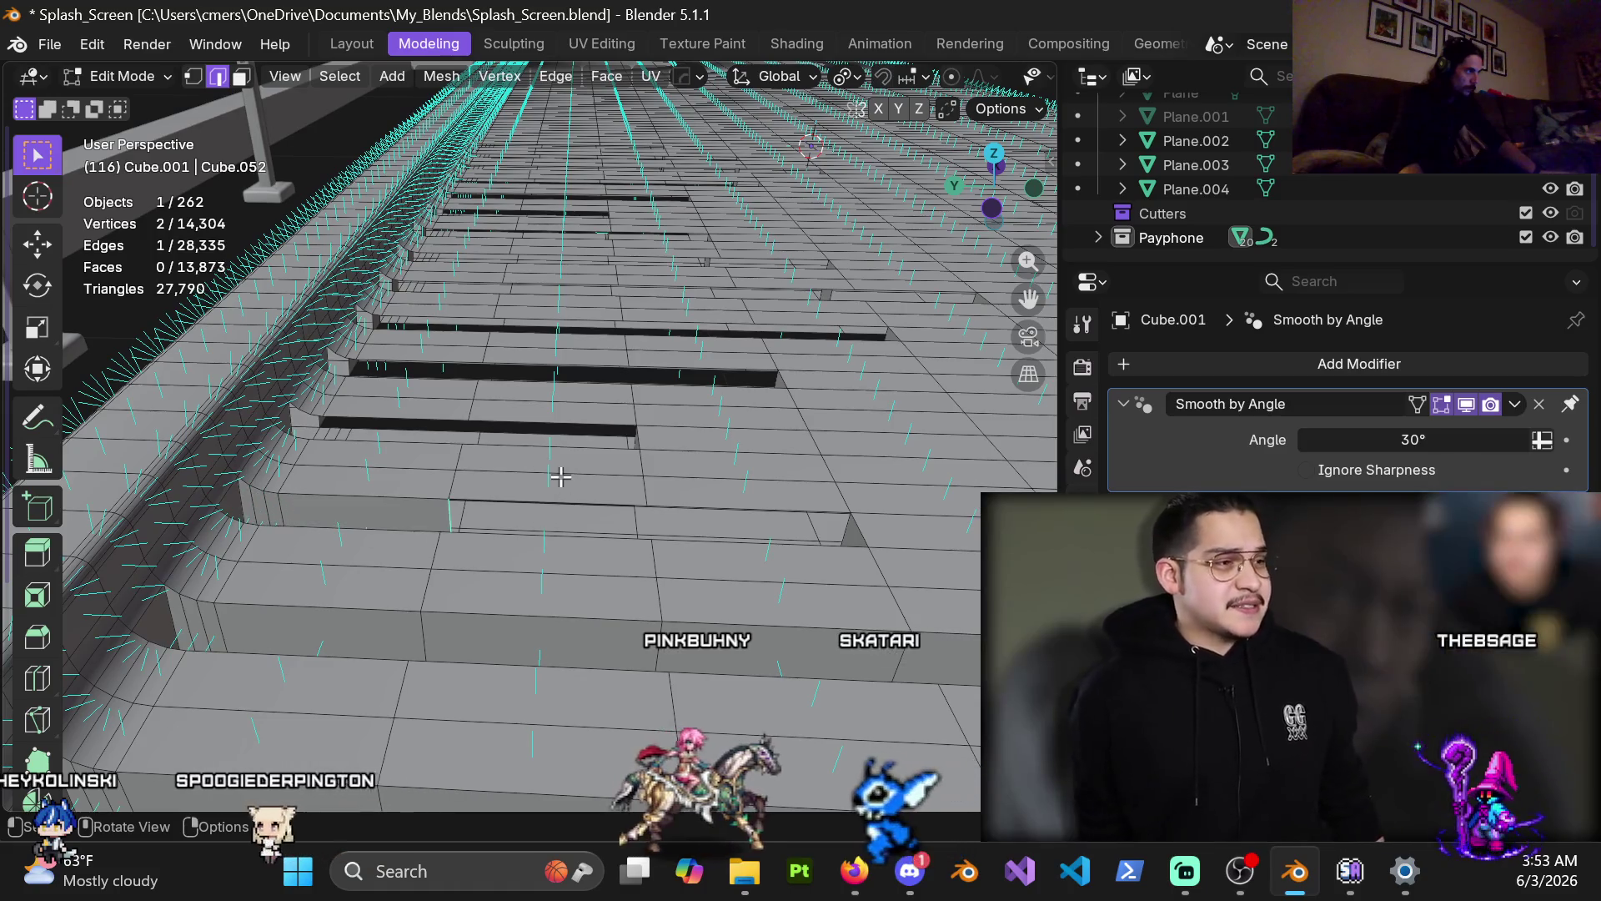
key("f")
key("f")
key("f")
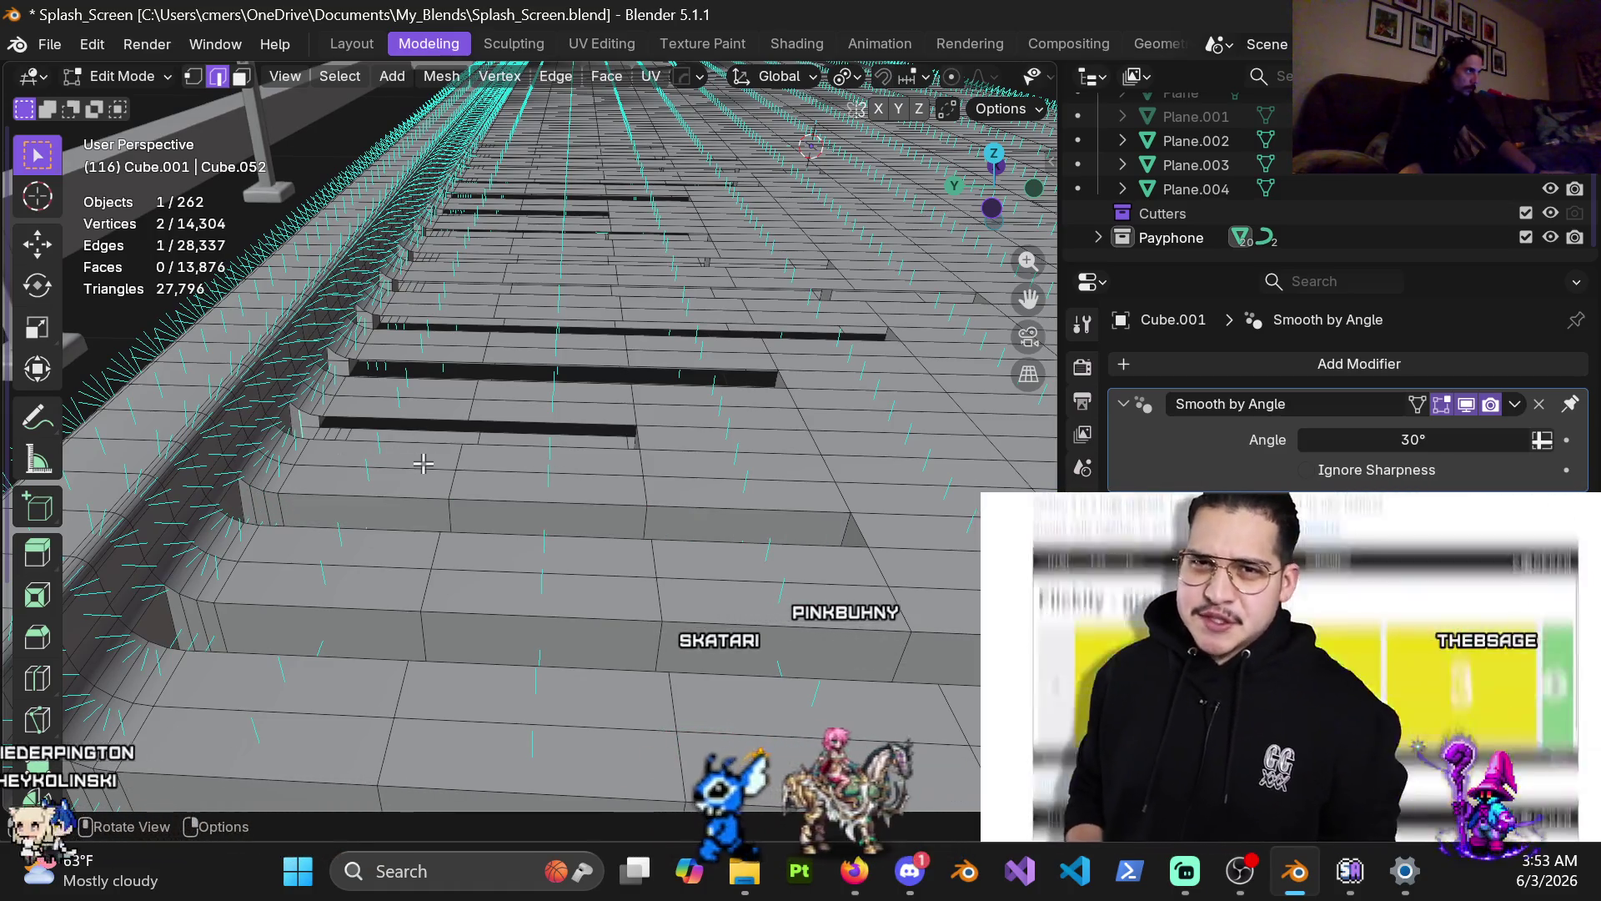
key("f")
key("f")
key("f")
Step: Cap two more plank-end gaps, bringing the mesh to 13,886 faces
middle_click_drag(445, 451, 551, 484)
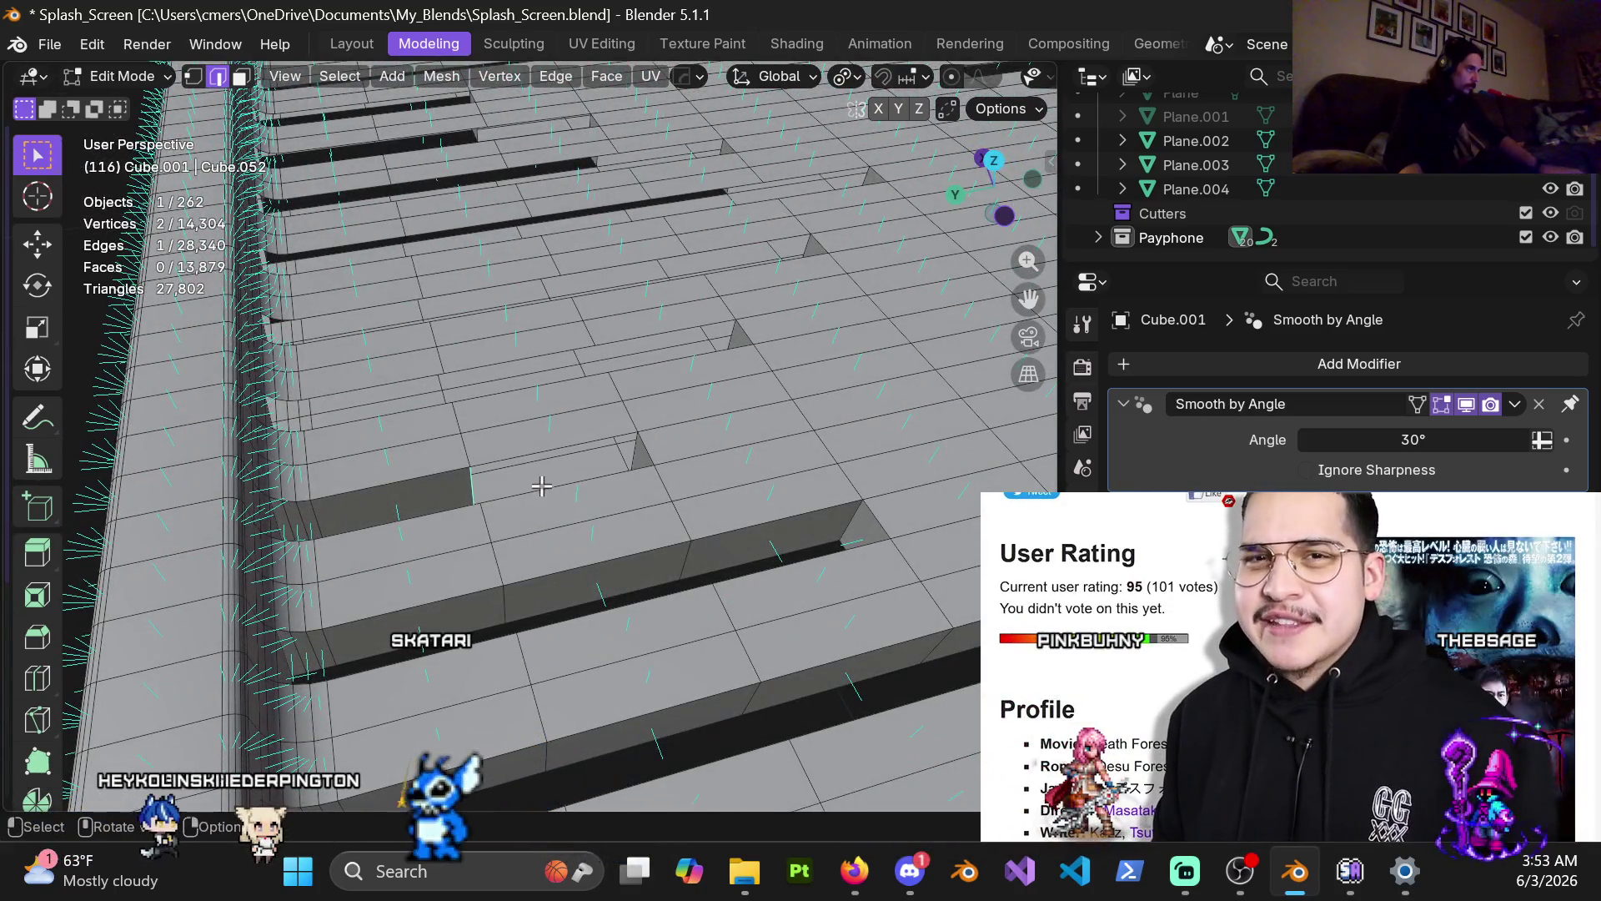
key("f")
mouse_move(531, 487)
middle_mouse_down()
mouse_move(366, 327)
mouse_move(512, 484)
middle_mouse_up()
key("f")
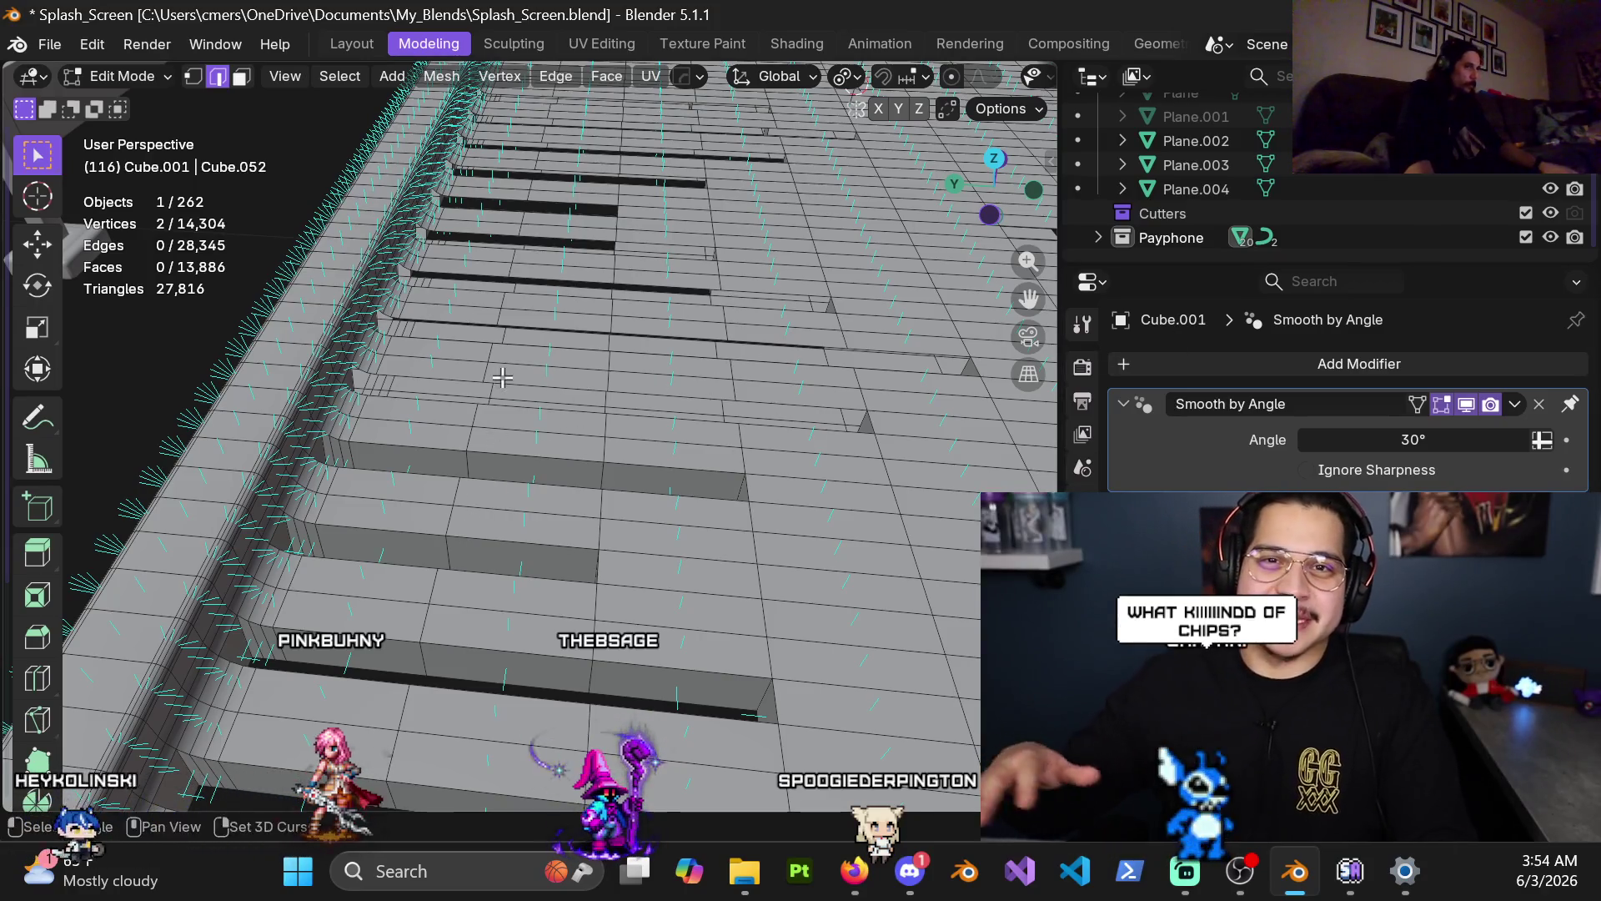
Step: Pan and zoom along the deck to bring the next plank-end gap into view
middle_click_drag(502, 378, 362, 498, "shift")
scroll(428, 478, "up", 2)
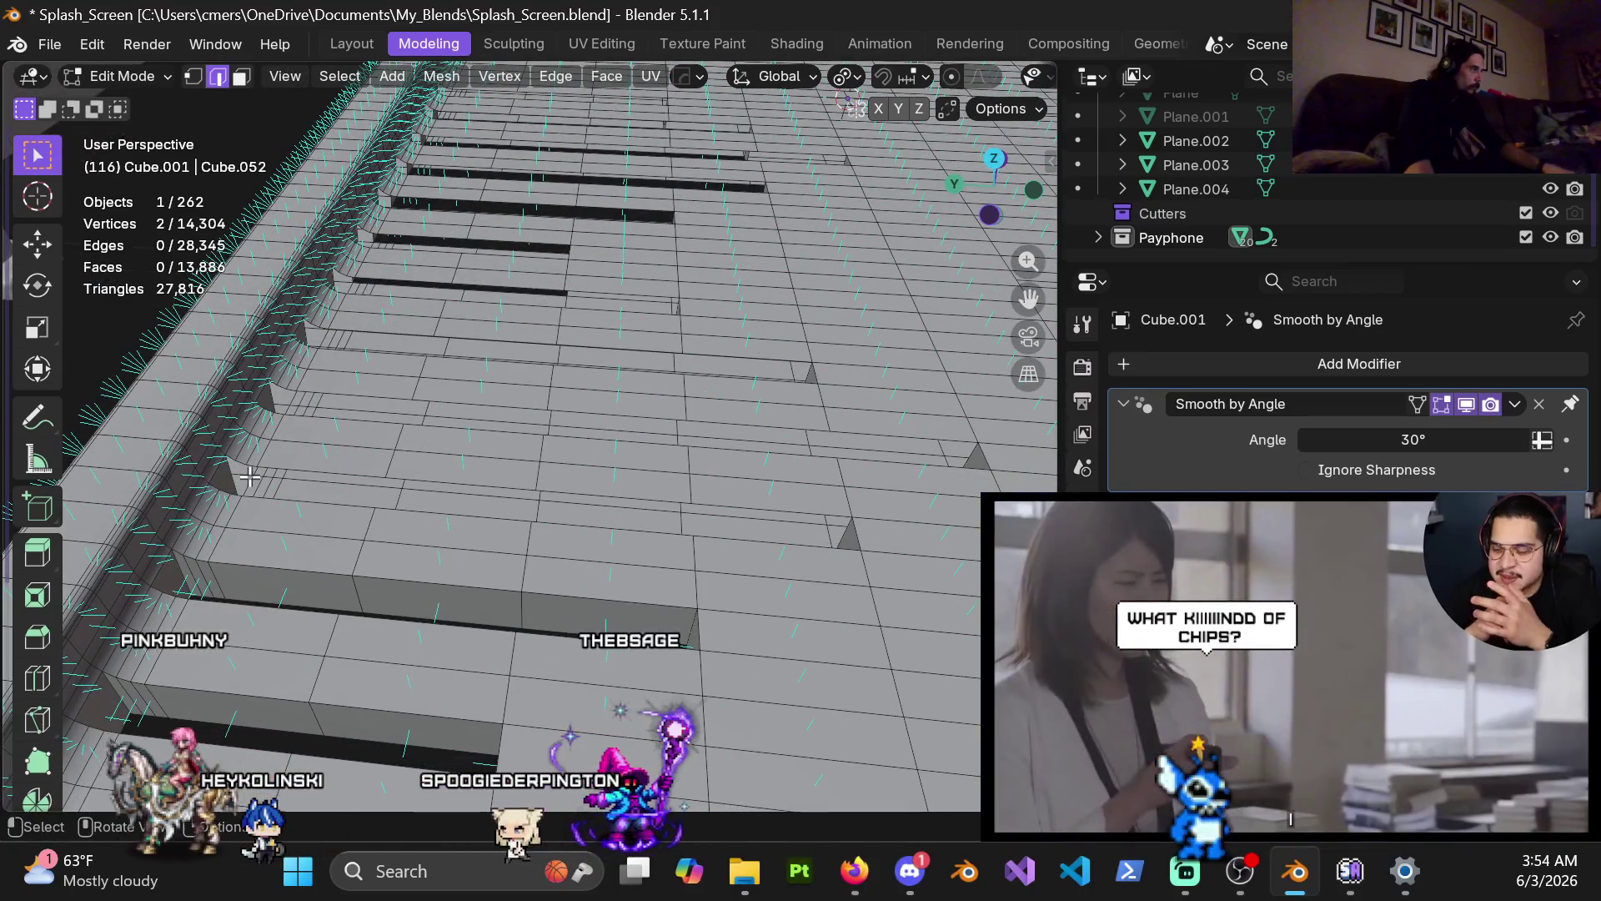
Step: Join the gap vertices with J and fill a strip of faces along the edge
key("j")
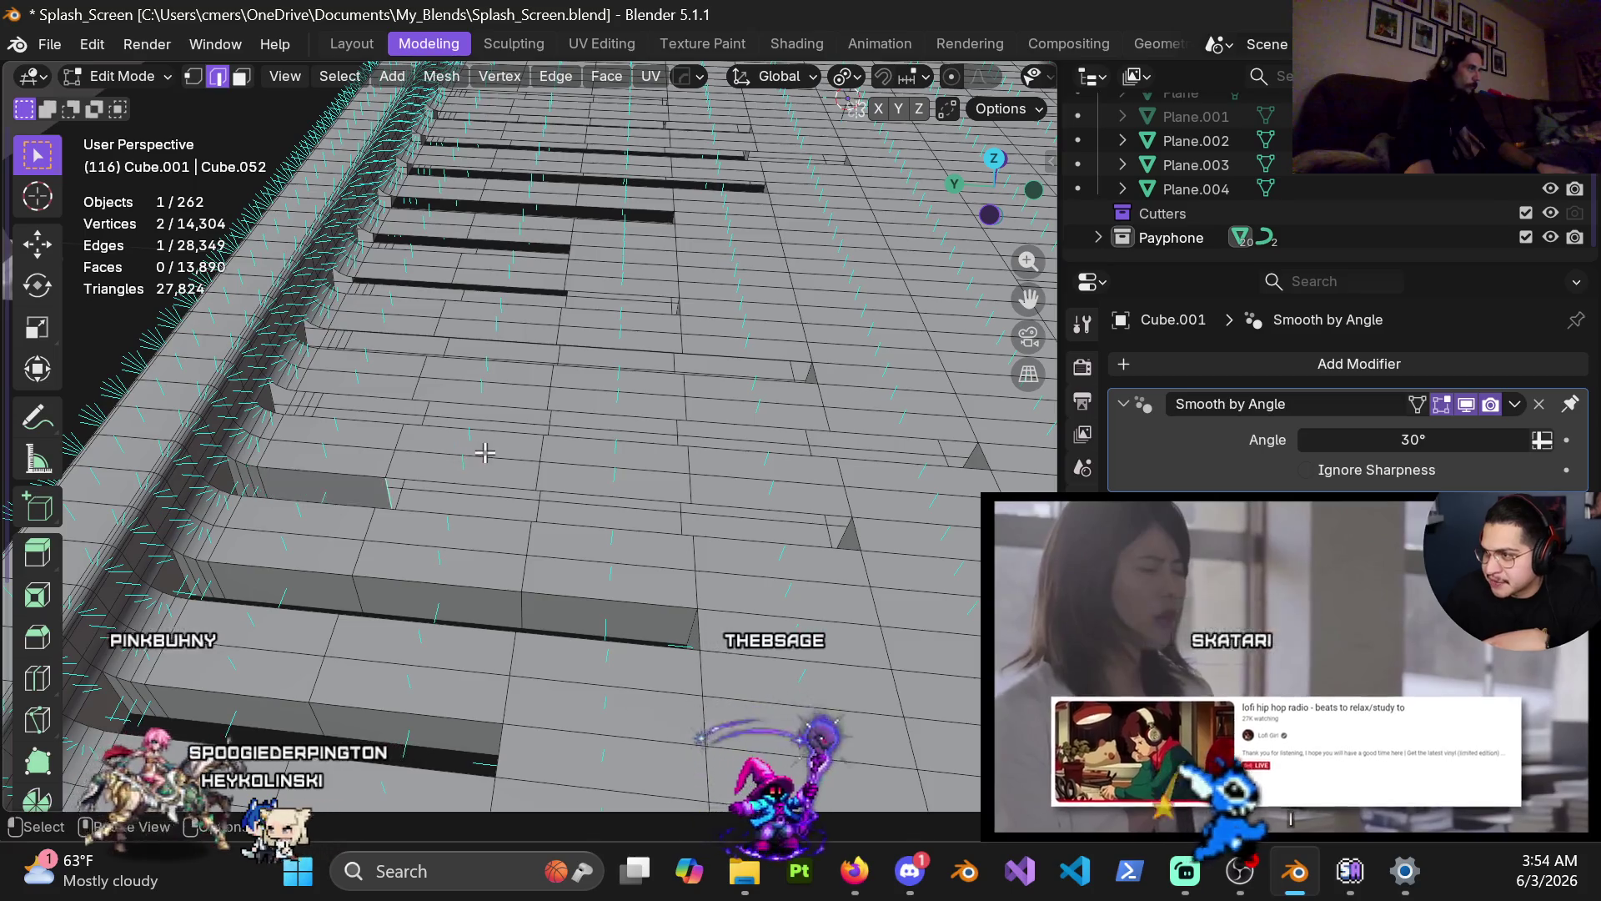
key("j")
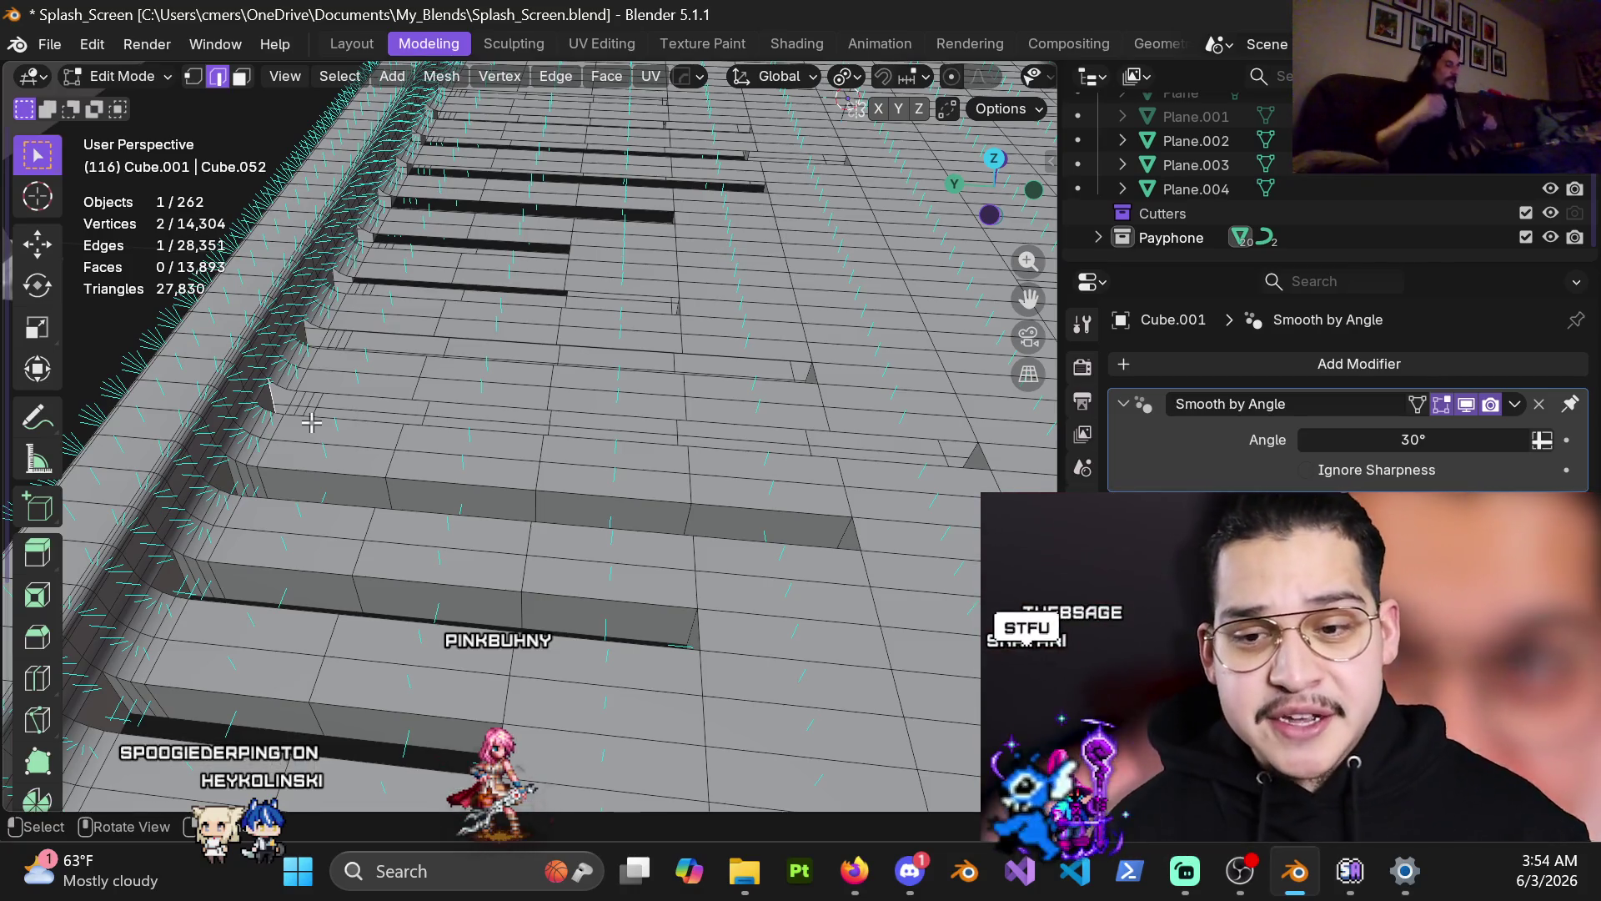
key("f")
key("f")
key("f")
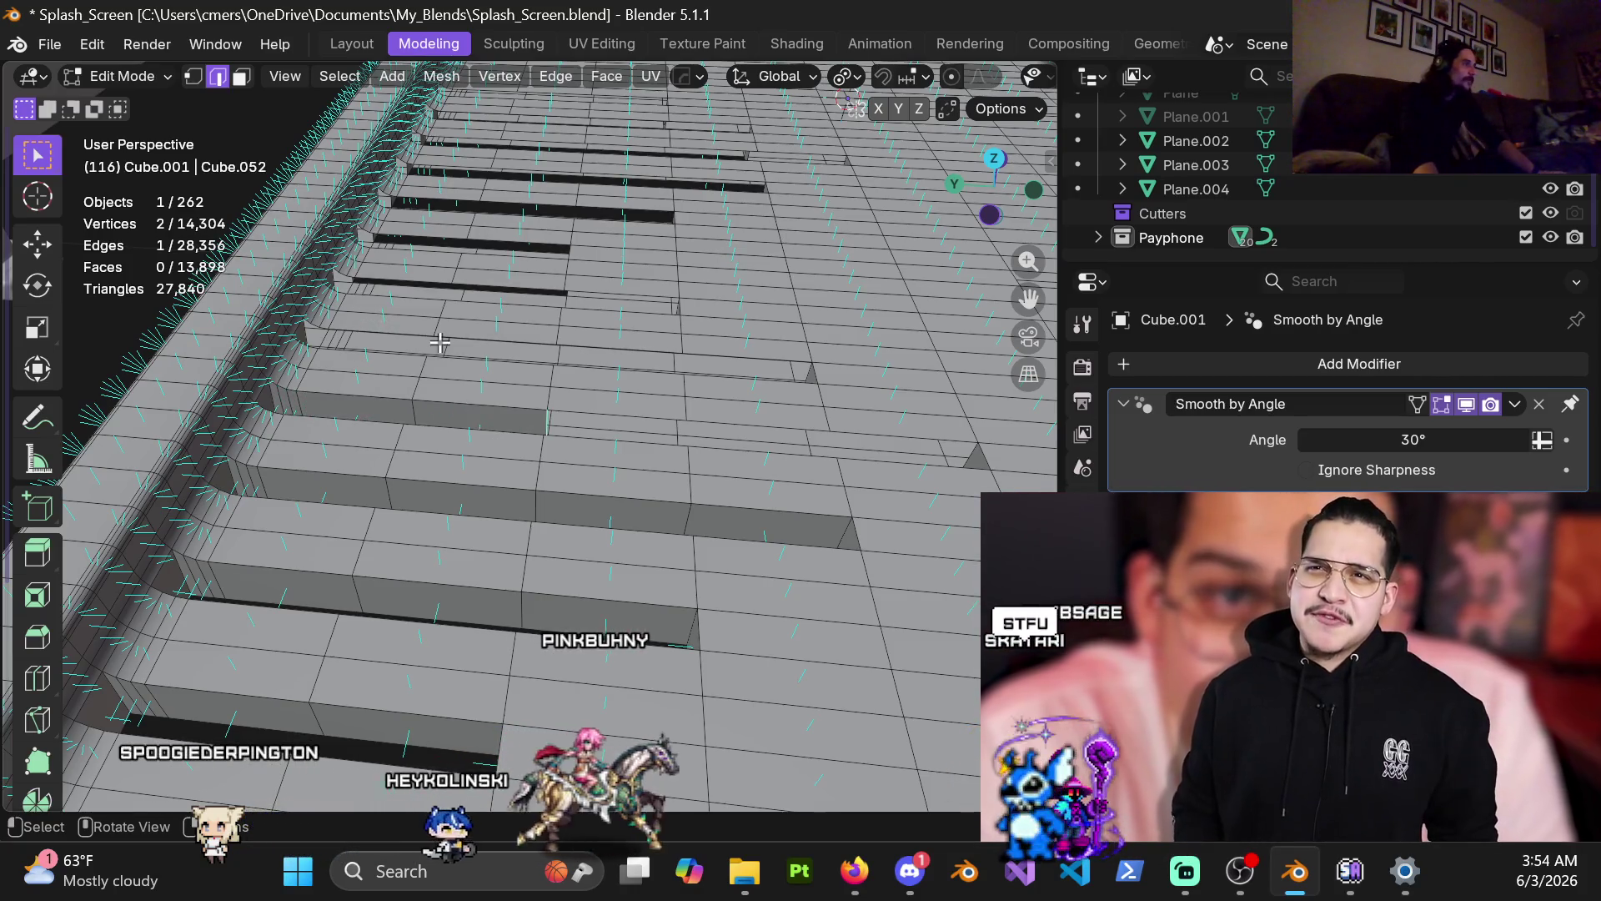
key("f")
key("f")
key("f")
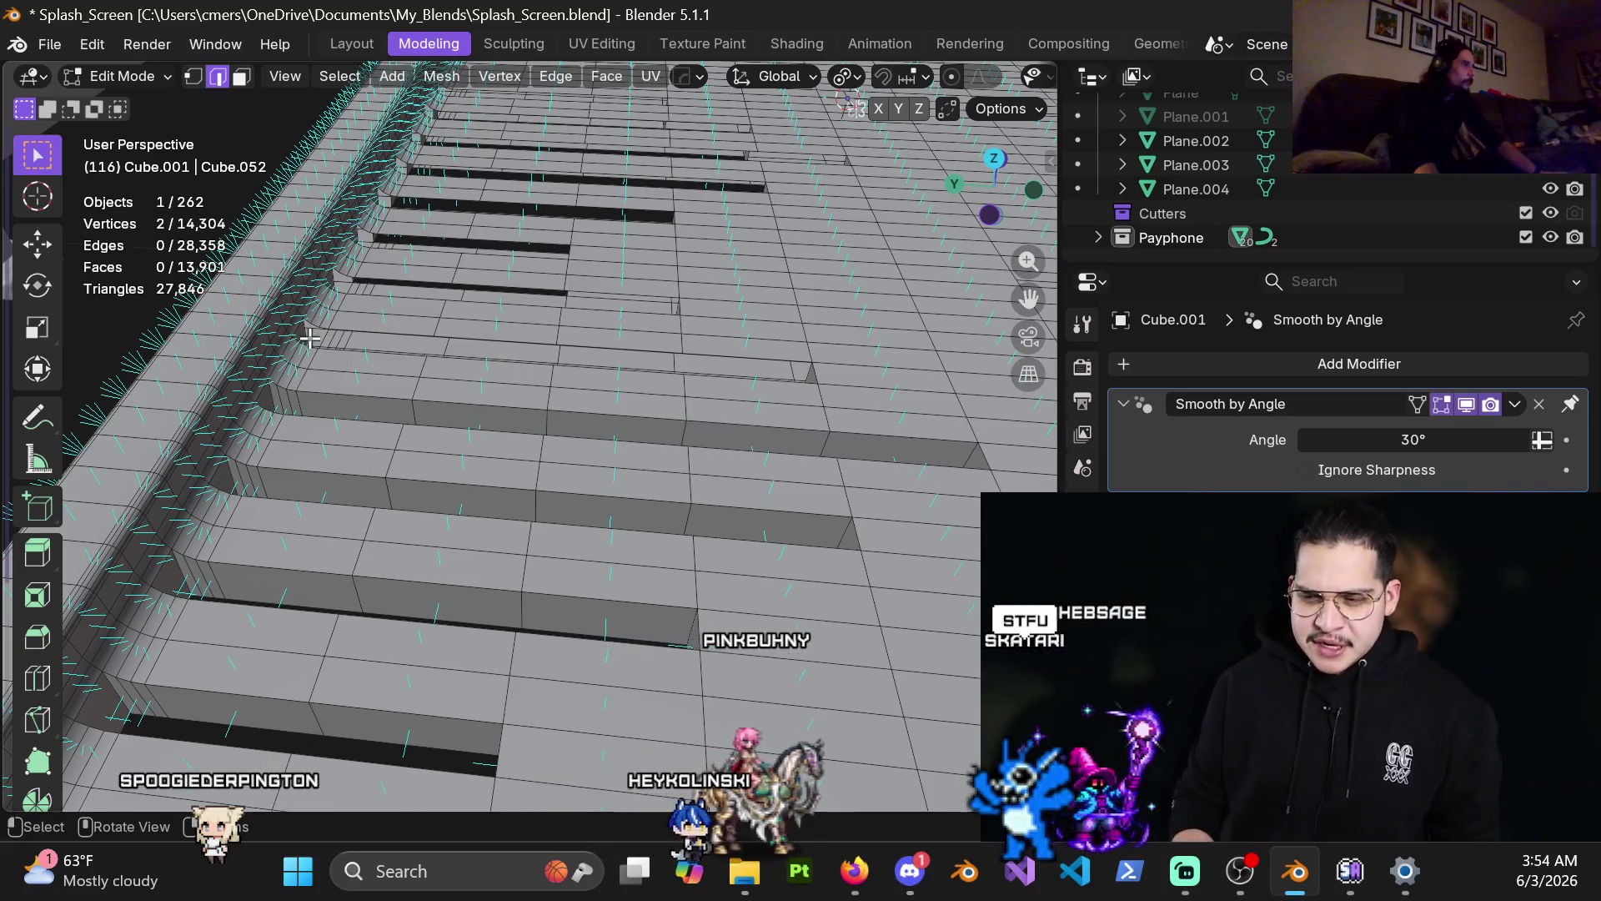
key("f")
key("f")
key("f")
key("f")
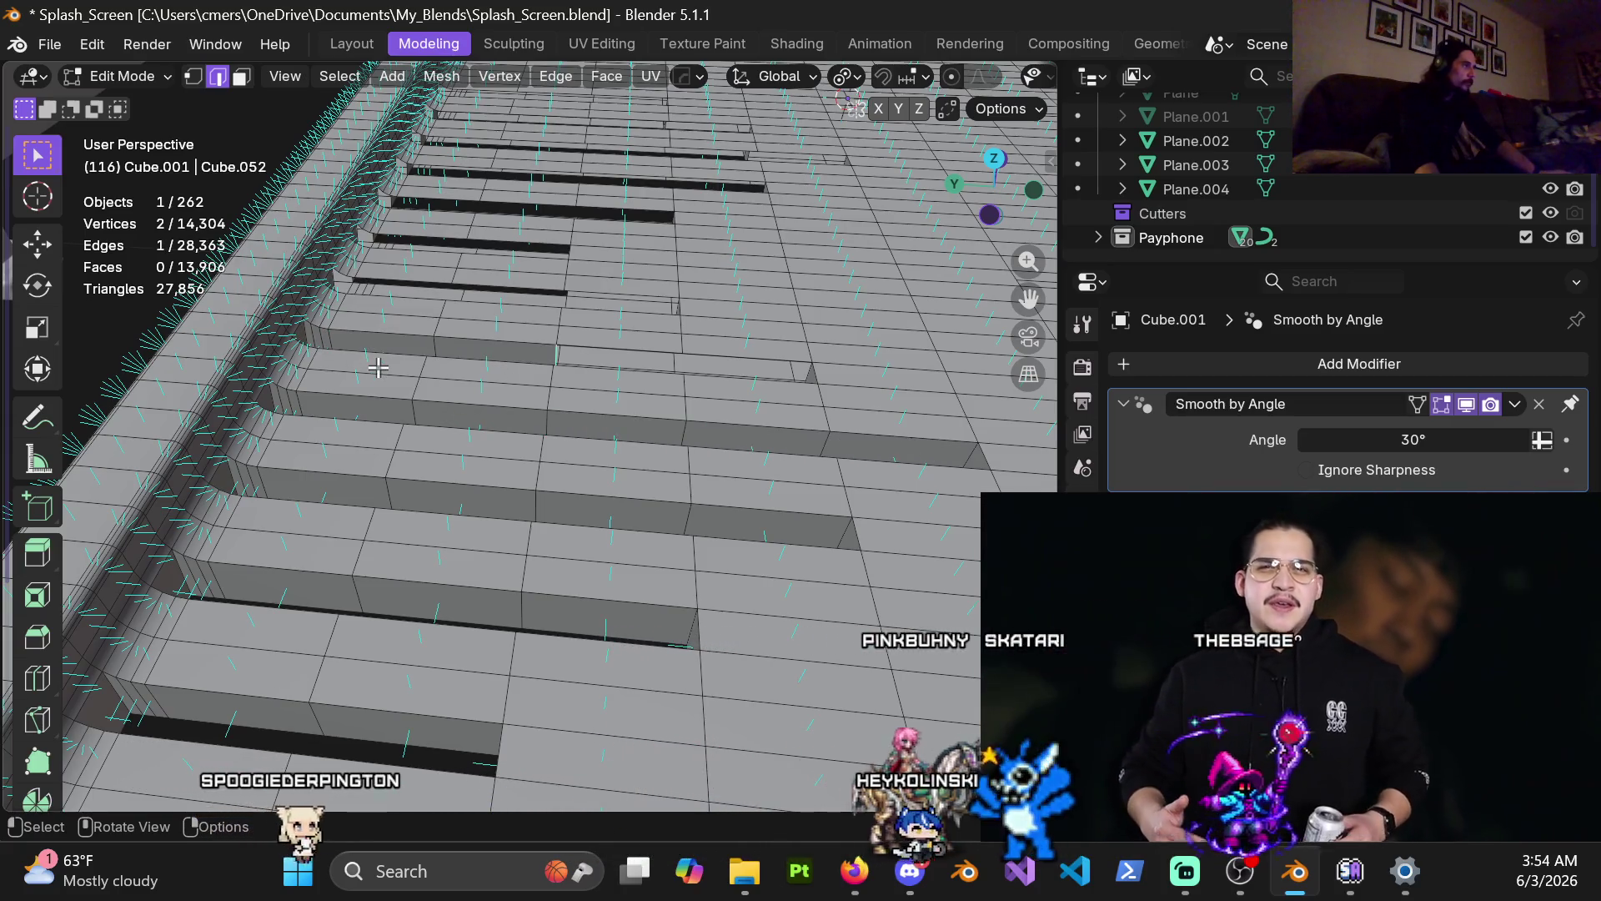
middle_click_drag(379, 367, 415, 460)
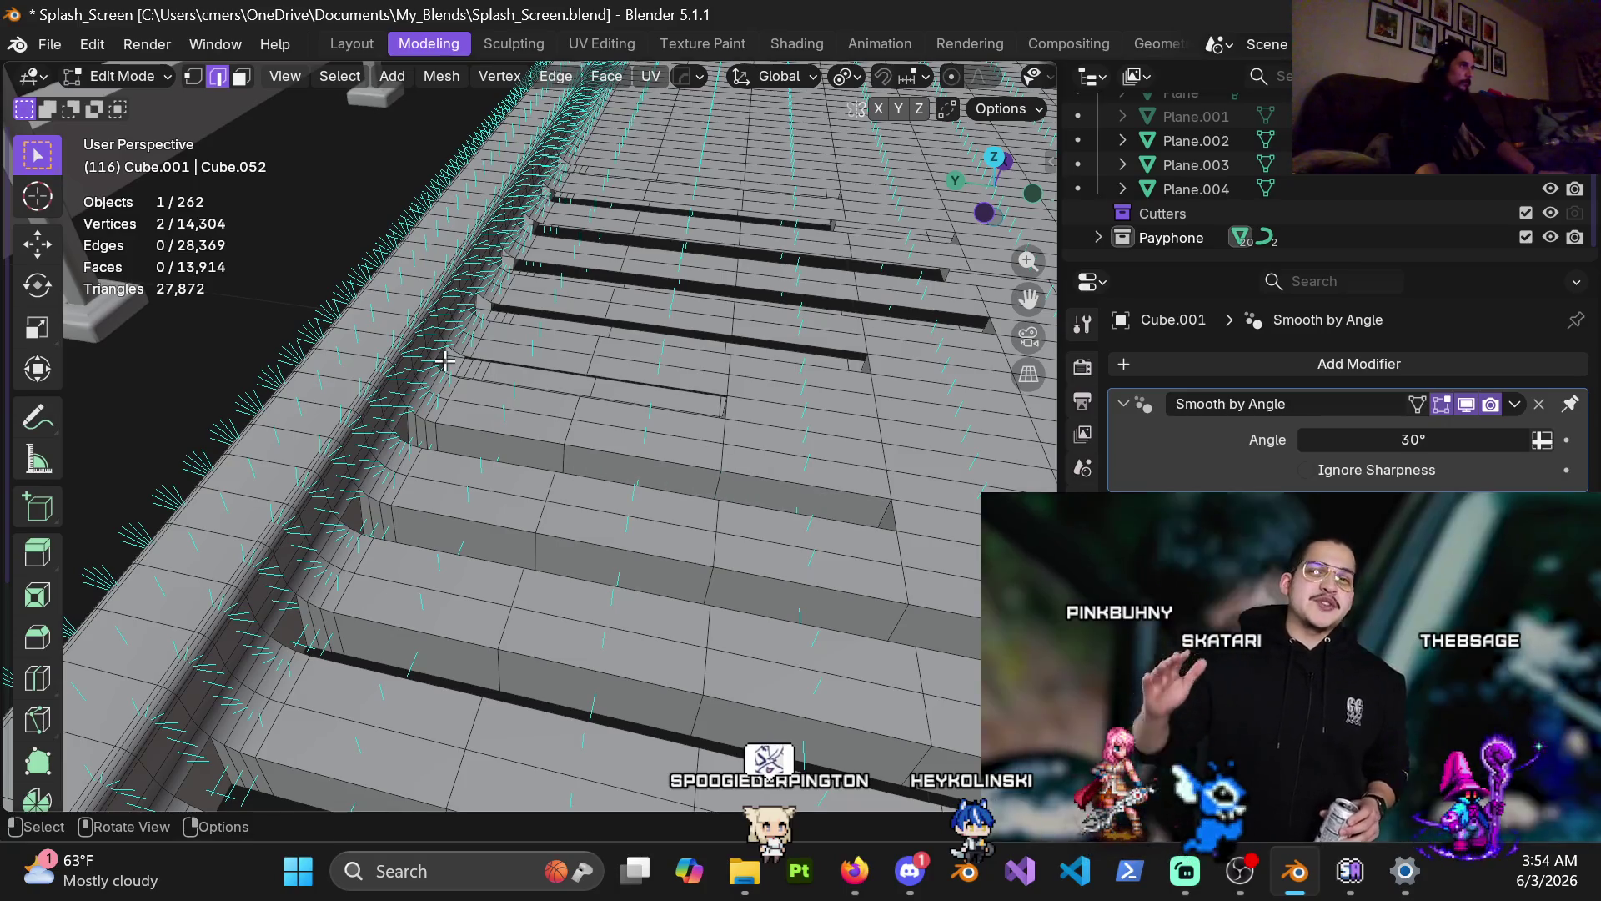
key("f")
key("f")
key("f")
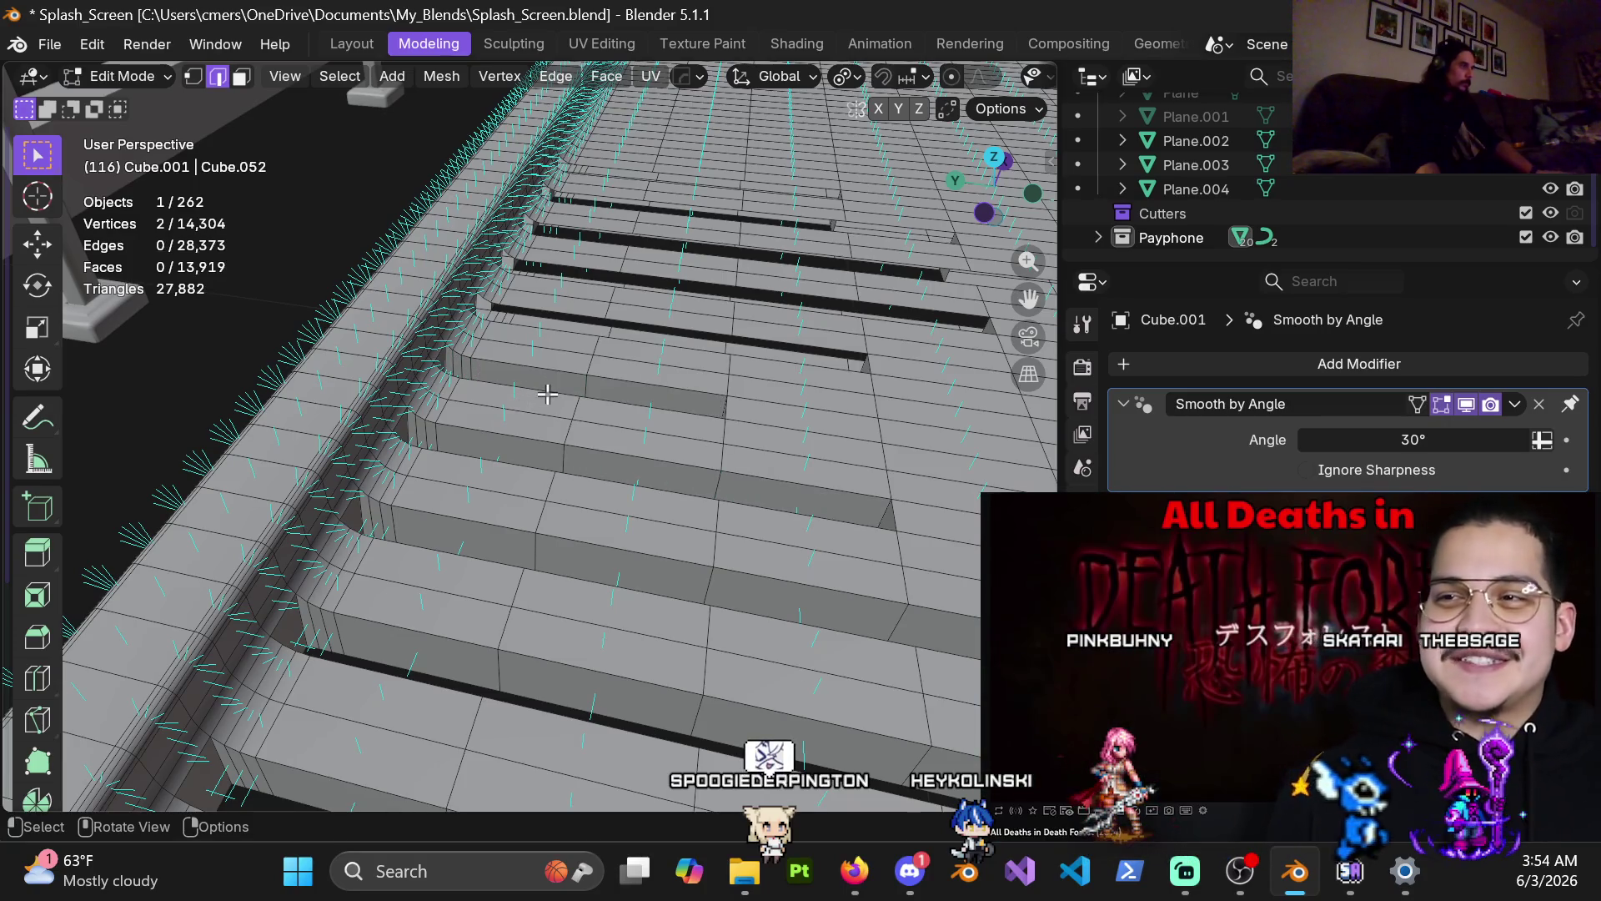
Step: Fill the successive plank-end gaps further along the curved edge, reaching 13,940 faces
mouse_move(557, 392)
middle_mouse_down()
mouse_move(593, 391)
mouse_move(293, 389)
middle_mouse_up()
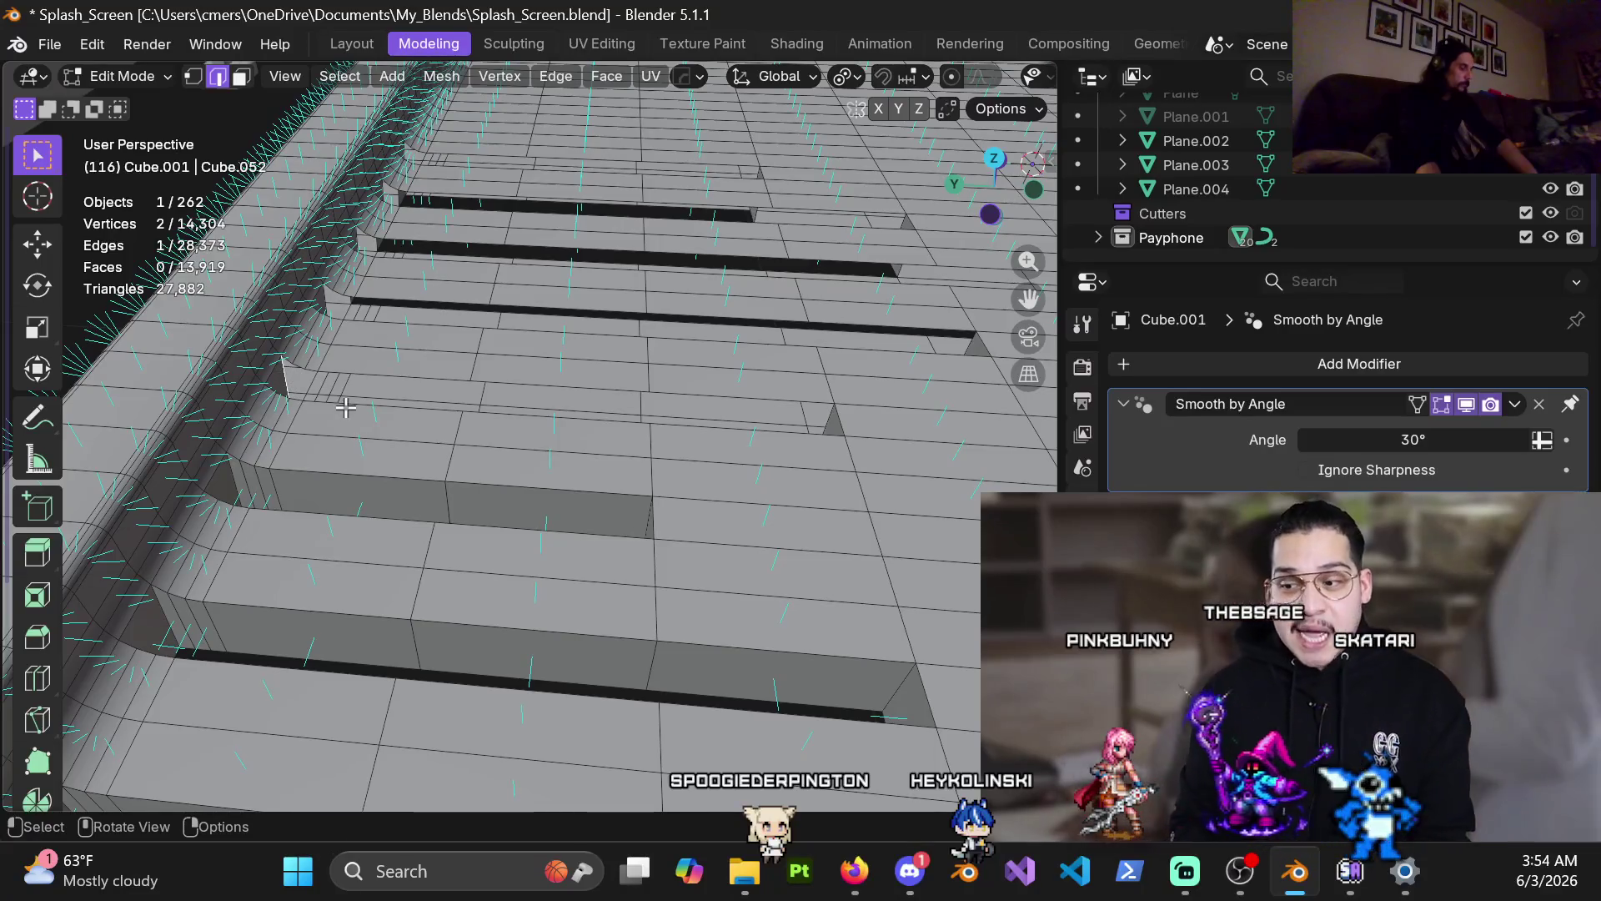
key("f")
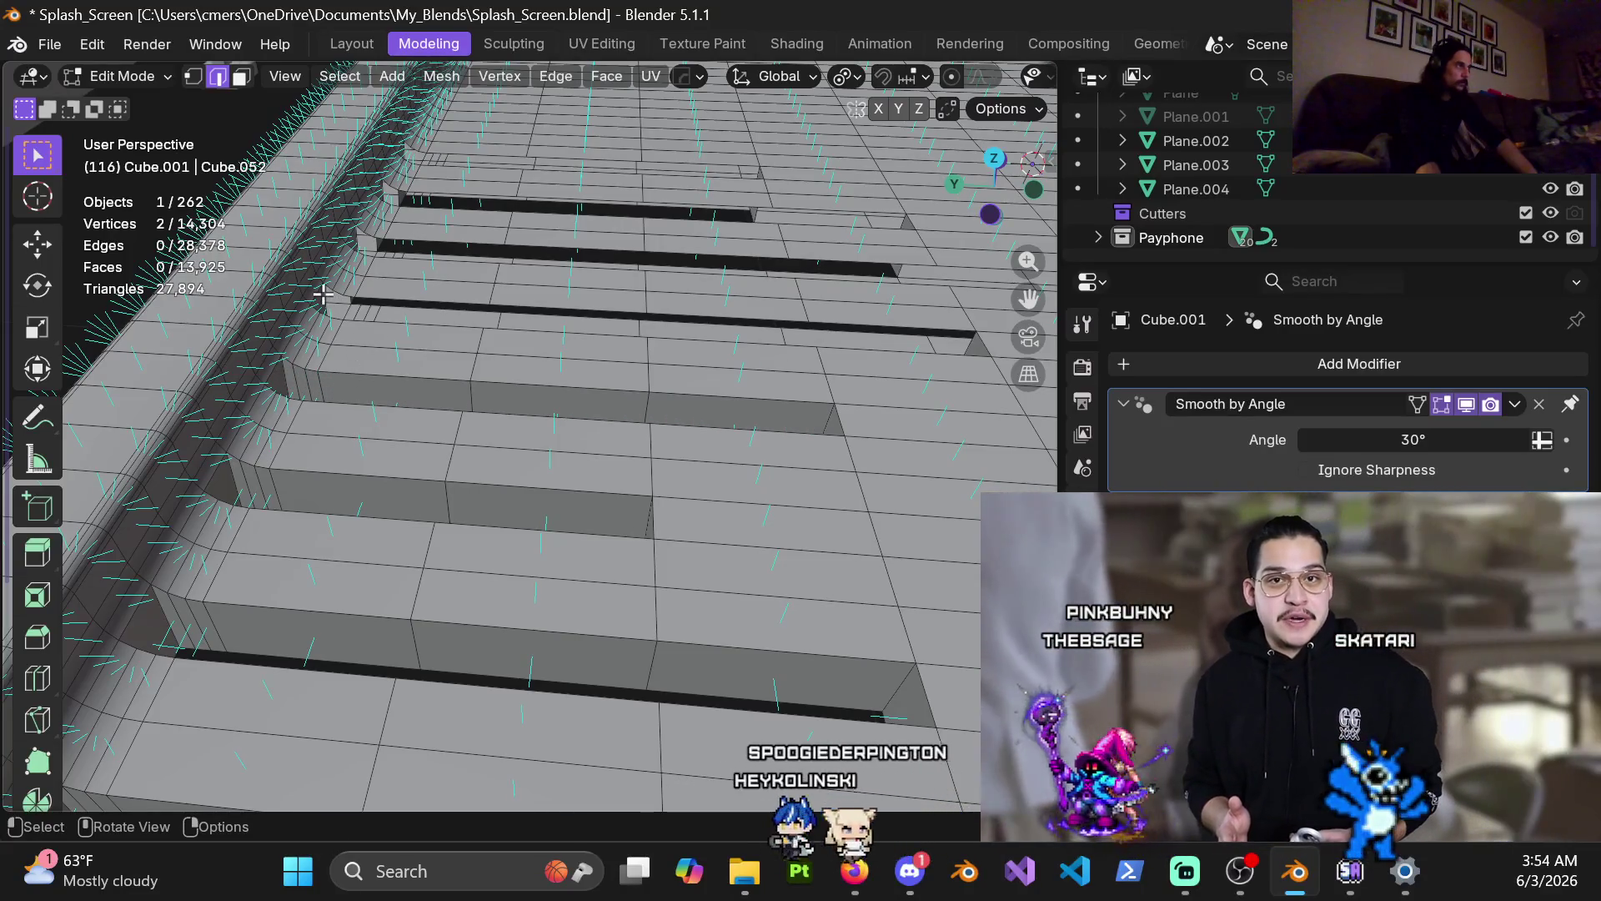
left_click(354, 312)
key("f")
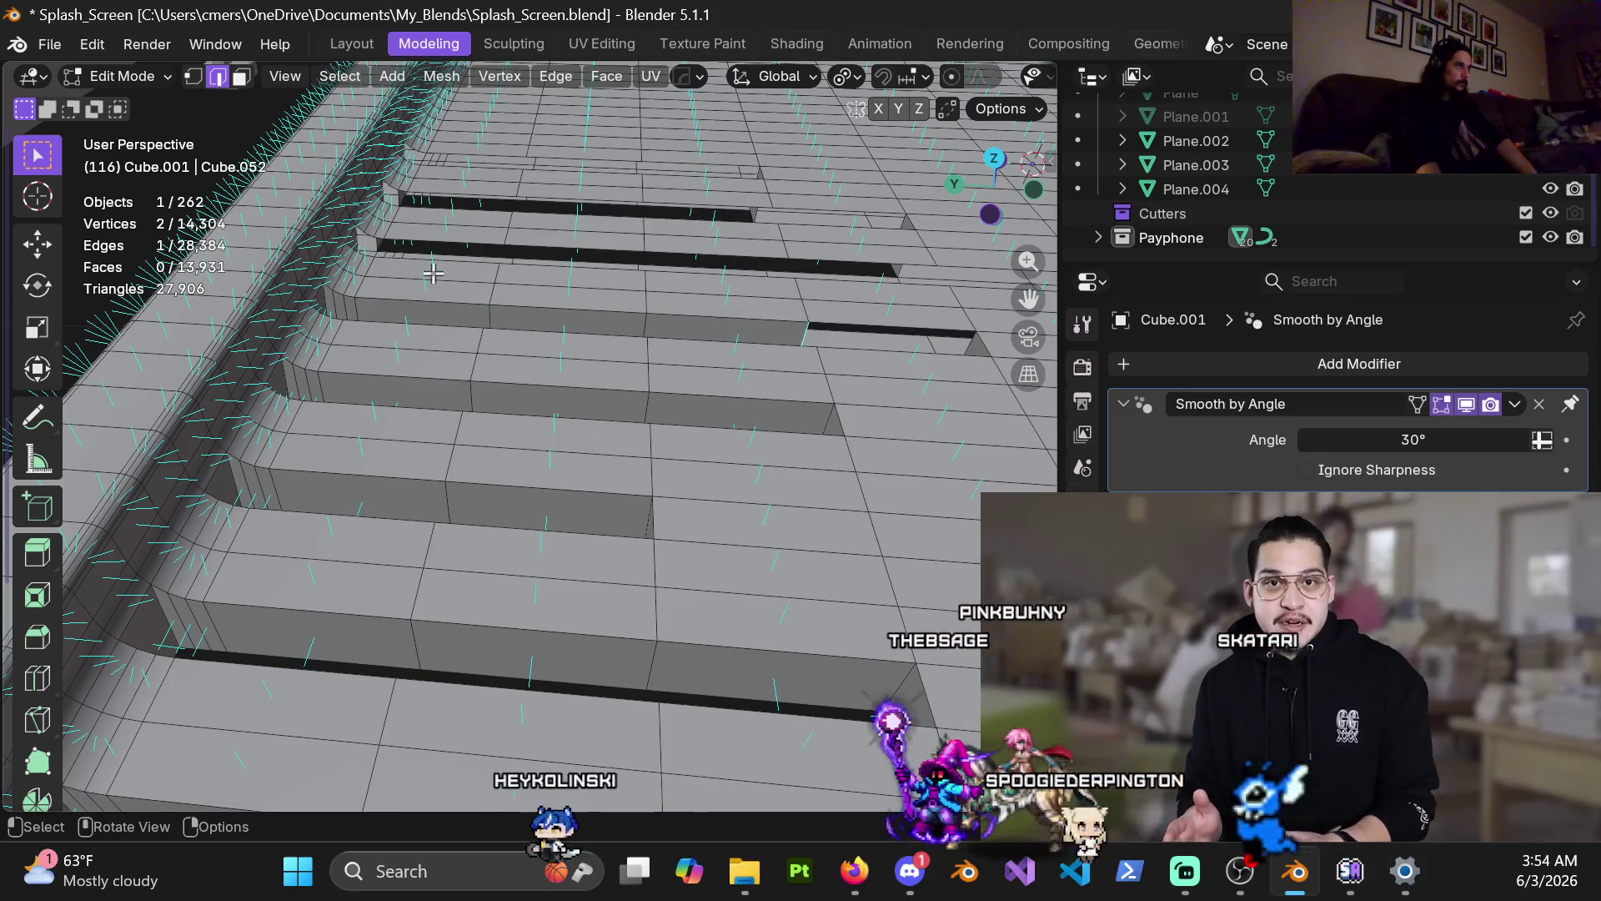
middle_click_drag(422, 271, 379, 451, "shift")
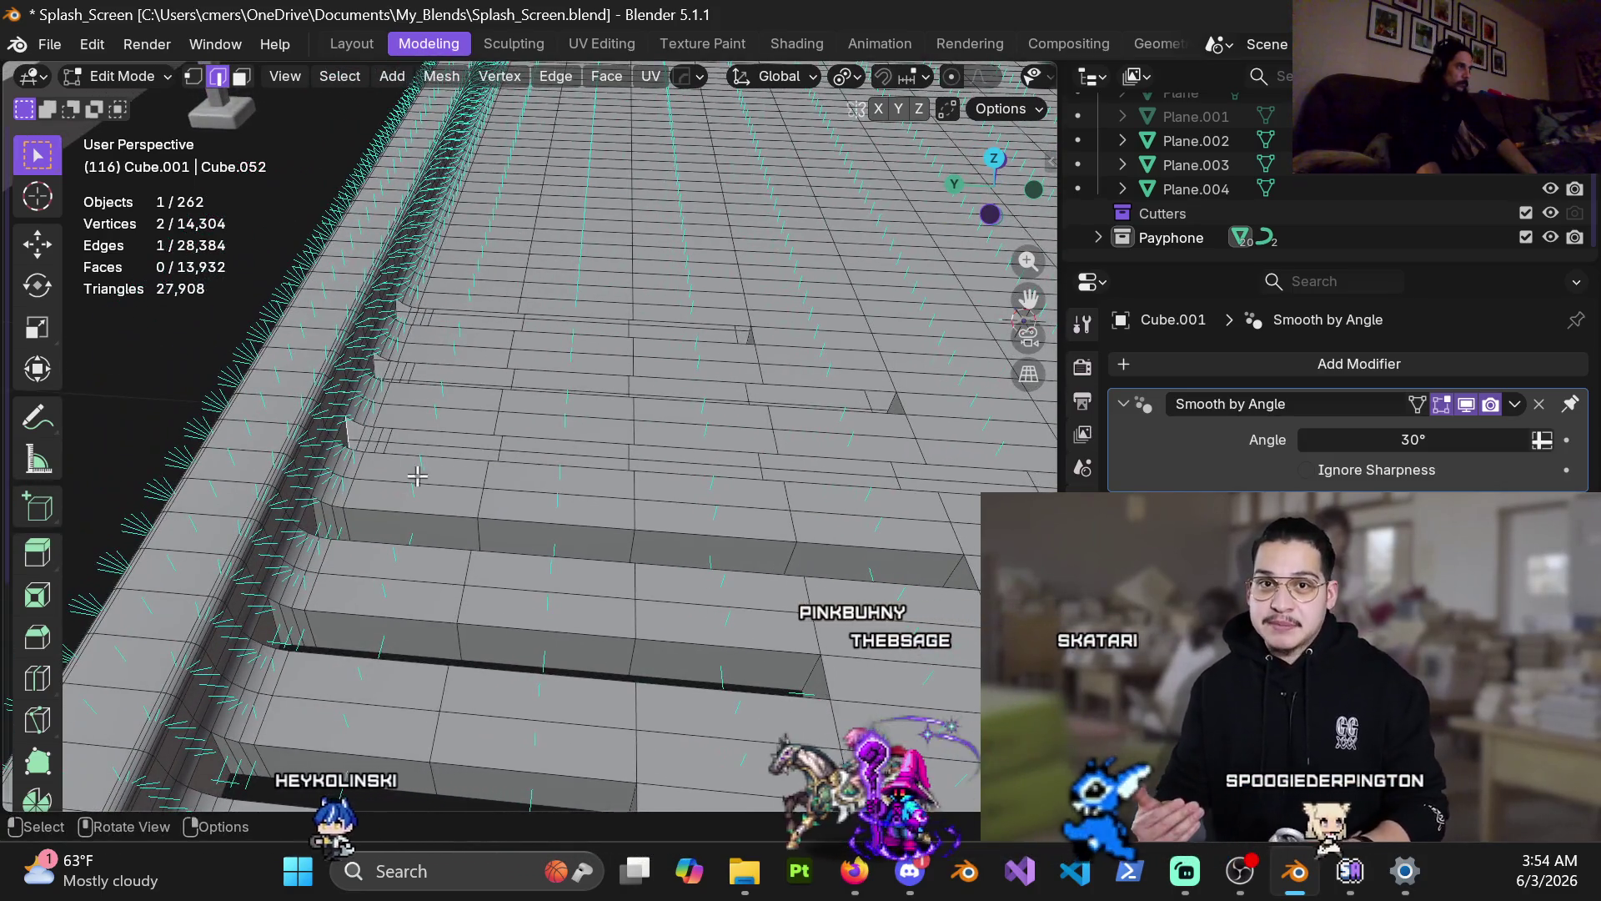
key("f")
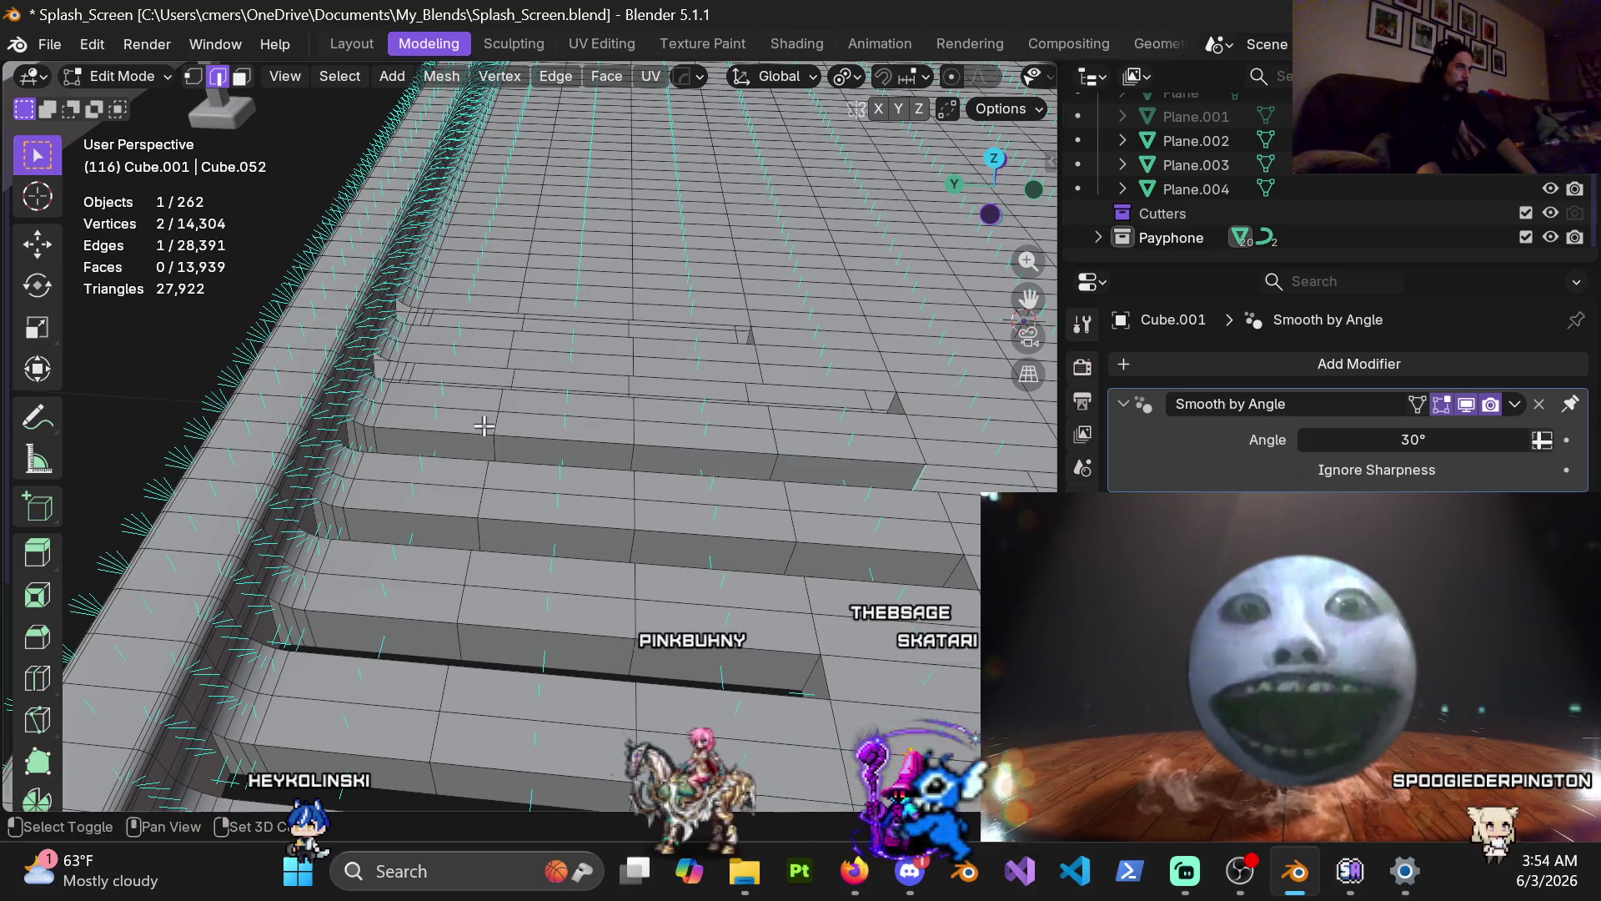
key("f")
mouse_move(417, 454)
middle_mouse_down("shift")
mouse_move(281, 429)
mouse_move(235, 295)
middle_mouse_up("shift")
key("f")
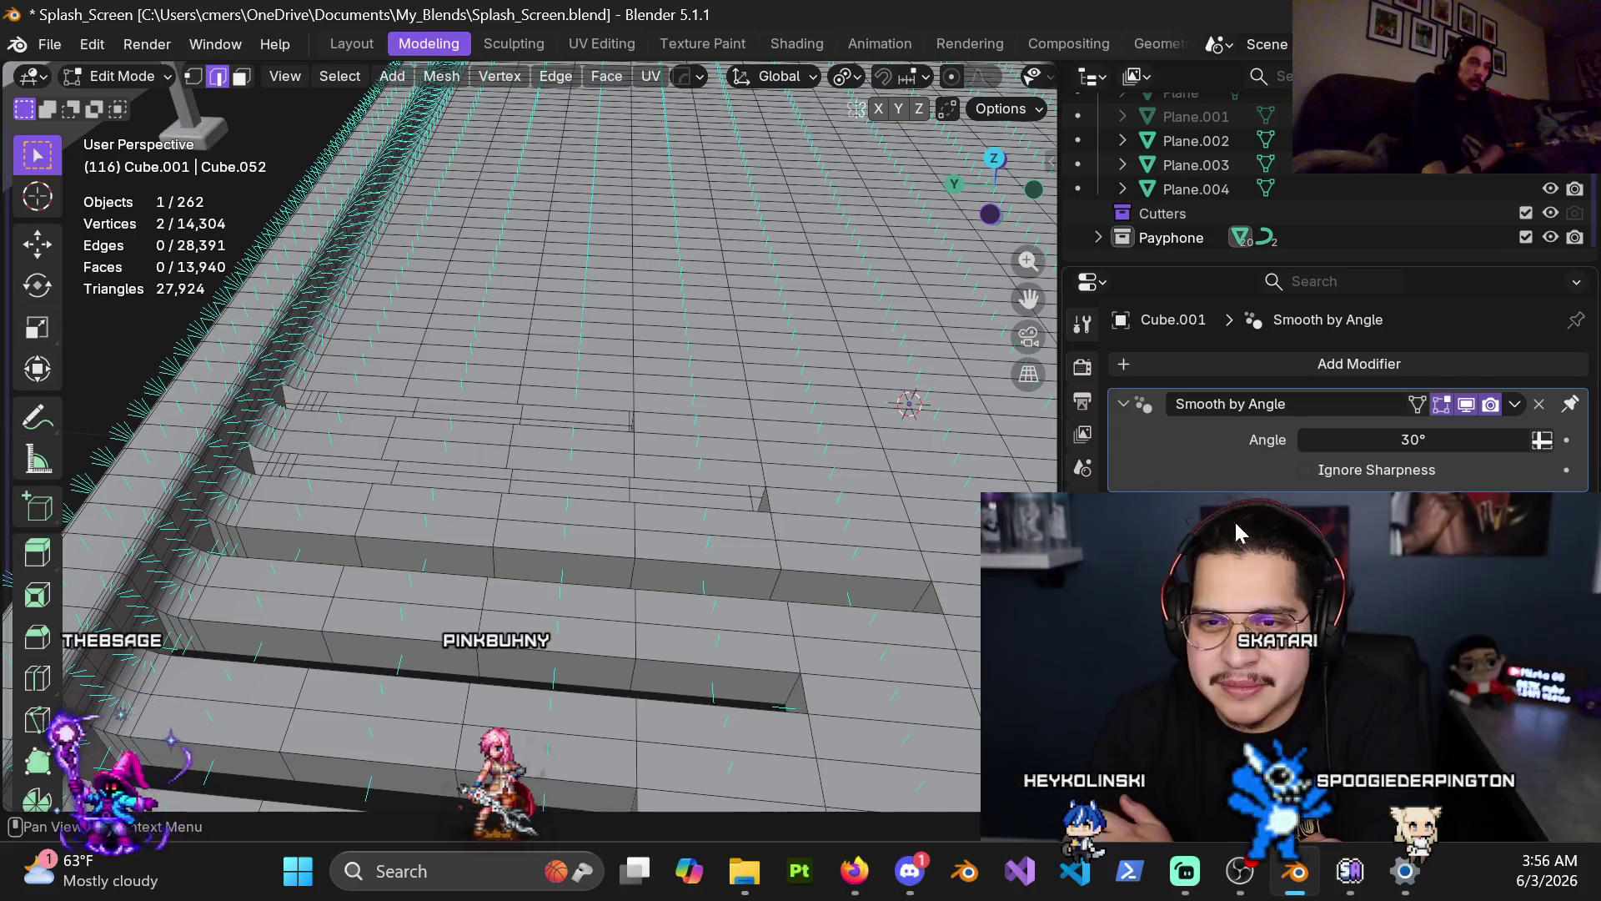
left_click(1288, 797)
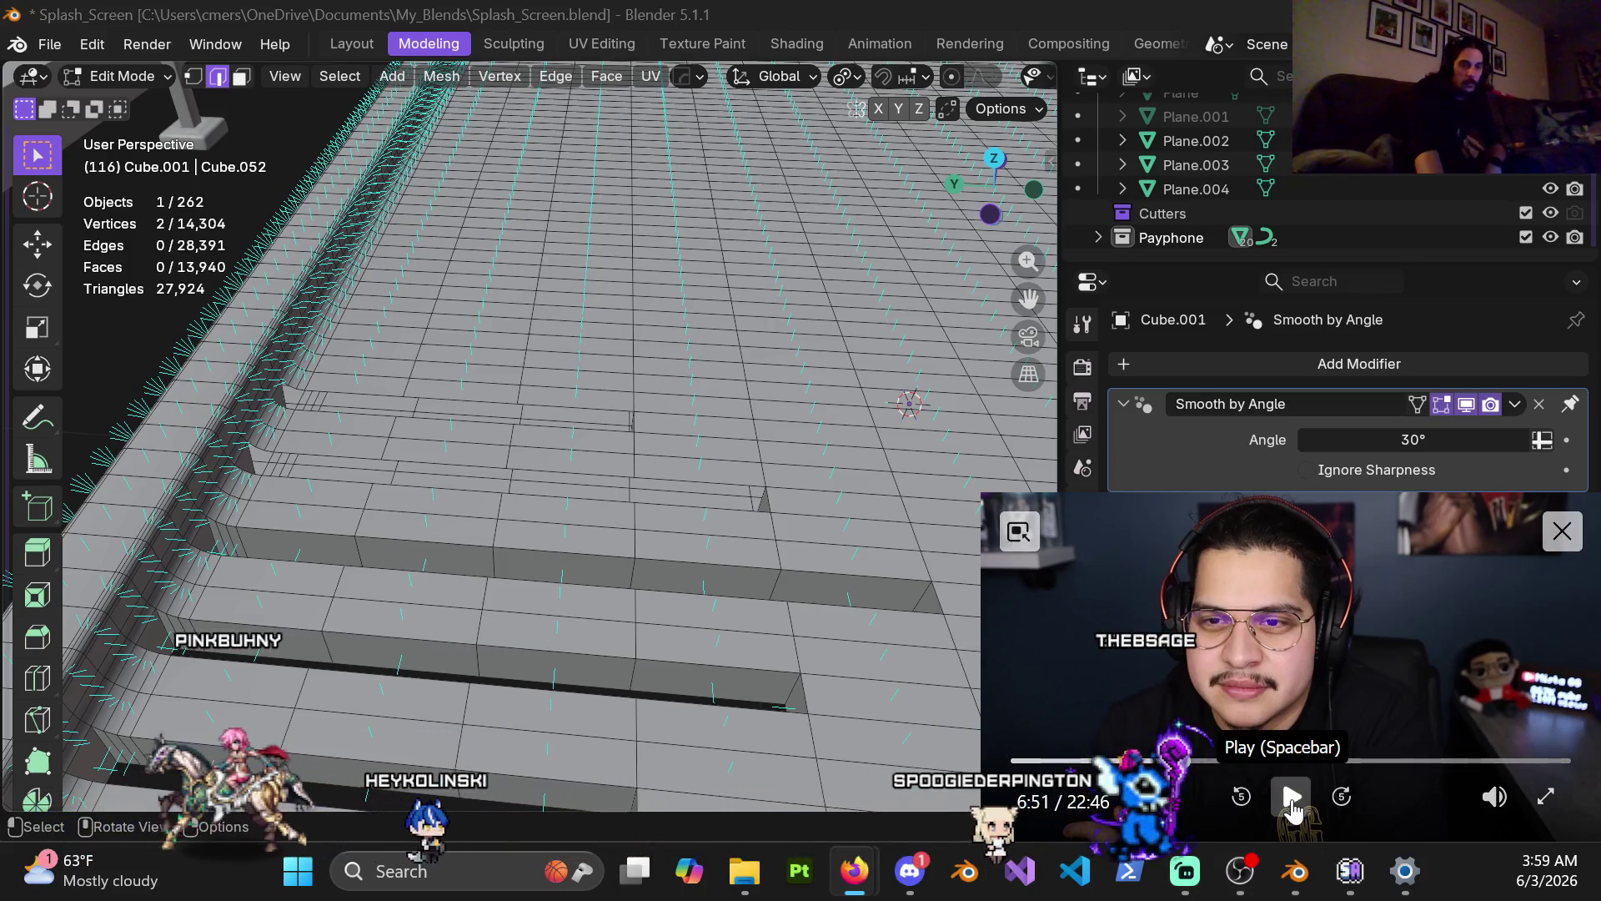
left_click(1292, 801)
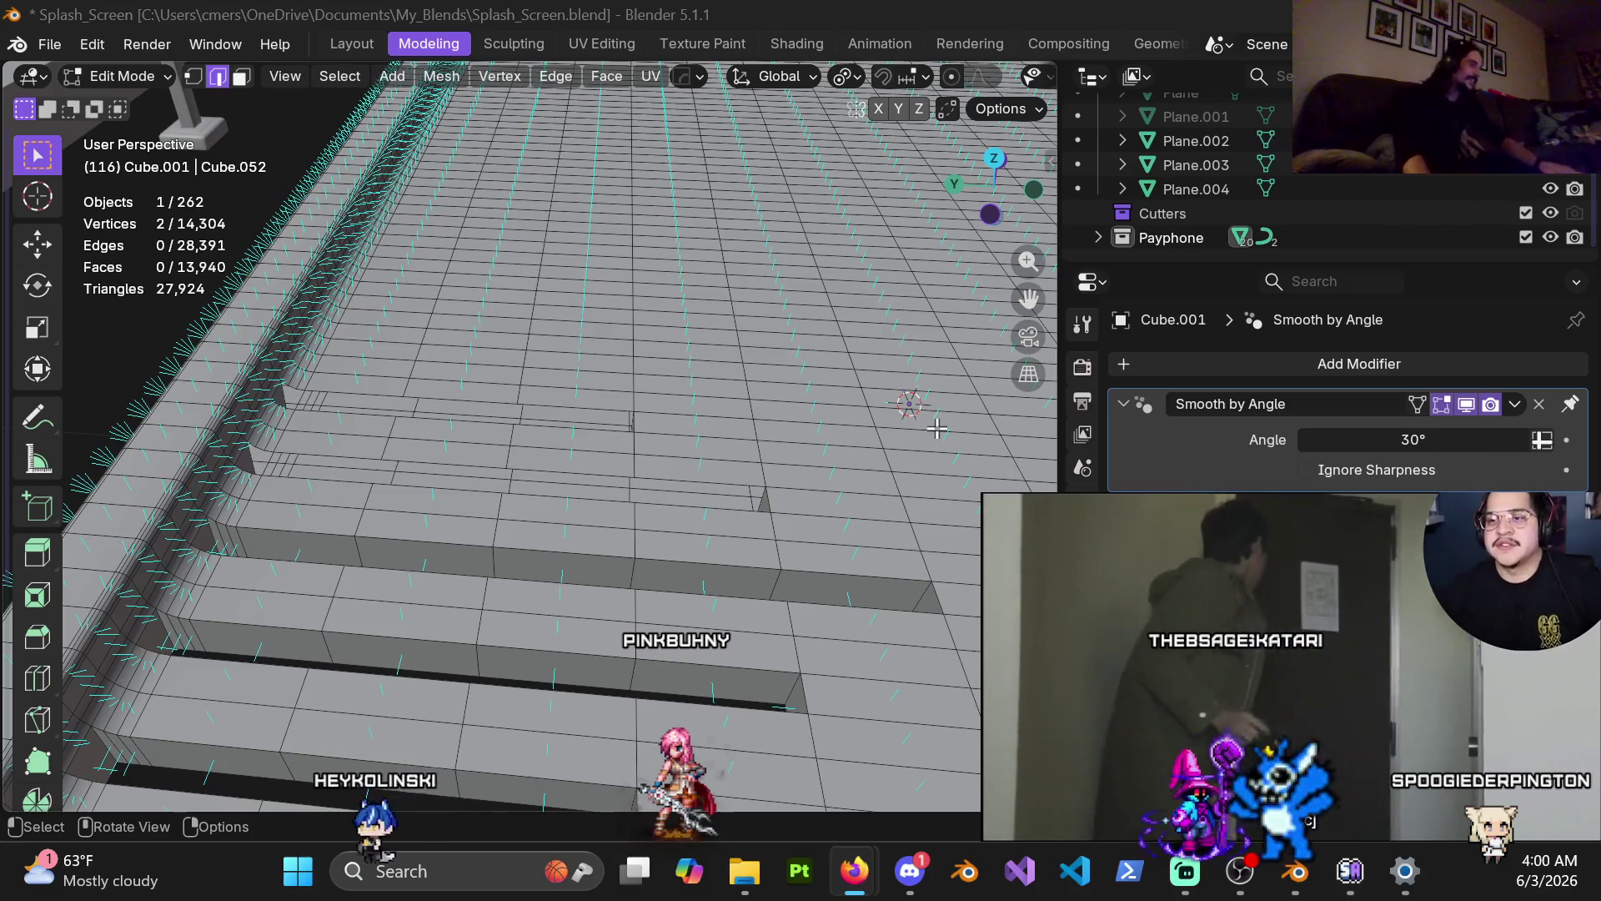
scroll(357, 396, "up", 2)
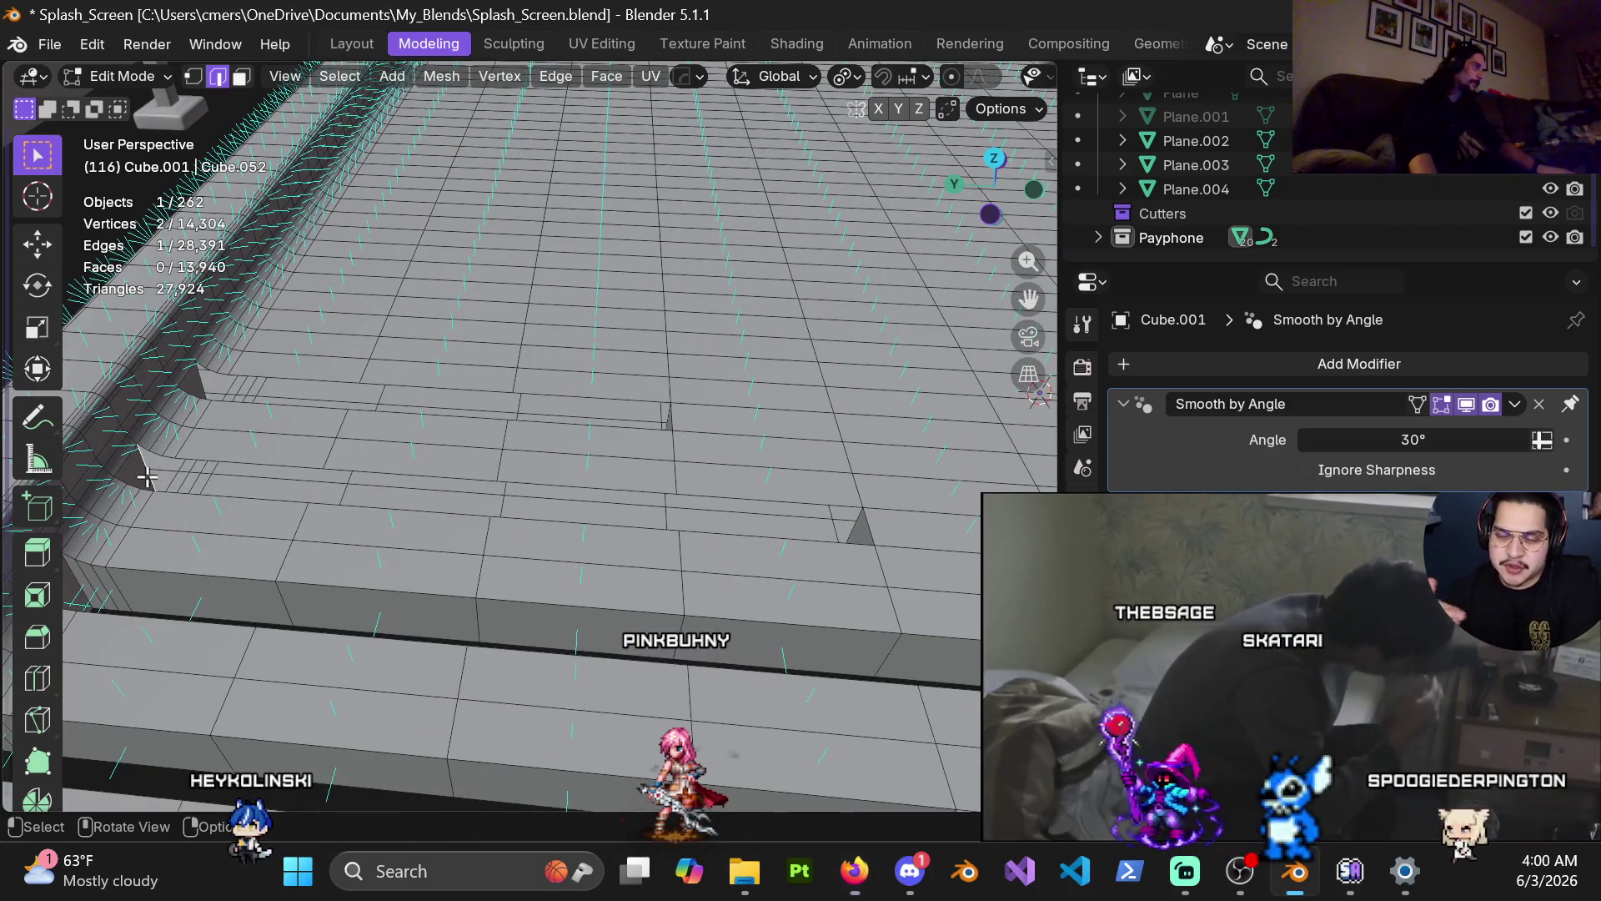
Step: Fill the first plank-end gaps beside the selected short edges along the step
key("f")
scroll(250, 505, "down", 1)
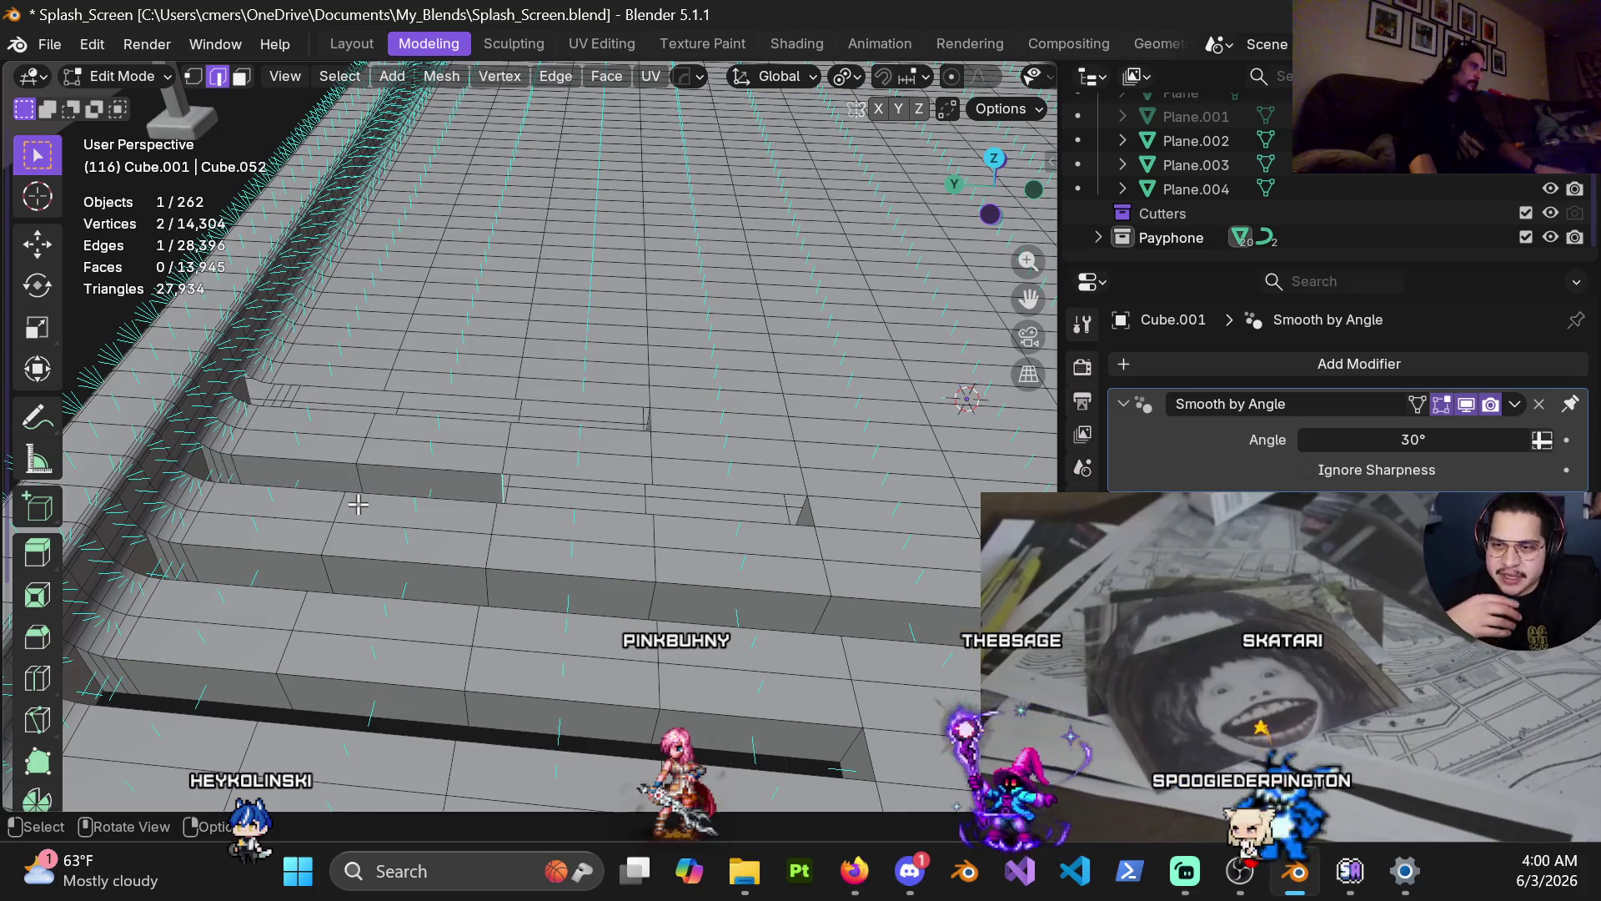
key("f")
left_click(250, 399)
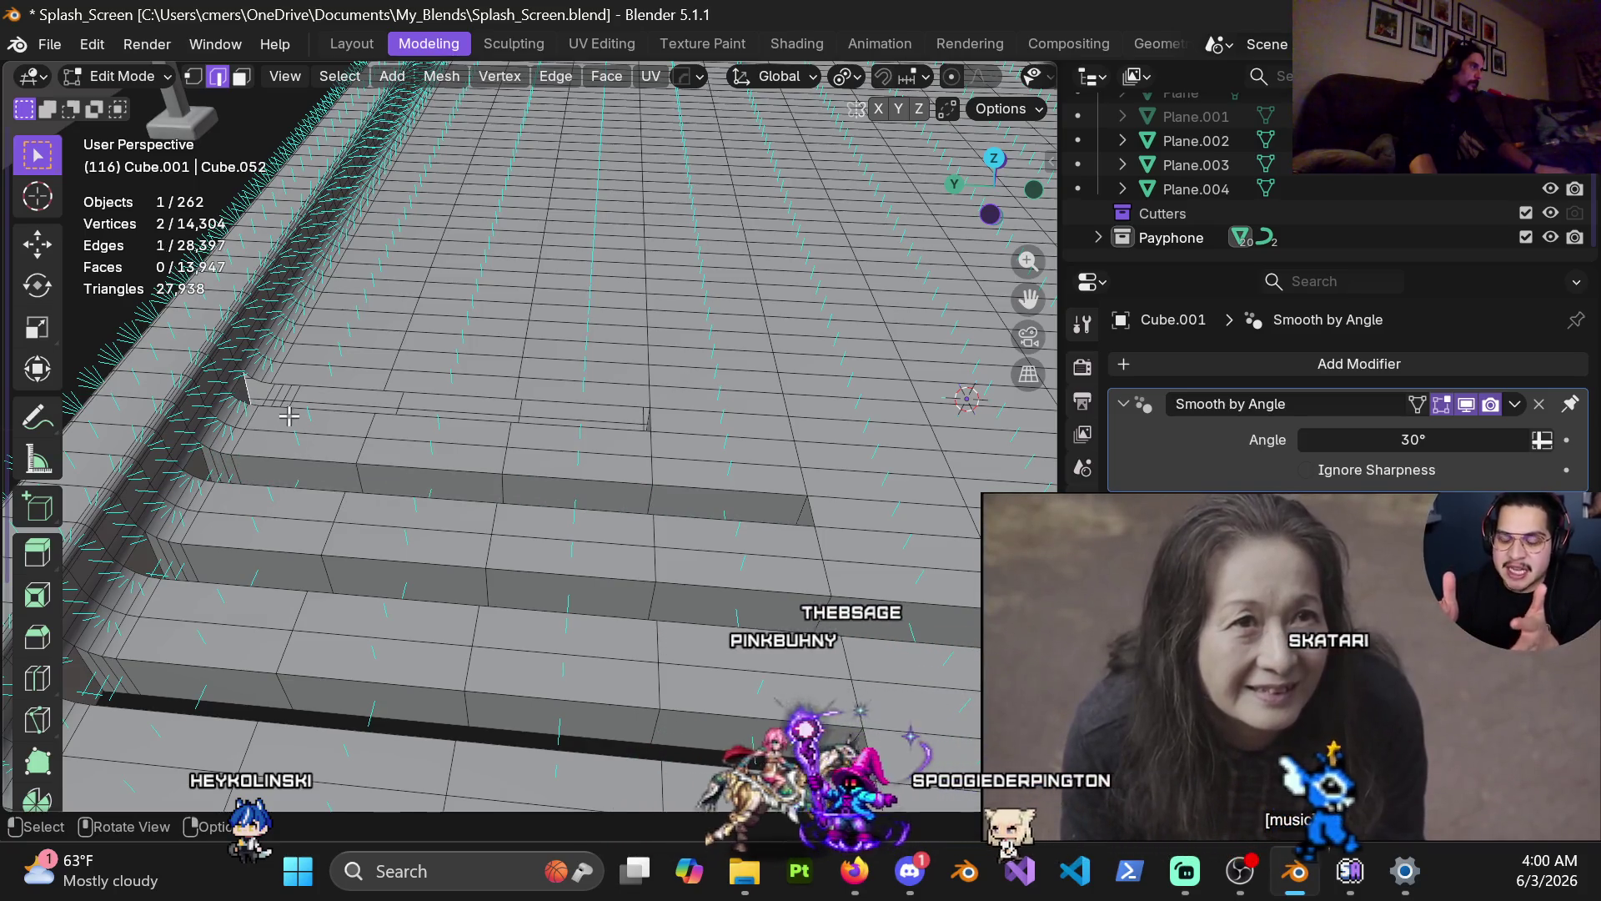
key("f")
key("f")
key("f")
key("f")
Step: Fill the remaining gaps along the step edge and ledge, reaching 13,966 faces
mouse_move(296, 423)
middle_mouse_down()
mouse_move(583, 367)
mouse_move(633, 515)
mouse_move(528, 394)
middle_mouse_up()
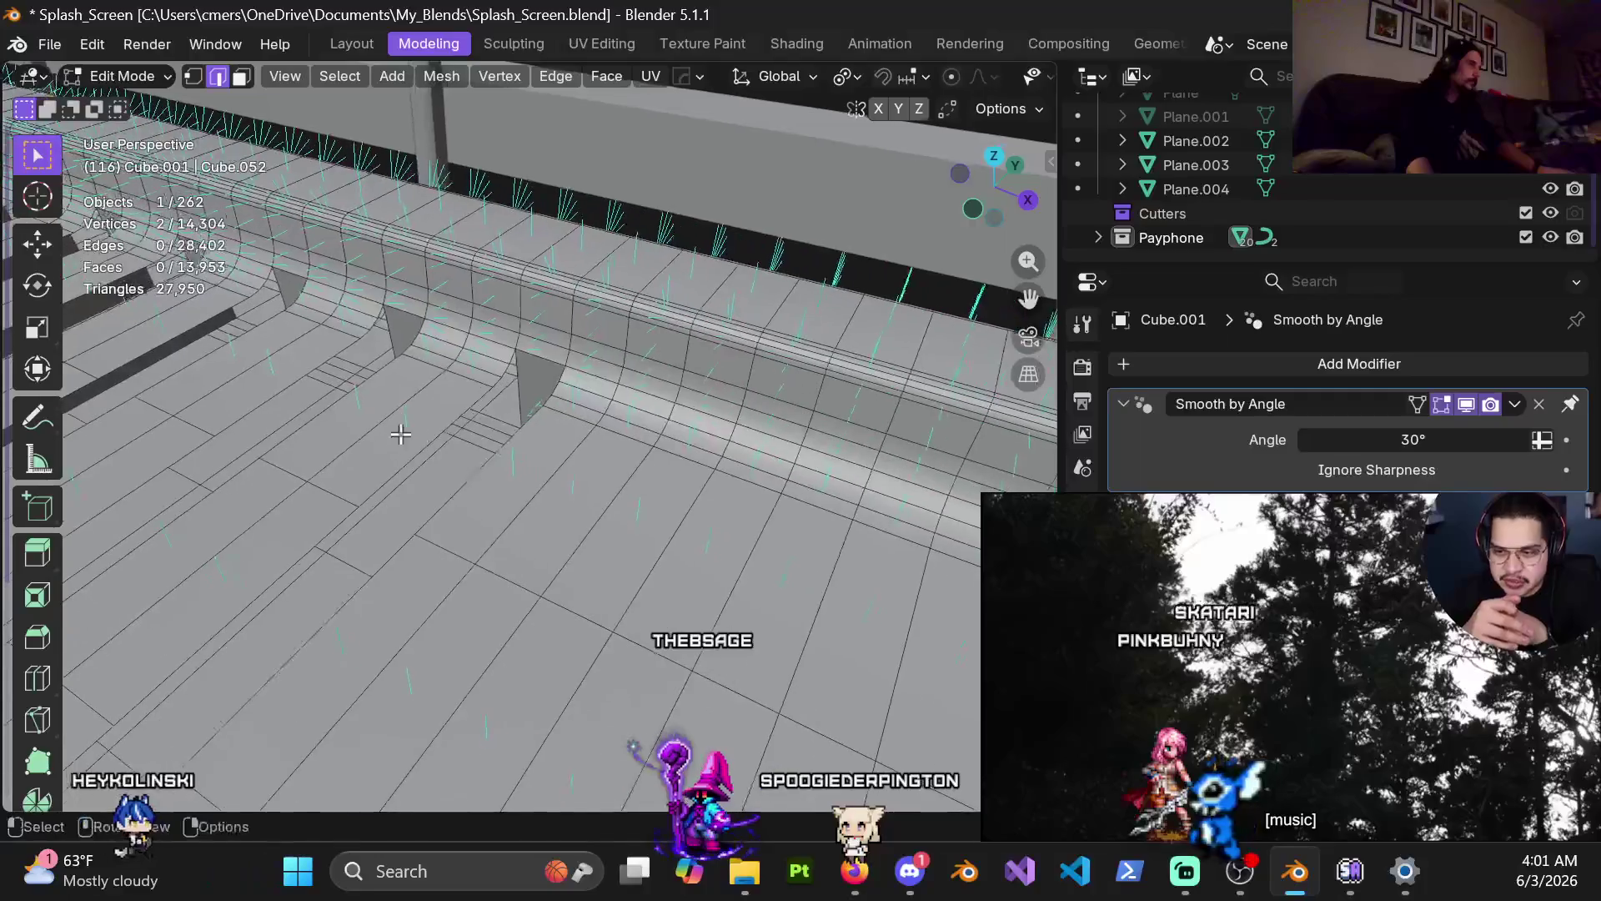
left_click(520, 396)
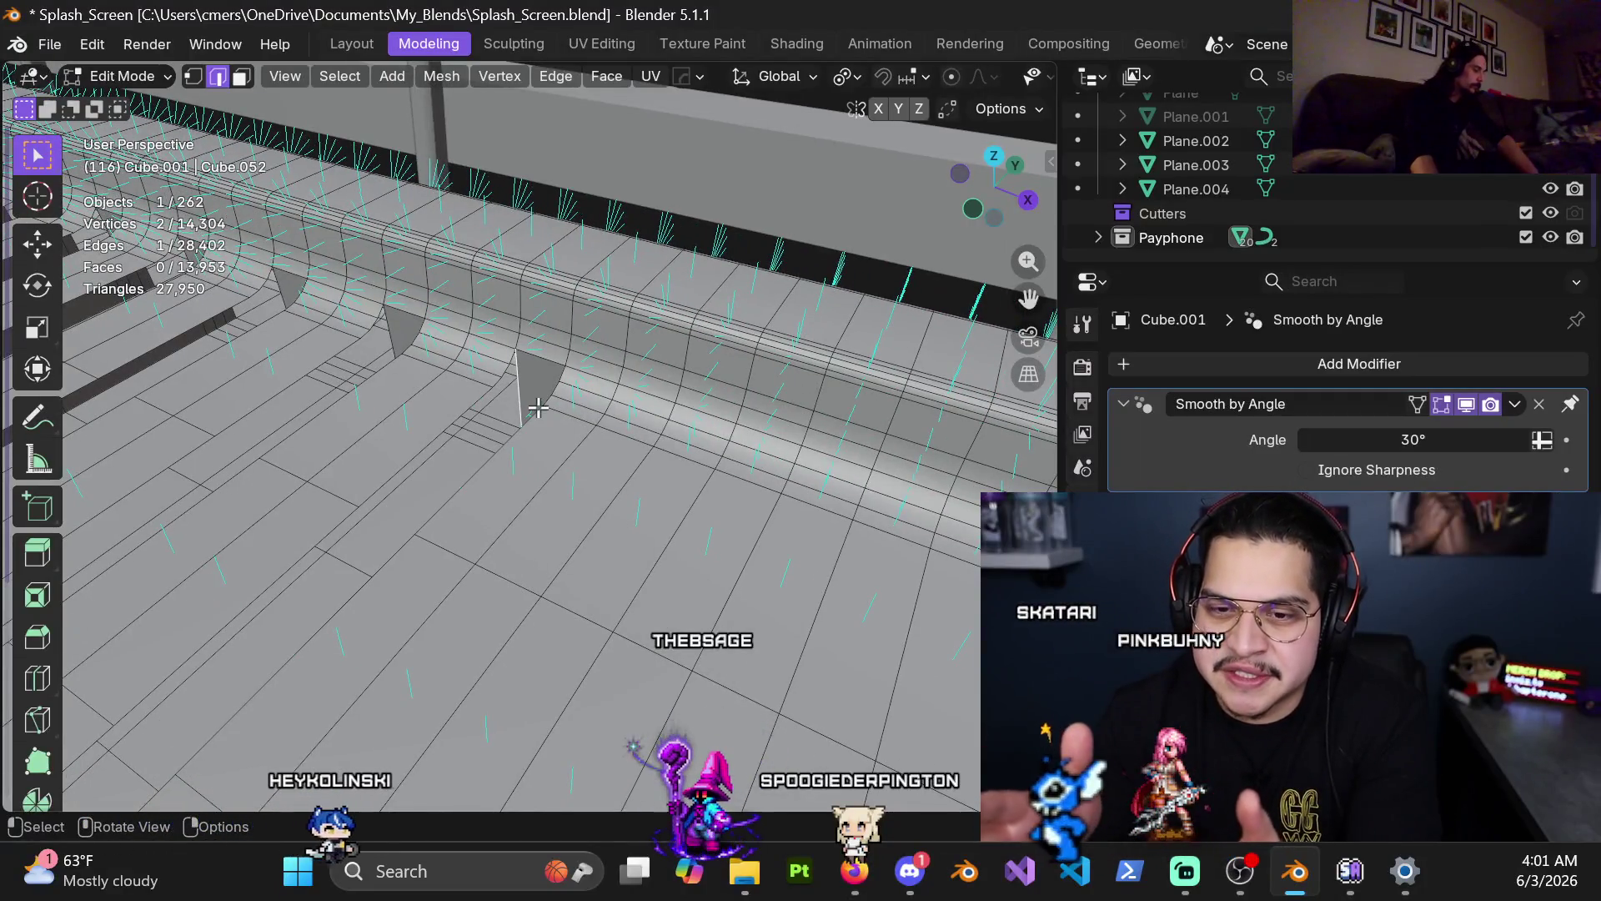
key("f")
middle_click_drag(571, 506, 691, 447, "shift")
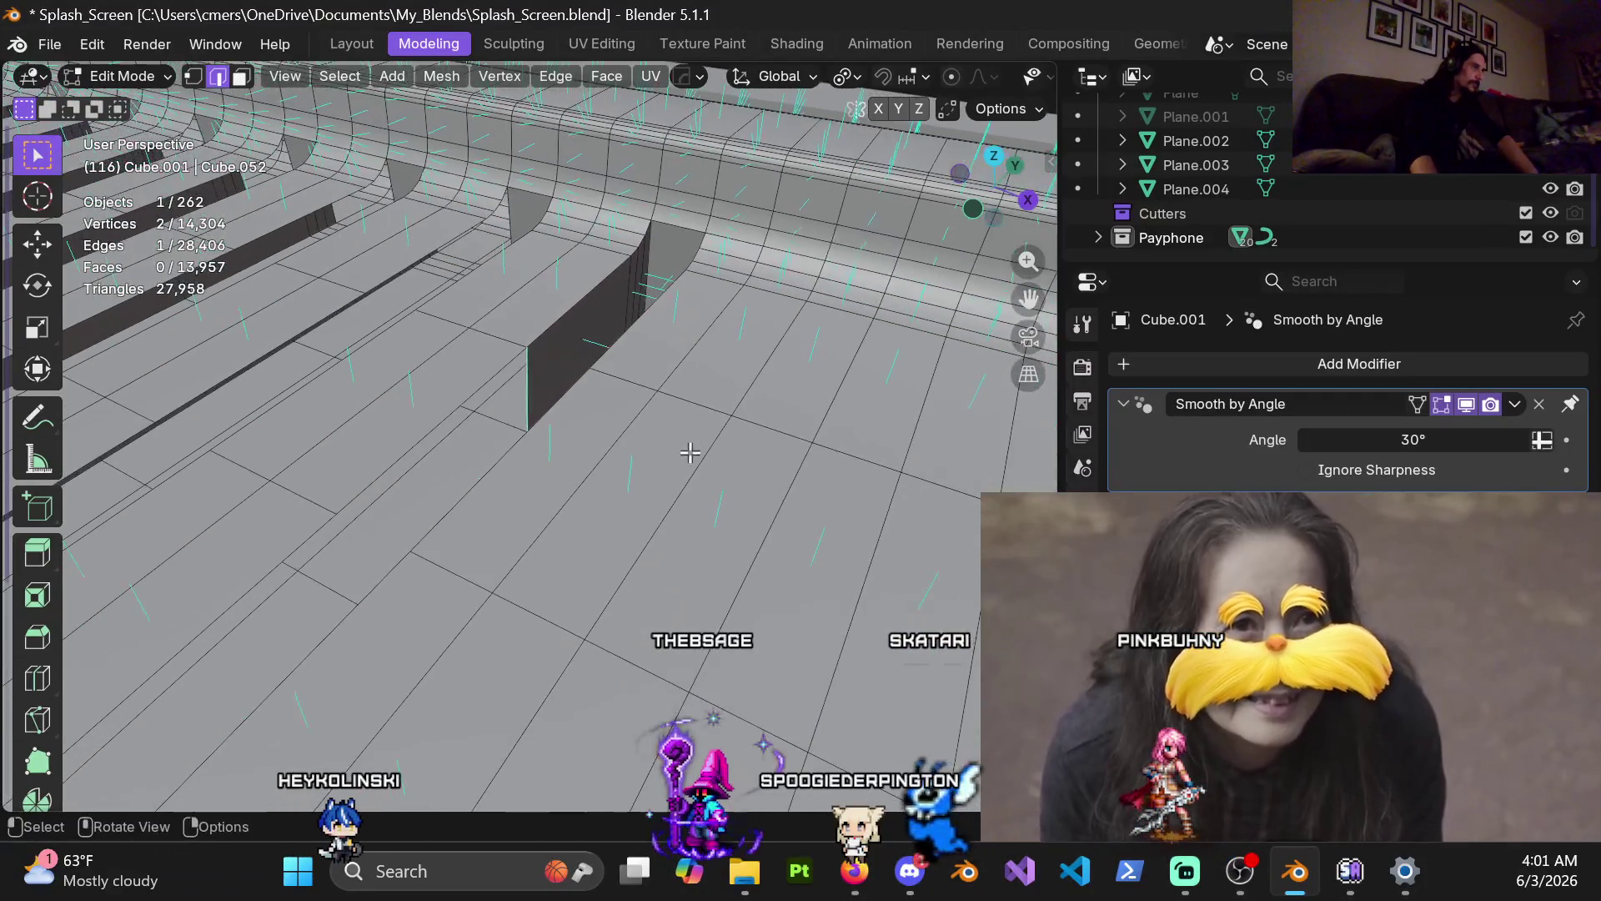
key("f")
key("f")
middle_click_drag(627, 523, 565, 538, "shift")
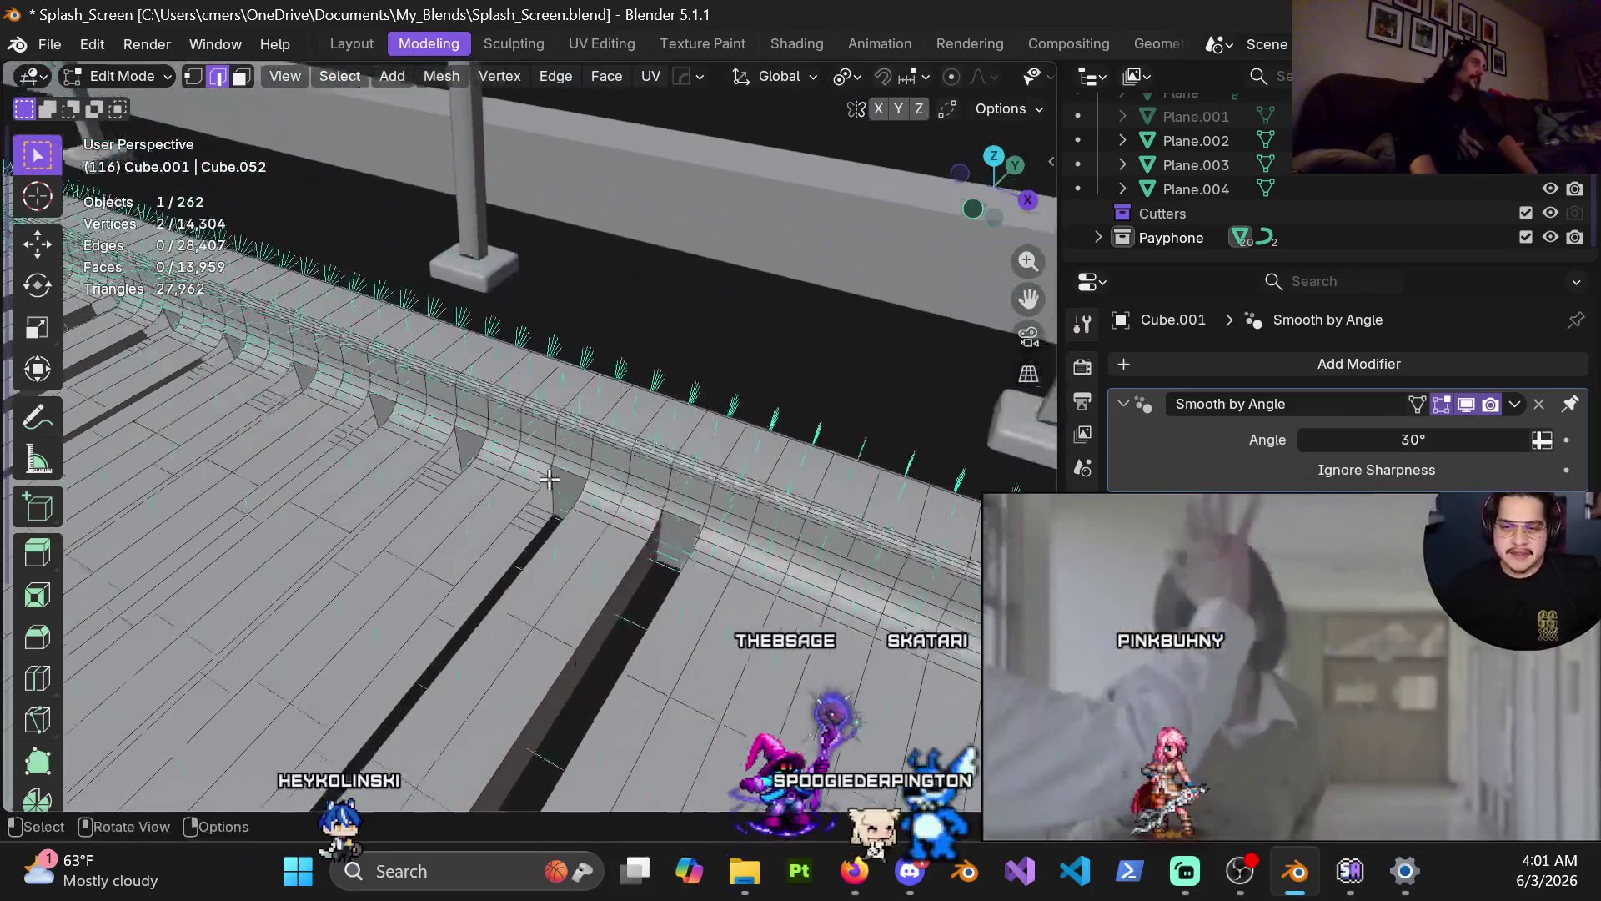
scroll(565, 539, "up", 2)
mouse_move(627, 672)
middle_mouse_down("shift")
mouse_move(632, 467)
mouse_move(543, 443)
mouse_move(654, 381)
middle_mouse_up("shift")
key("f")
key("f")
scroll(655, 381, "down", 4)
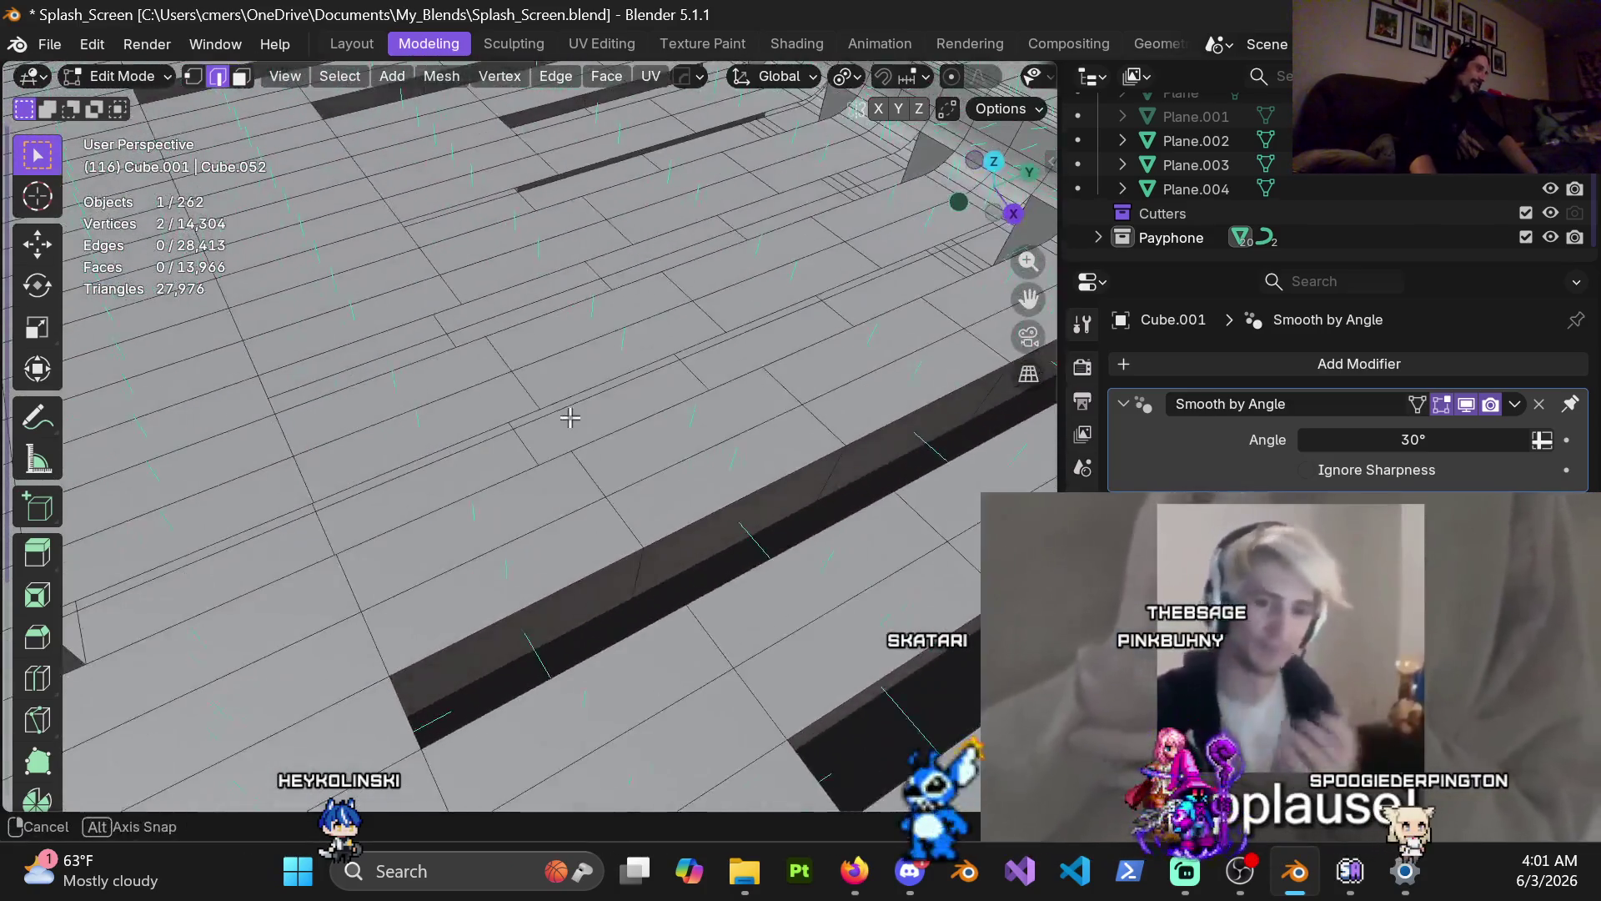
Step: Connect vertex pairs with J to split the step faces at the plank ends
middle_click_drag(572, 418, 363, 430)
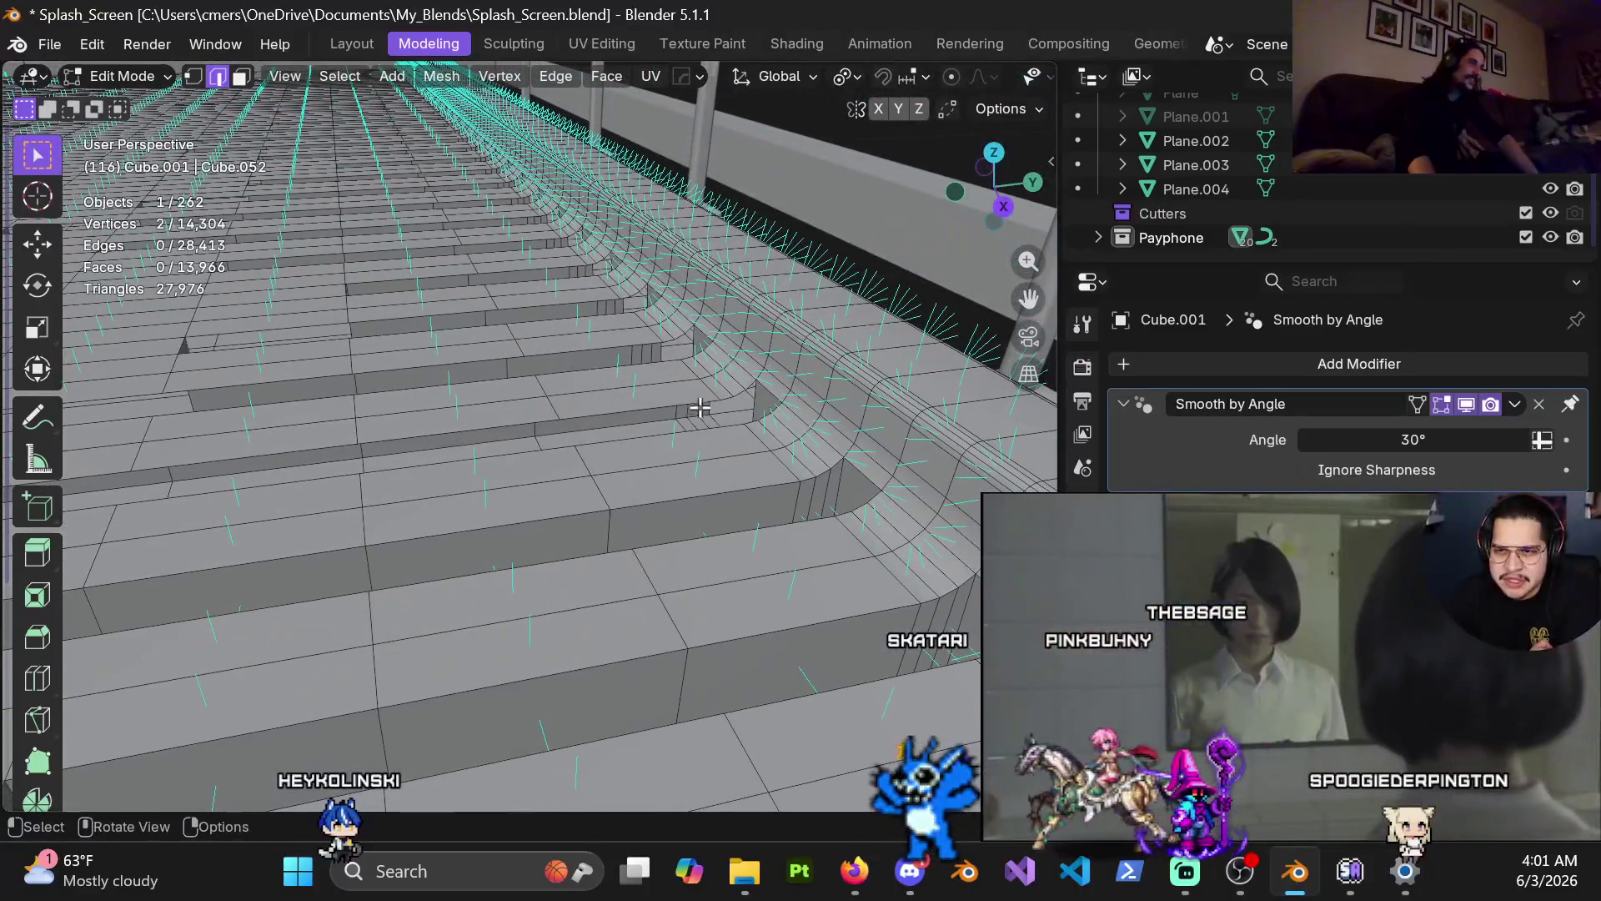
left_click(756, 411)
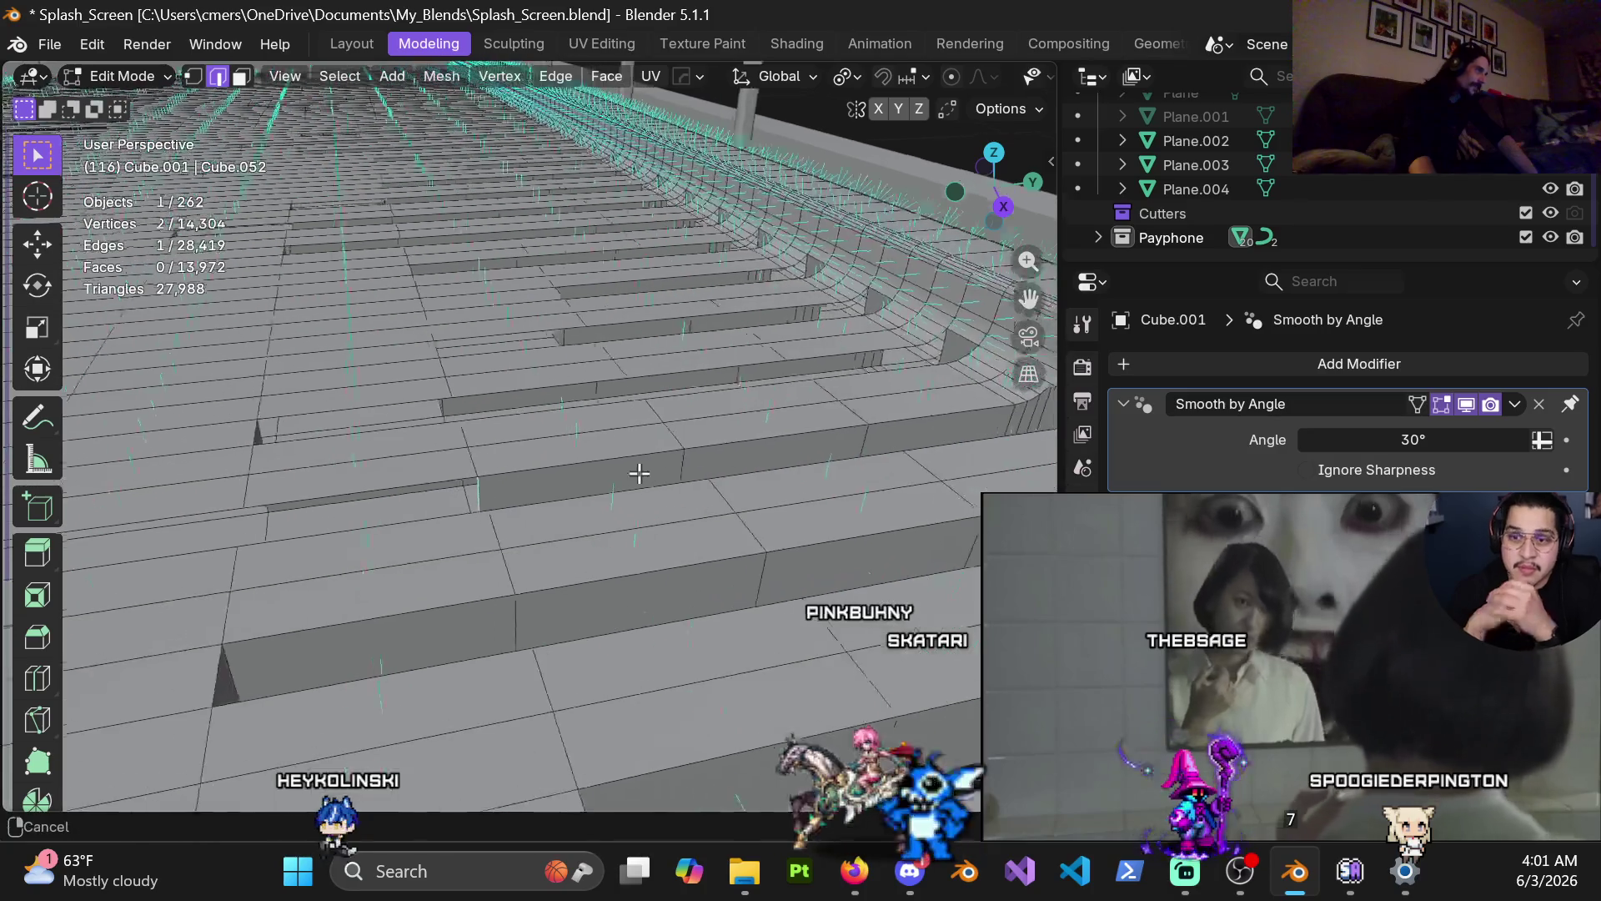
middle_click_drag(701, 487, 787, 491, "shift")
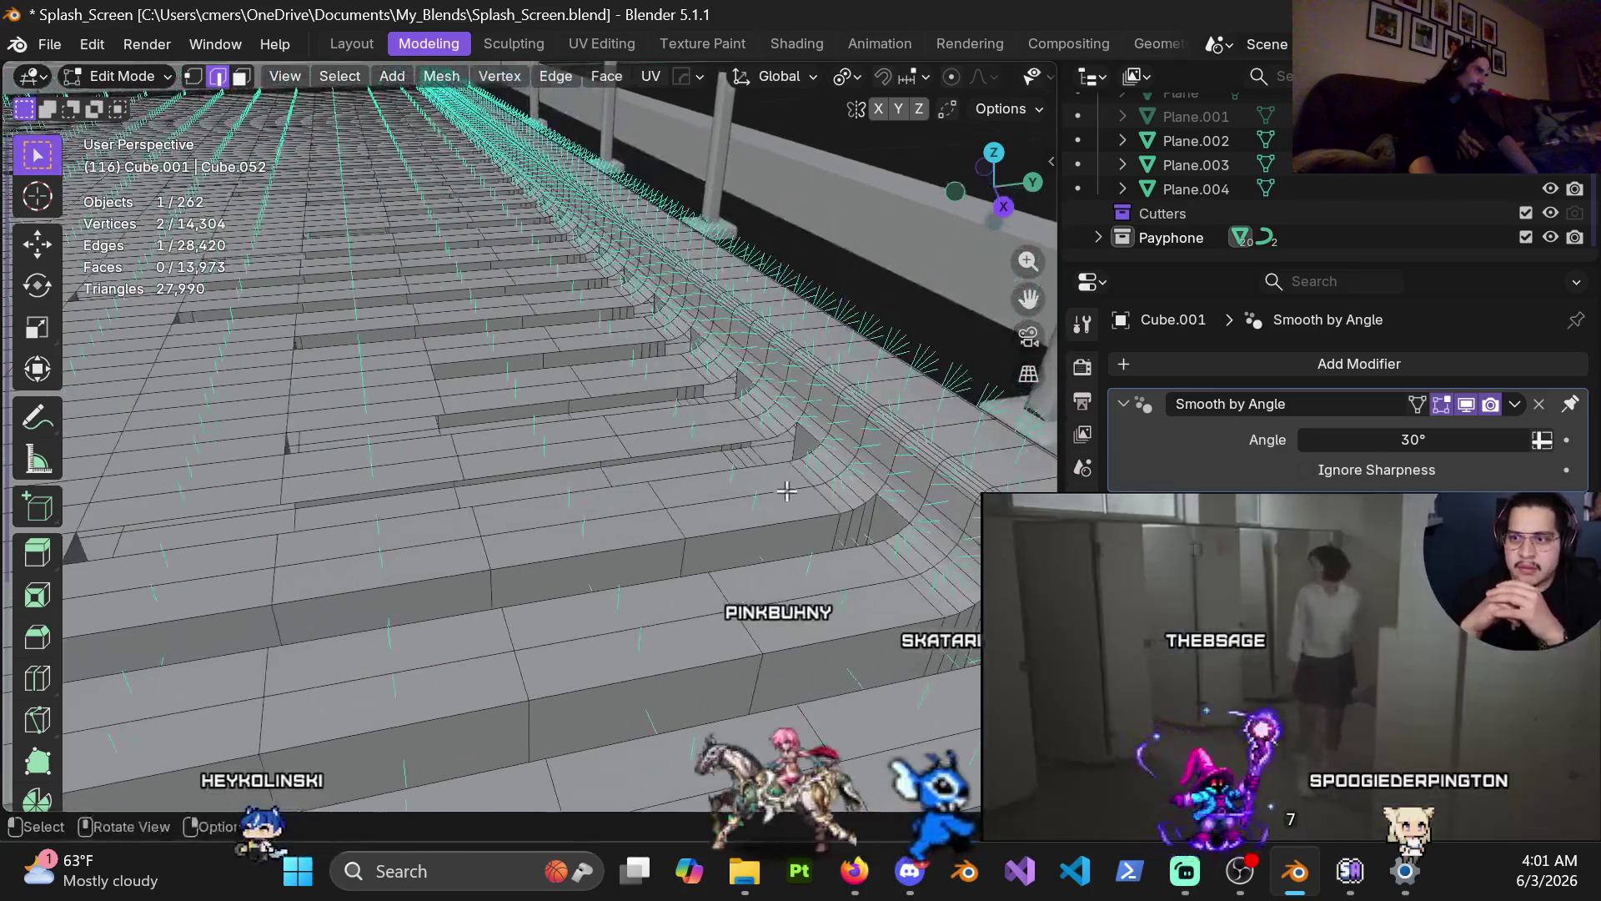
middle_click_drag(354, 529, 446, 488, "shift")
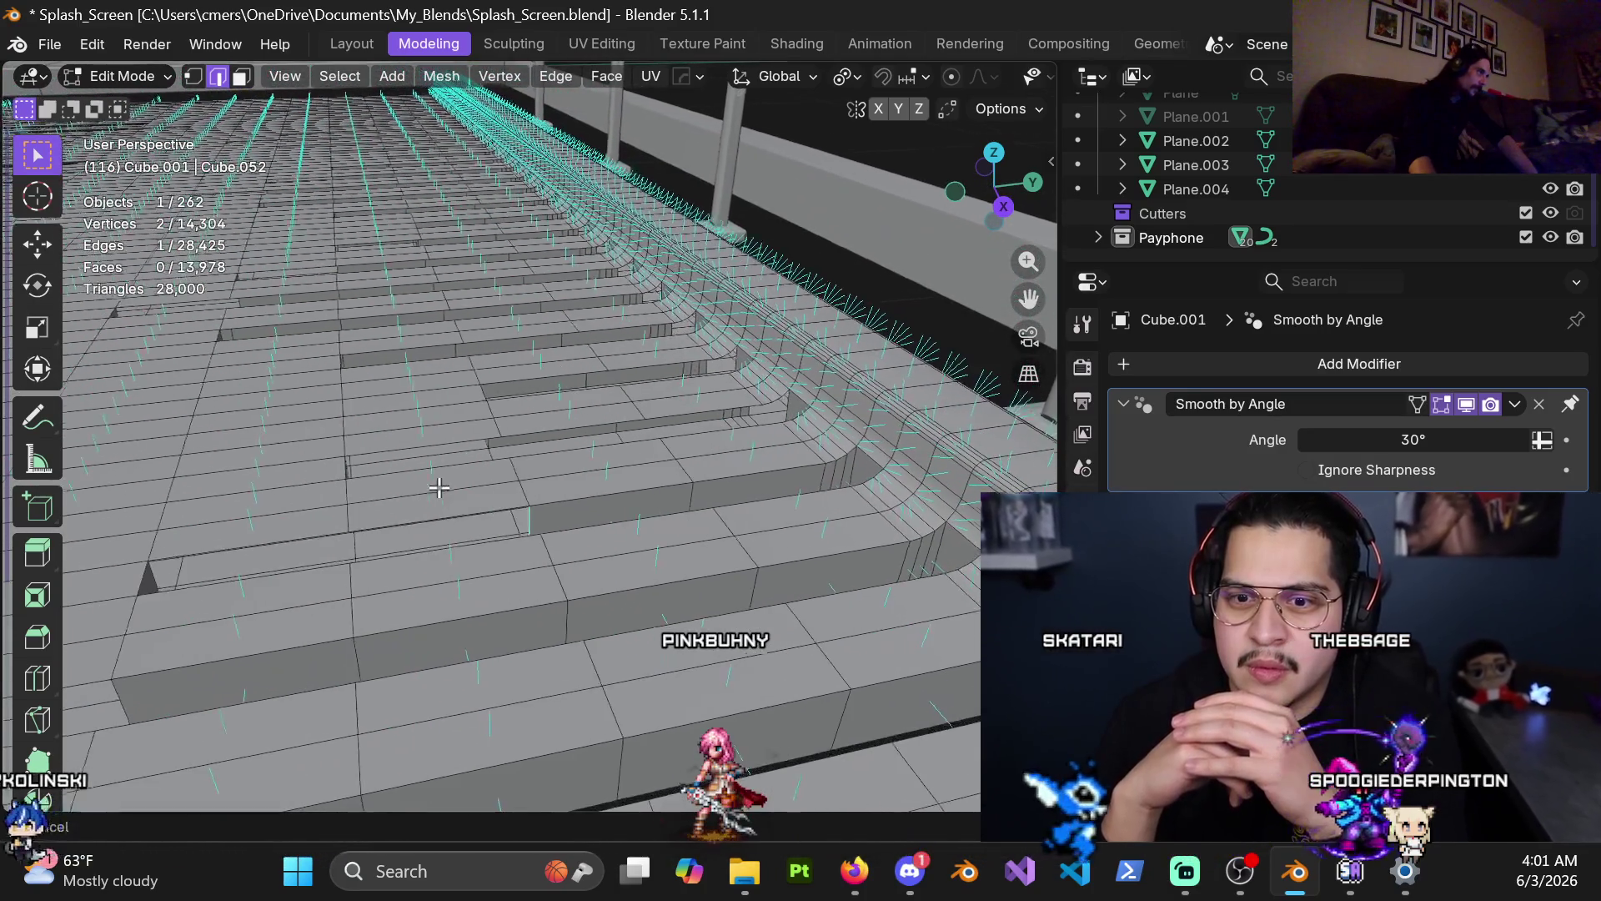
key("j")
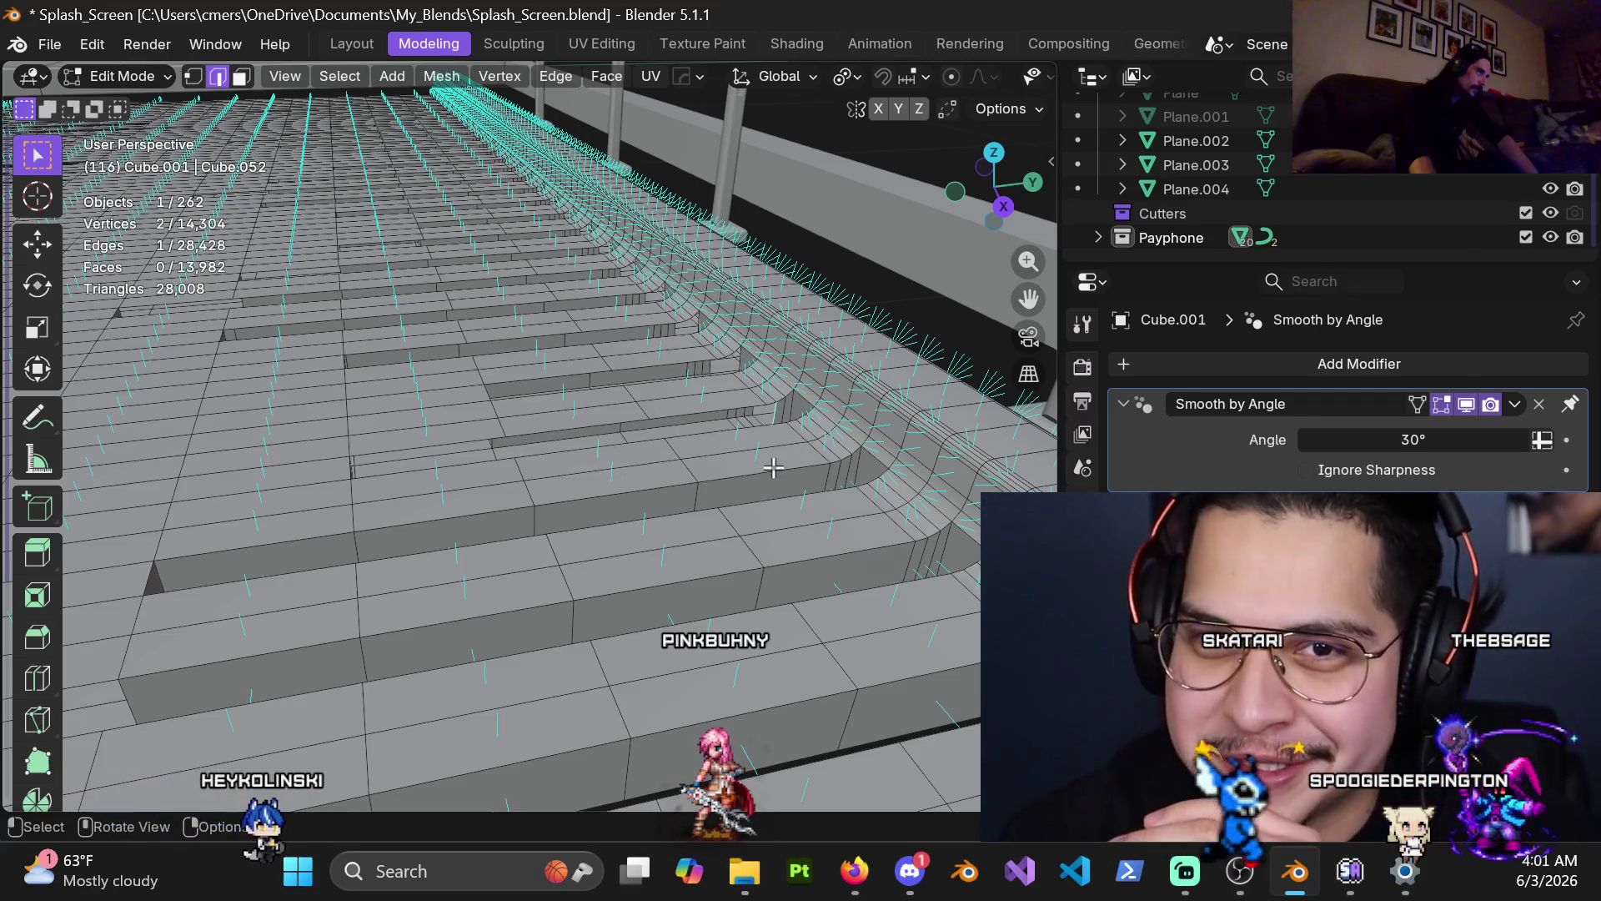
middle_click_drag(712, 419, 802, 522, "shift")
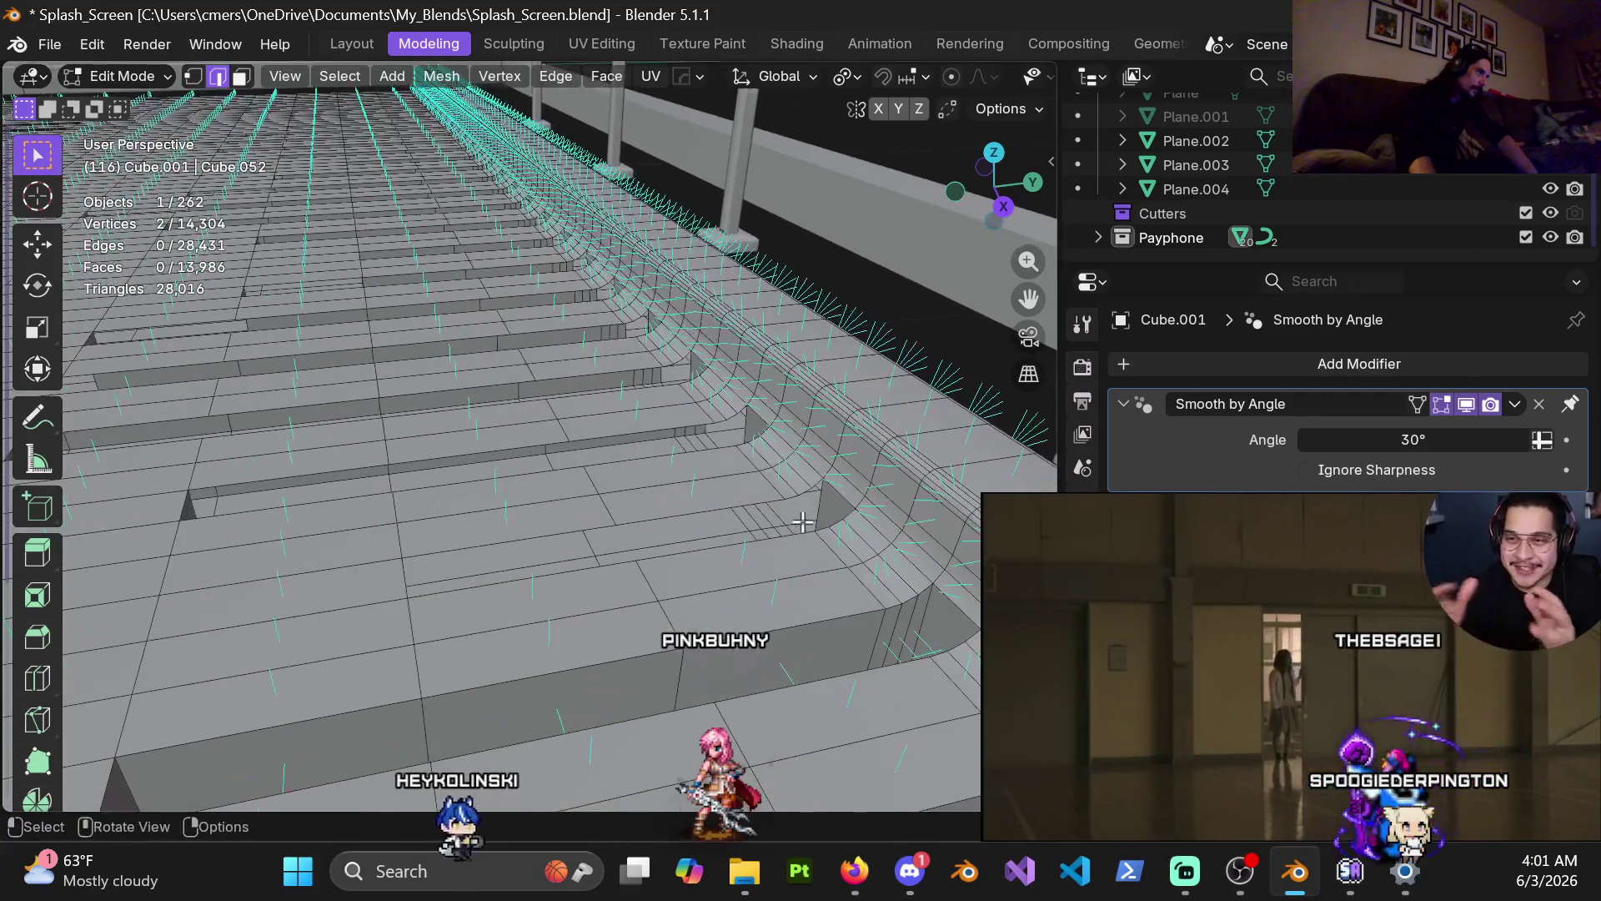
key("j")
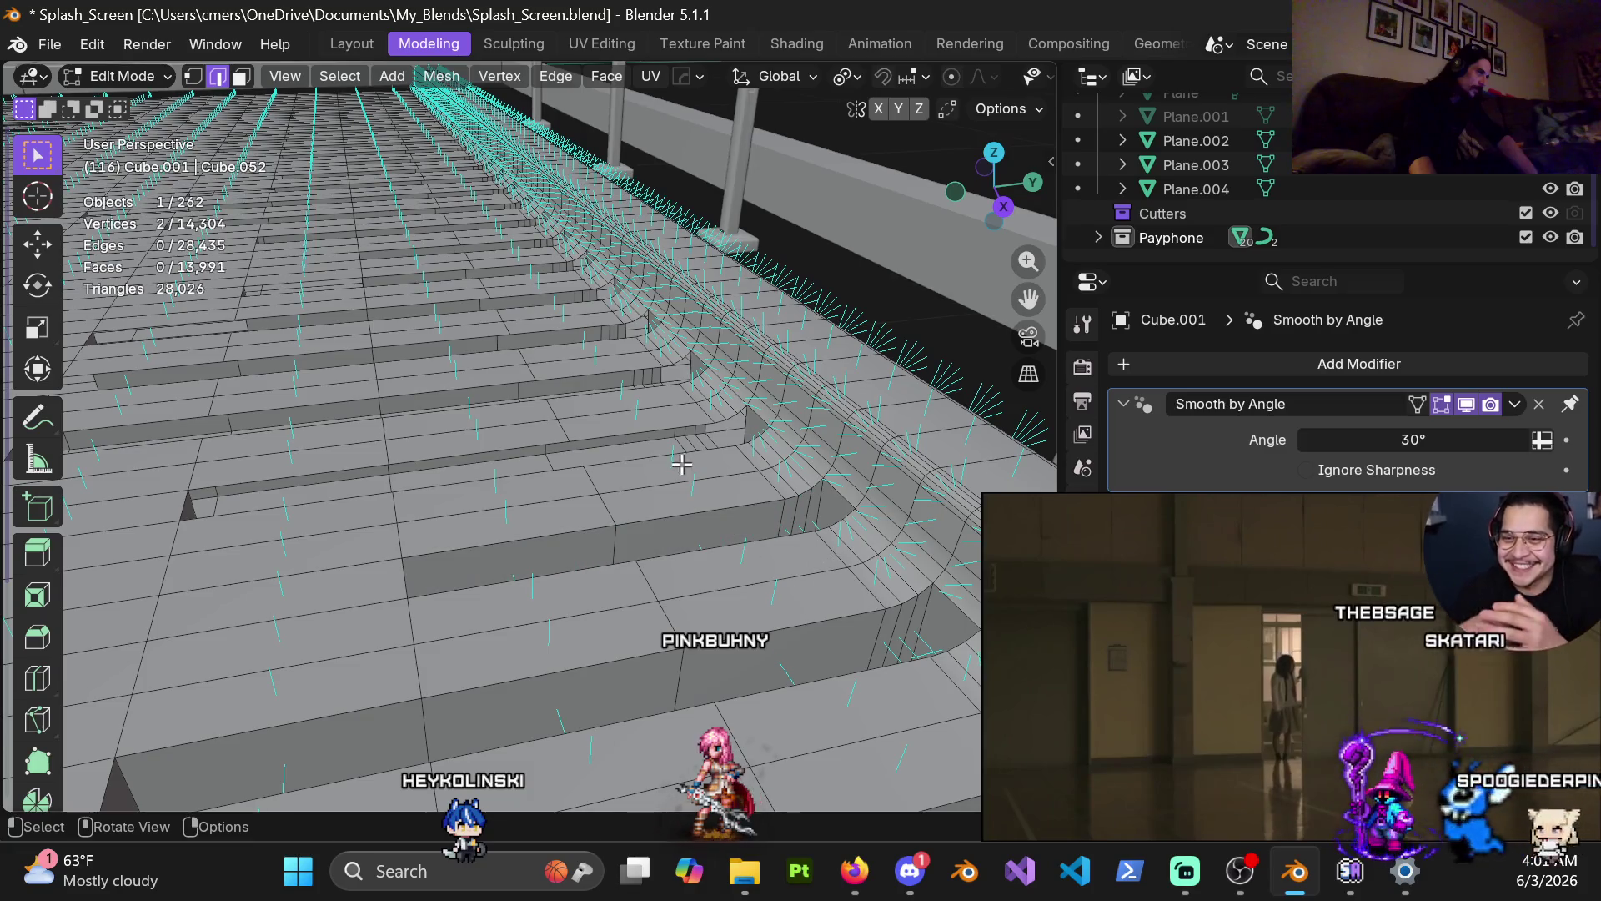
key("j")
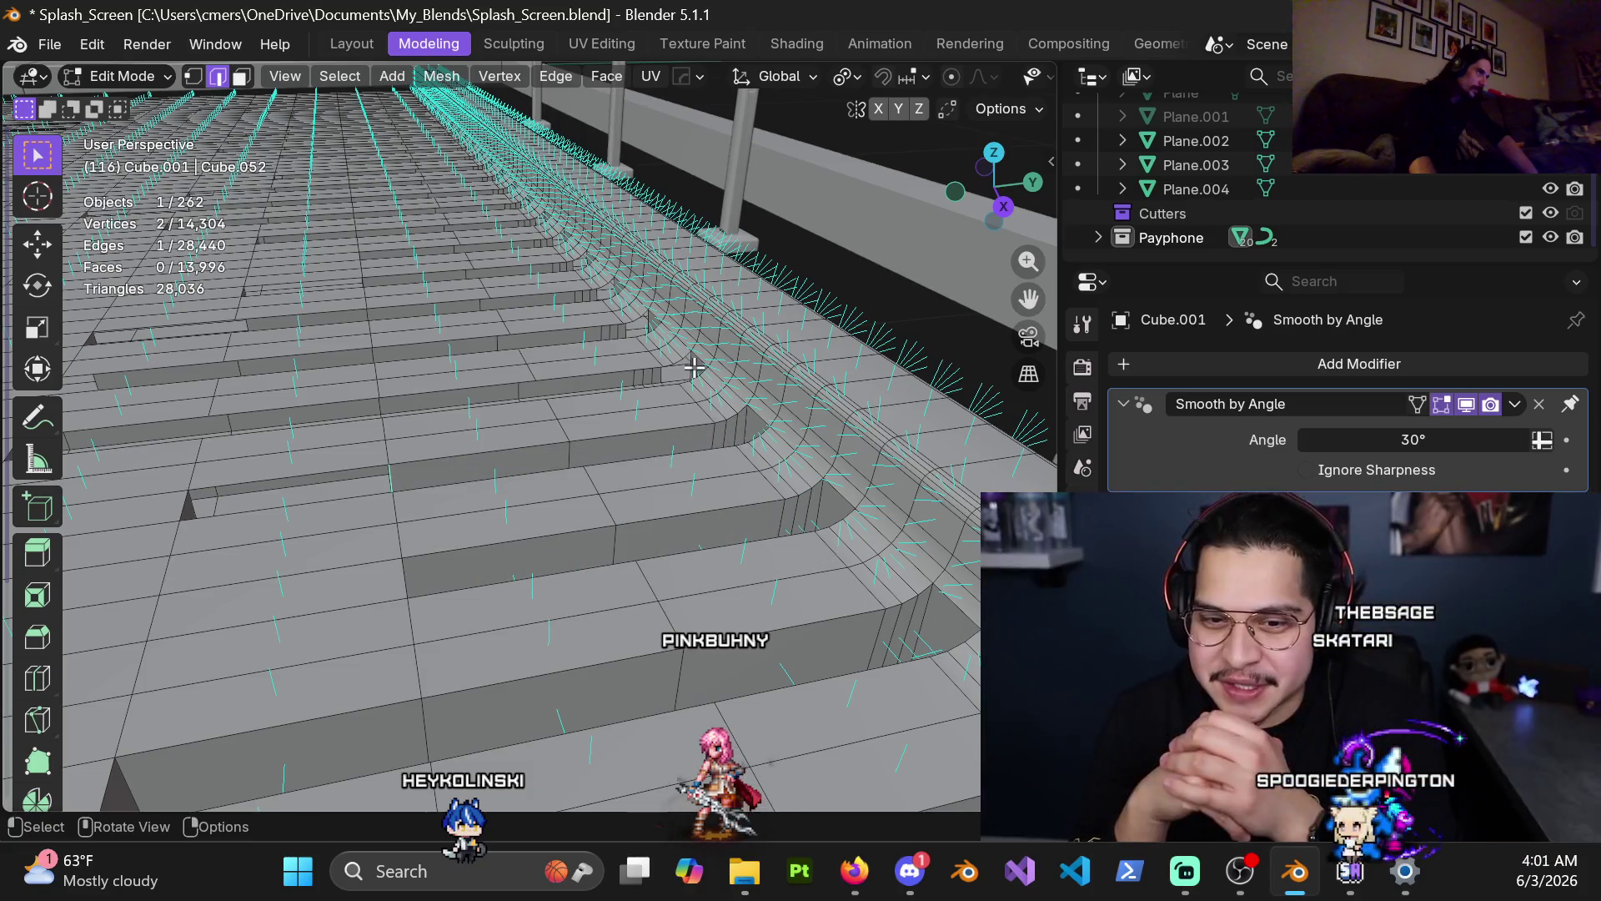
key("j")
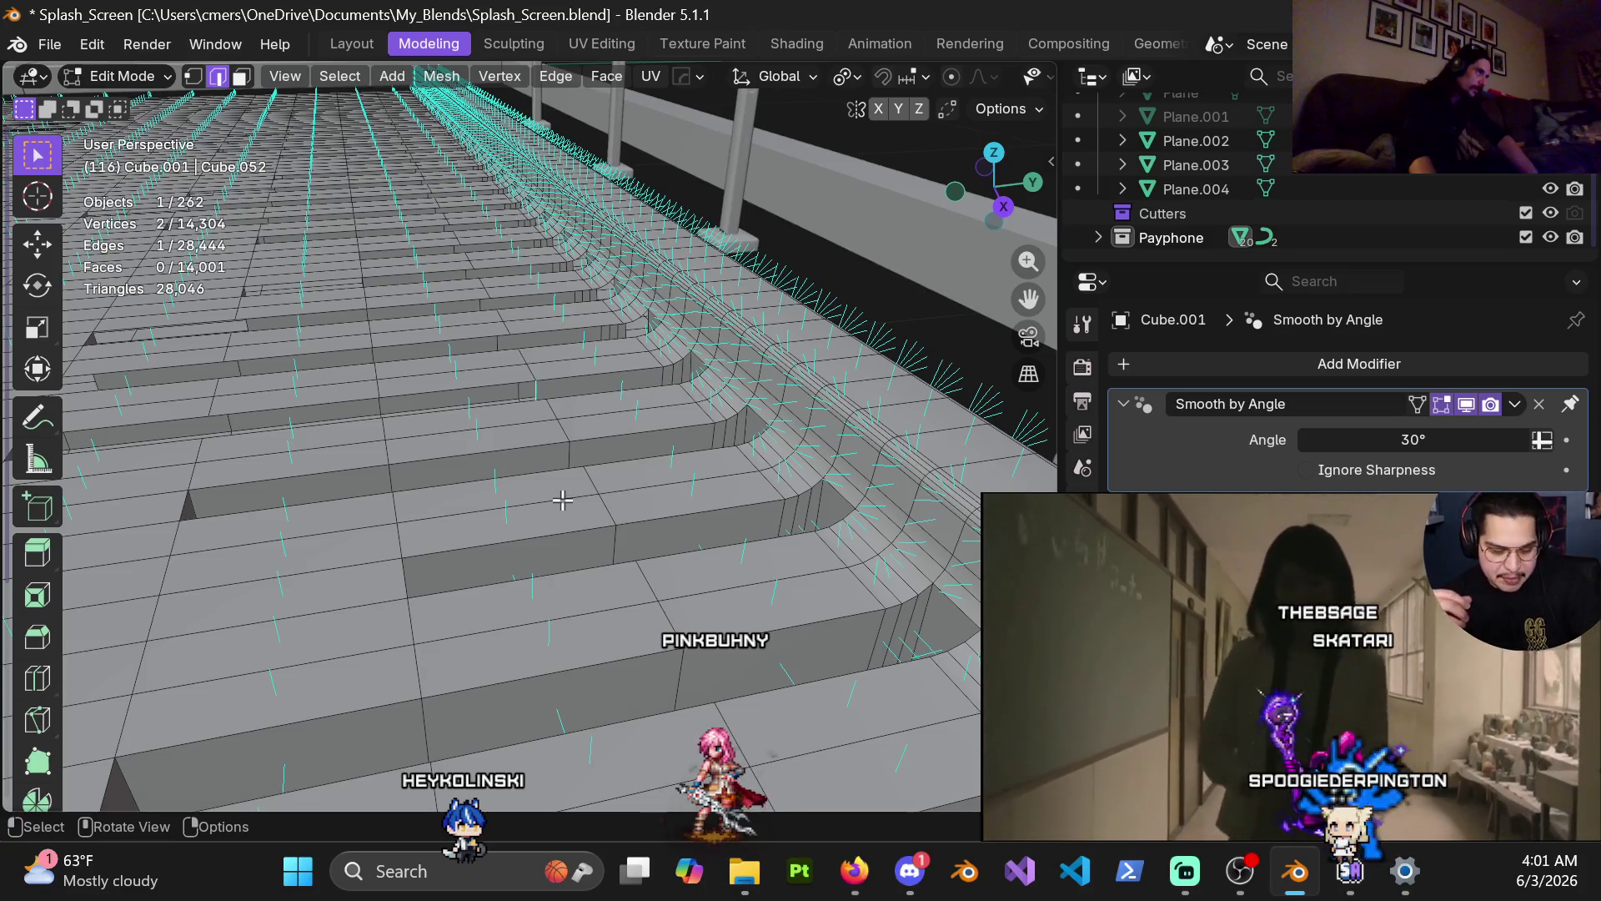
Step: Connect more vertex paths across the plank-end faces further along the stairs
mouse_move(476, 415)
middle_mouse_down("shift")
mouse_move(826, 442)
mouse_move(670, 491)
middle_mouse_up("shift")
key("j")
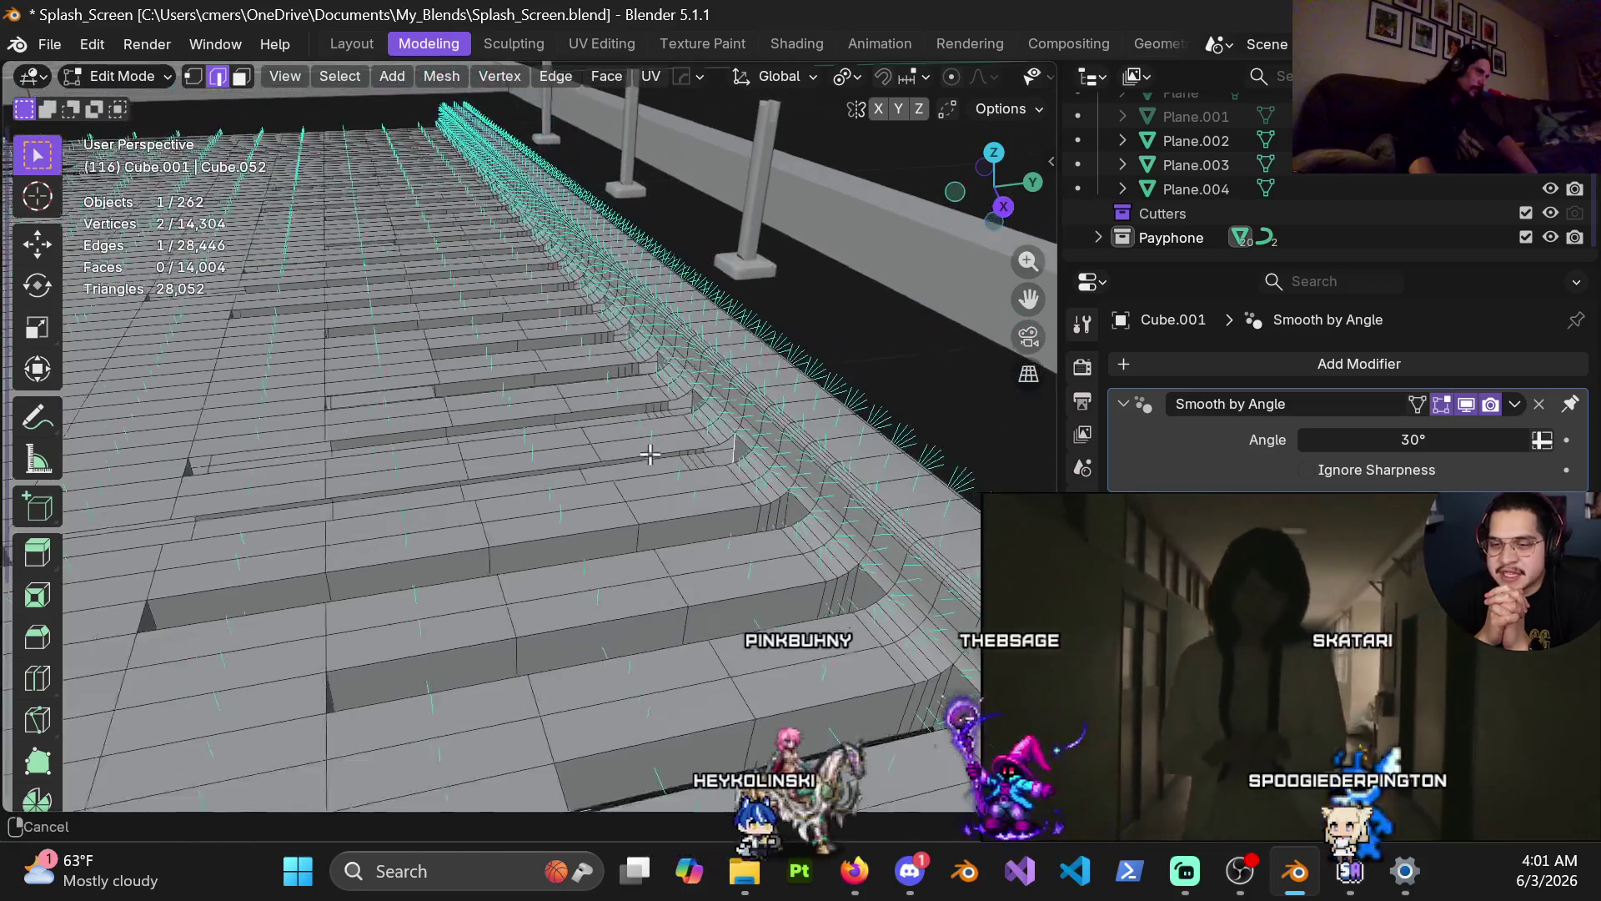
key("j")
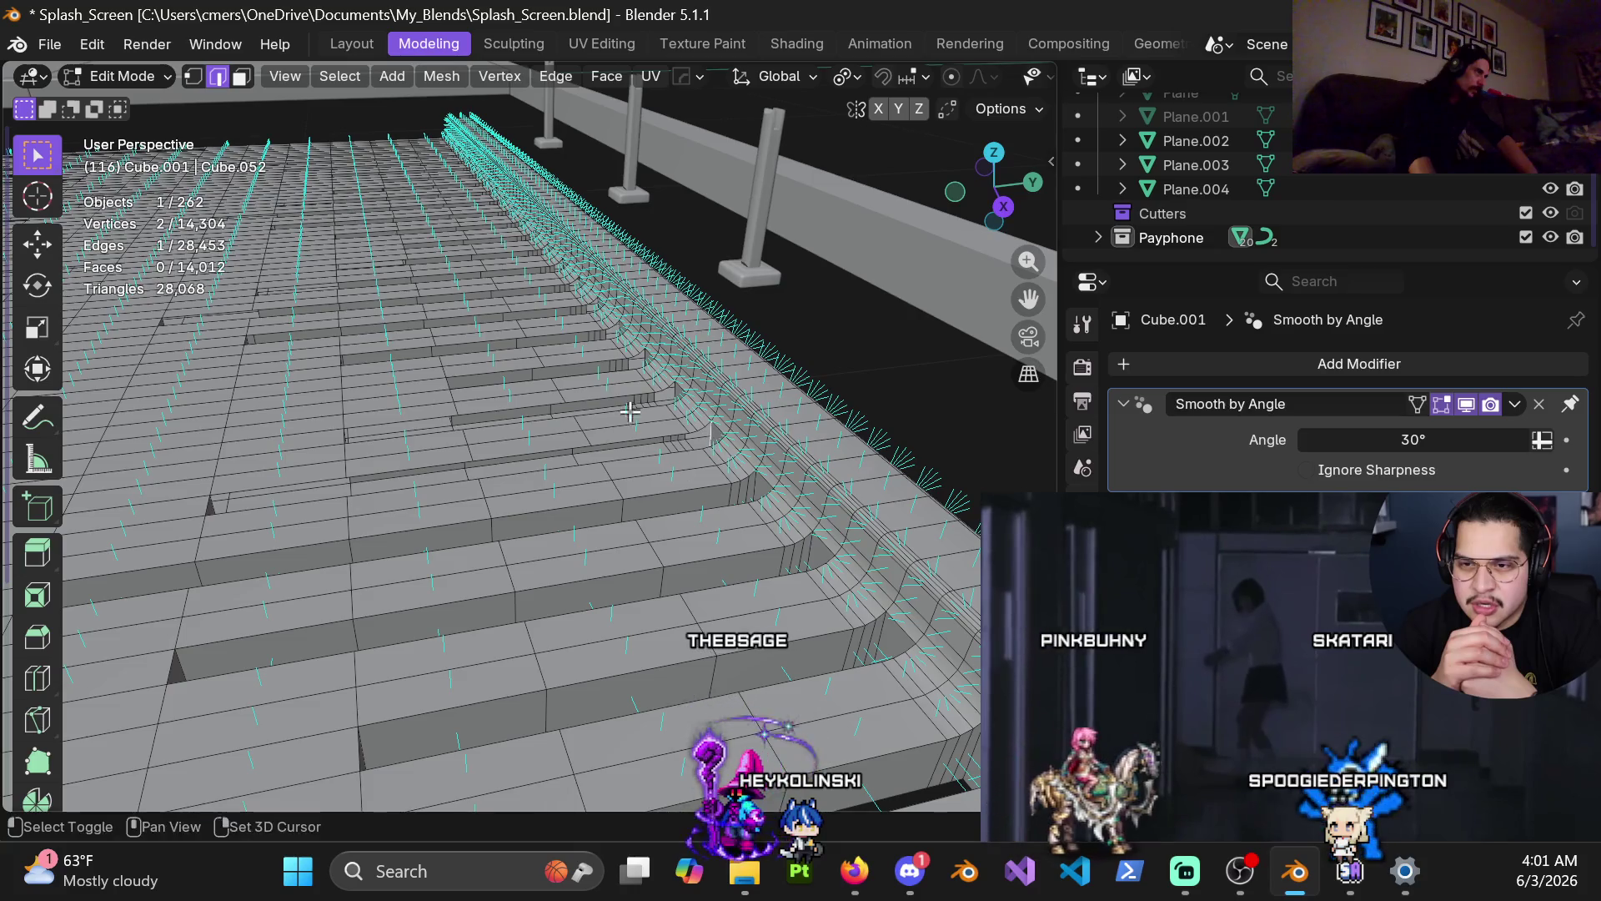
middle_click_drag(641, 424, 651, 442, "shift")
key("j")
key("j")
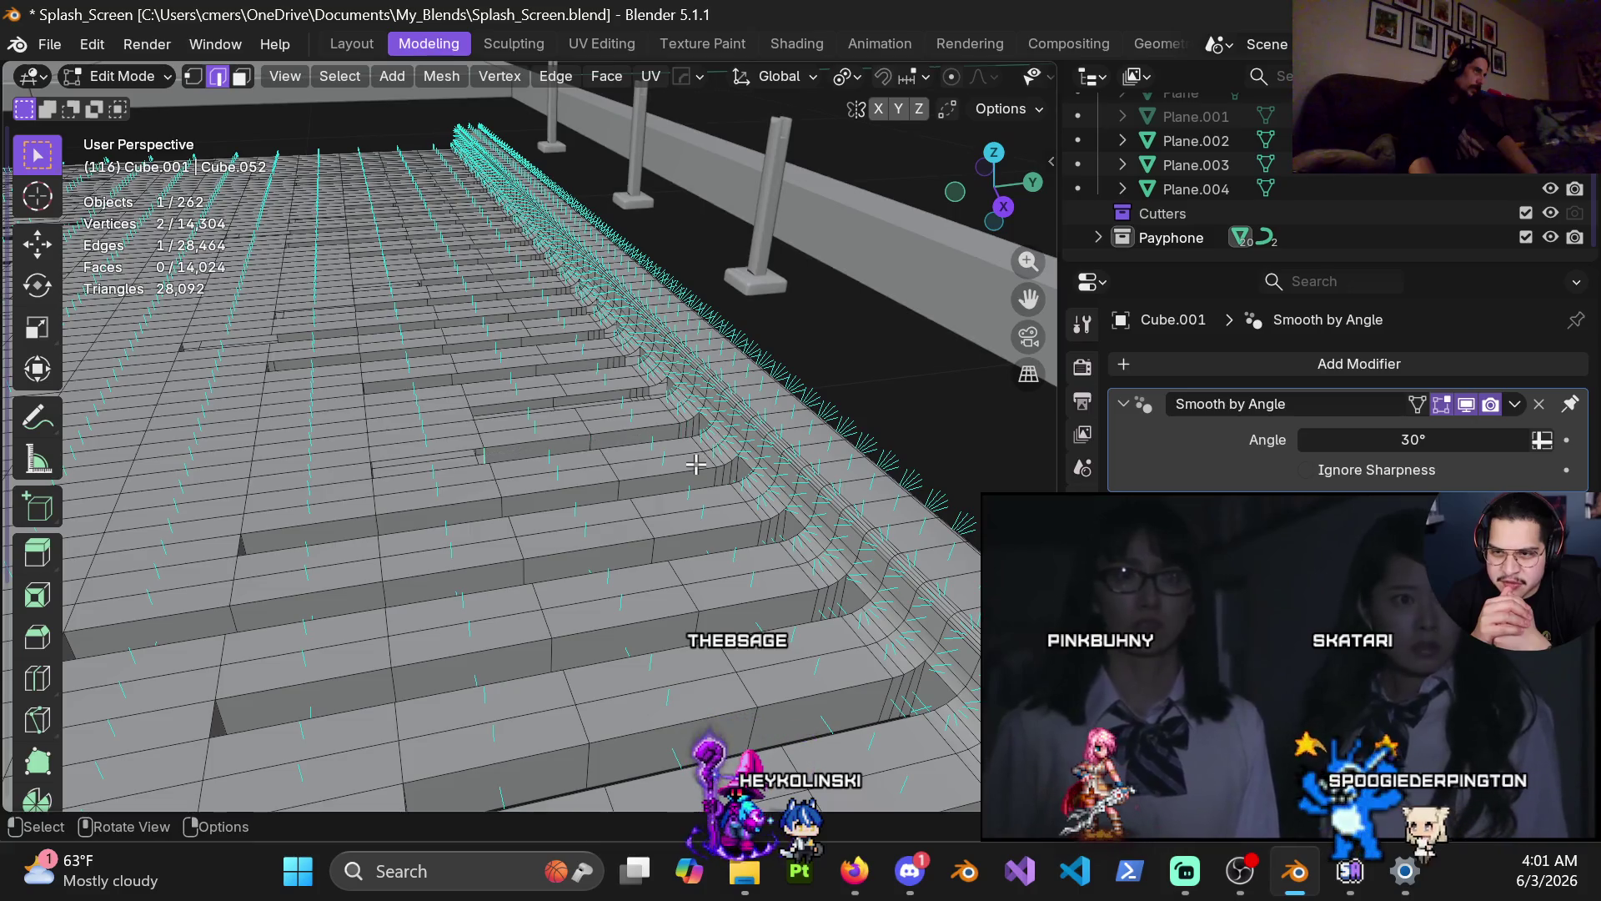
left_click(667, 384)
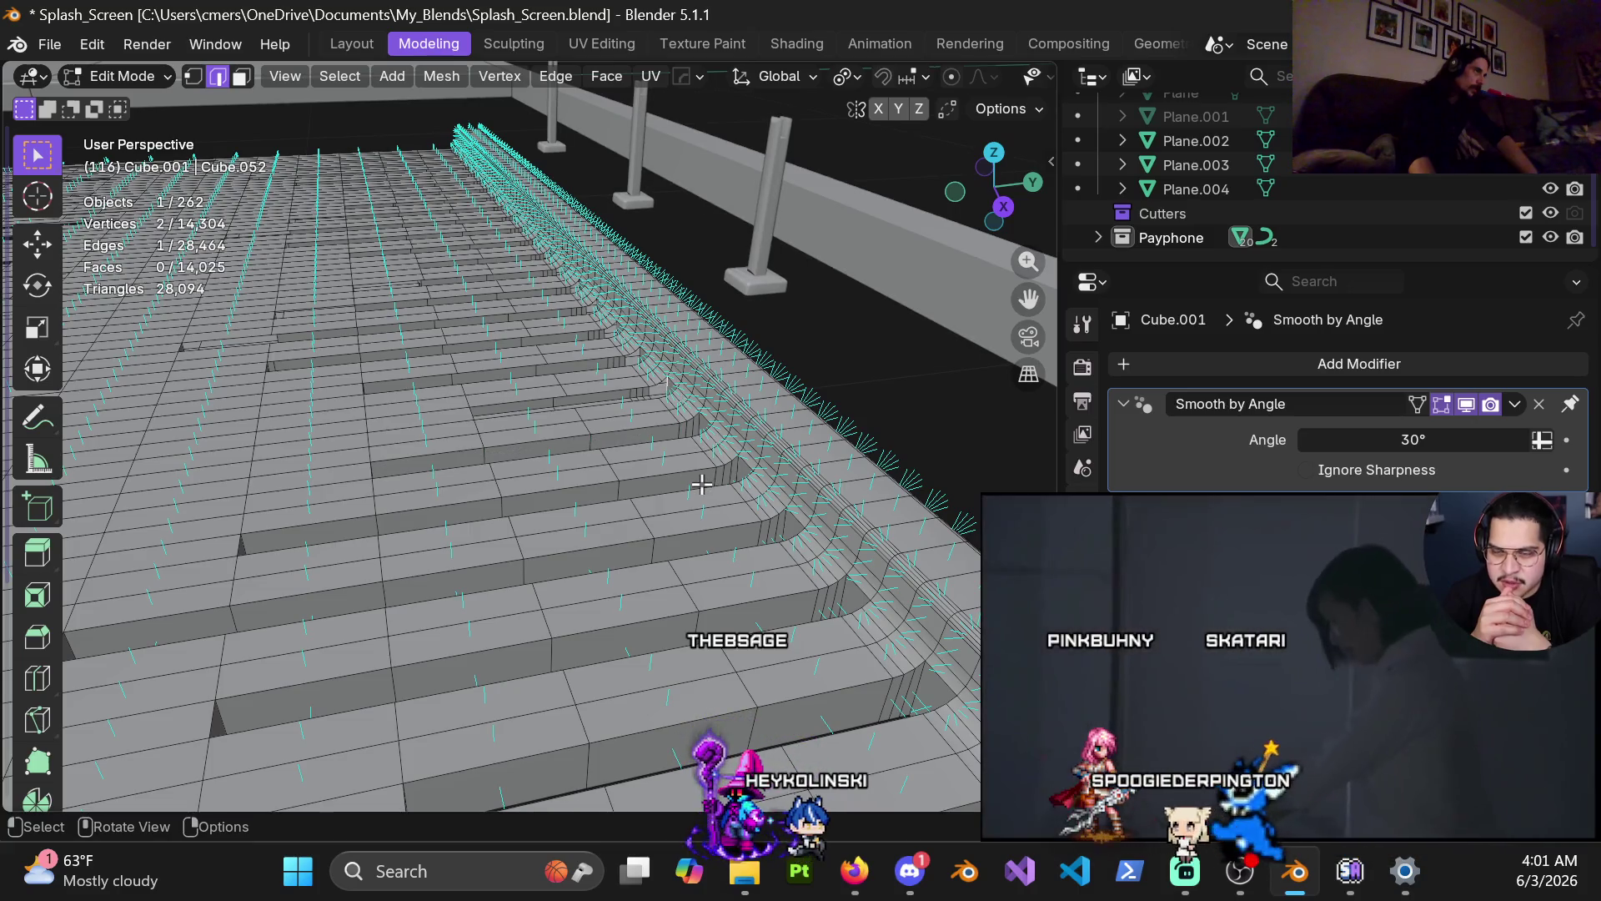
middle_click_drag(579, 352, 739, 585, "shift")
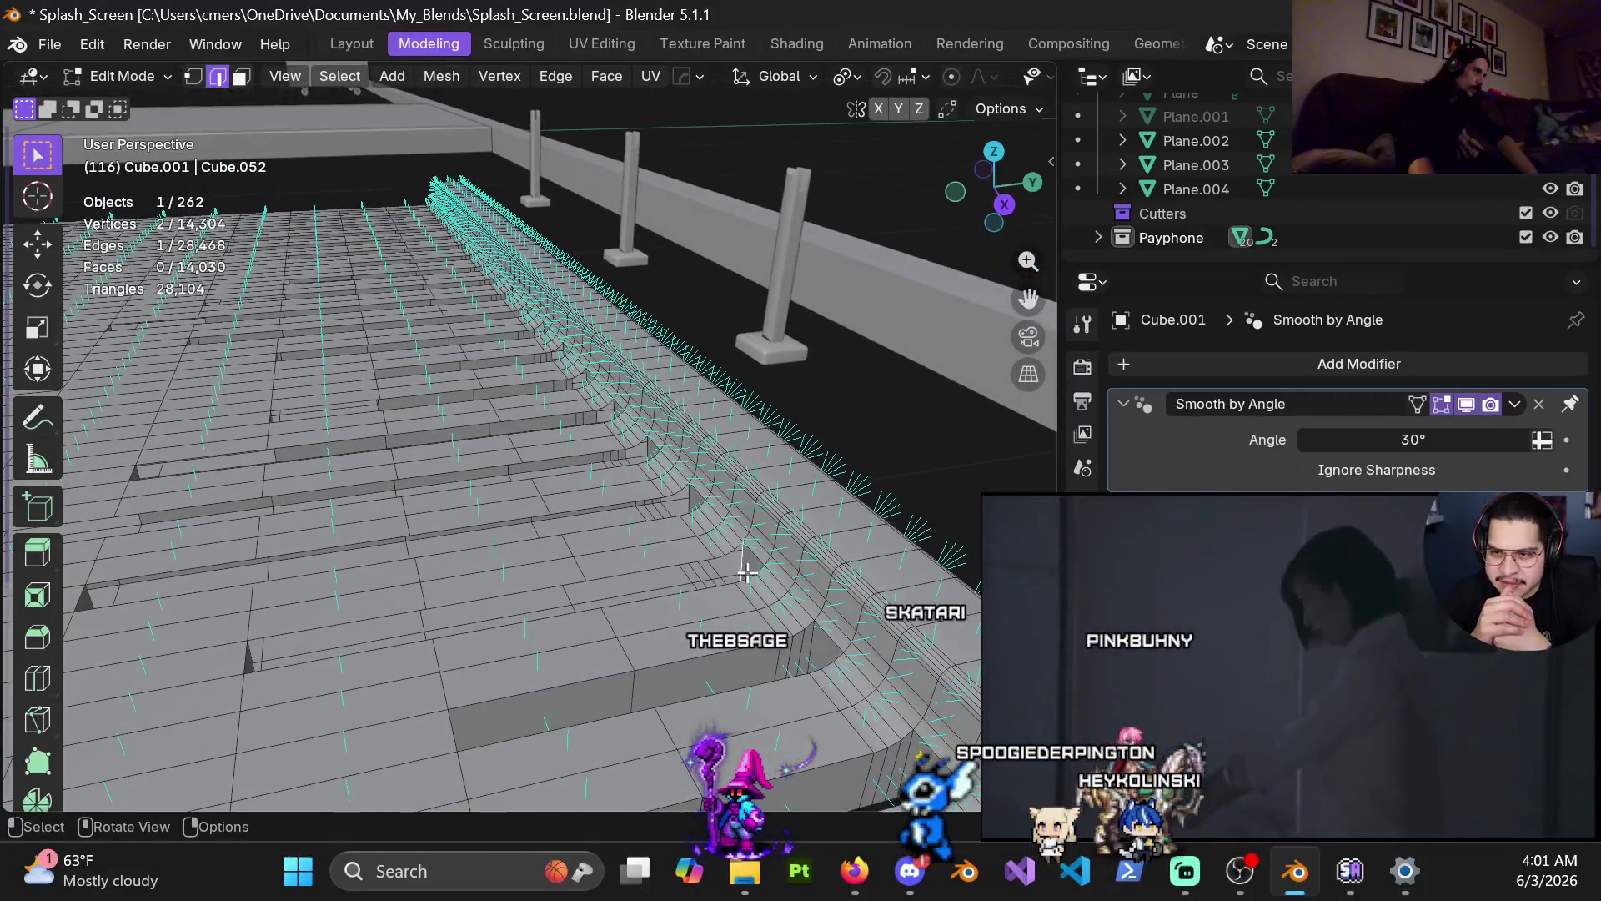
Step: Undo repeatedly to restore the deleted stair faces
key("ctrl+z")
key("ctrl+z")
key("ctrl+z")
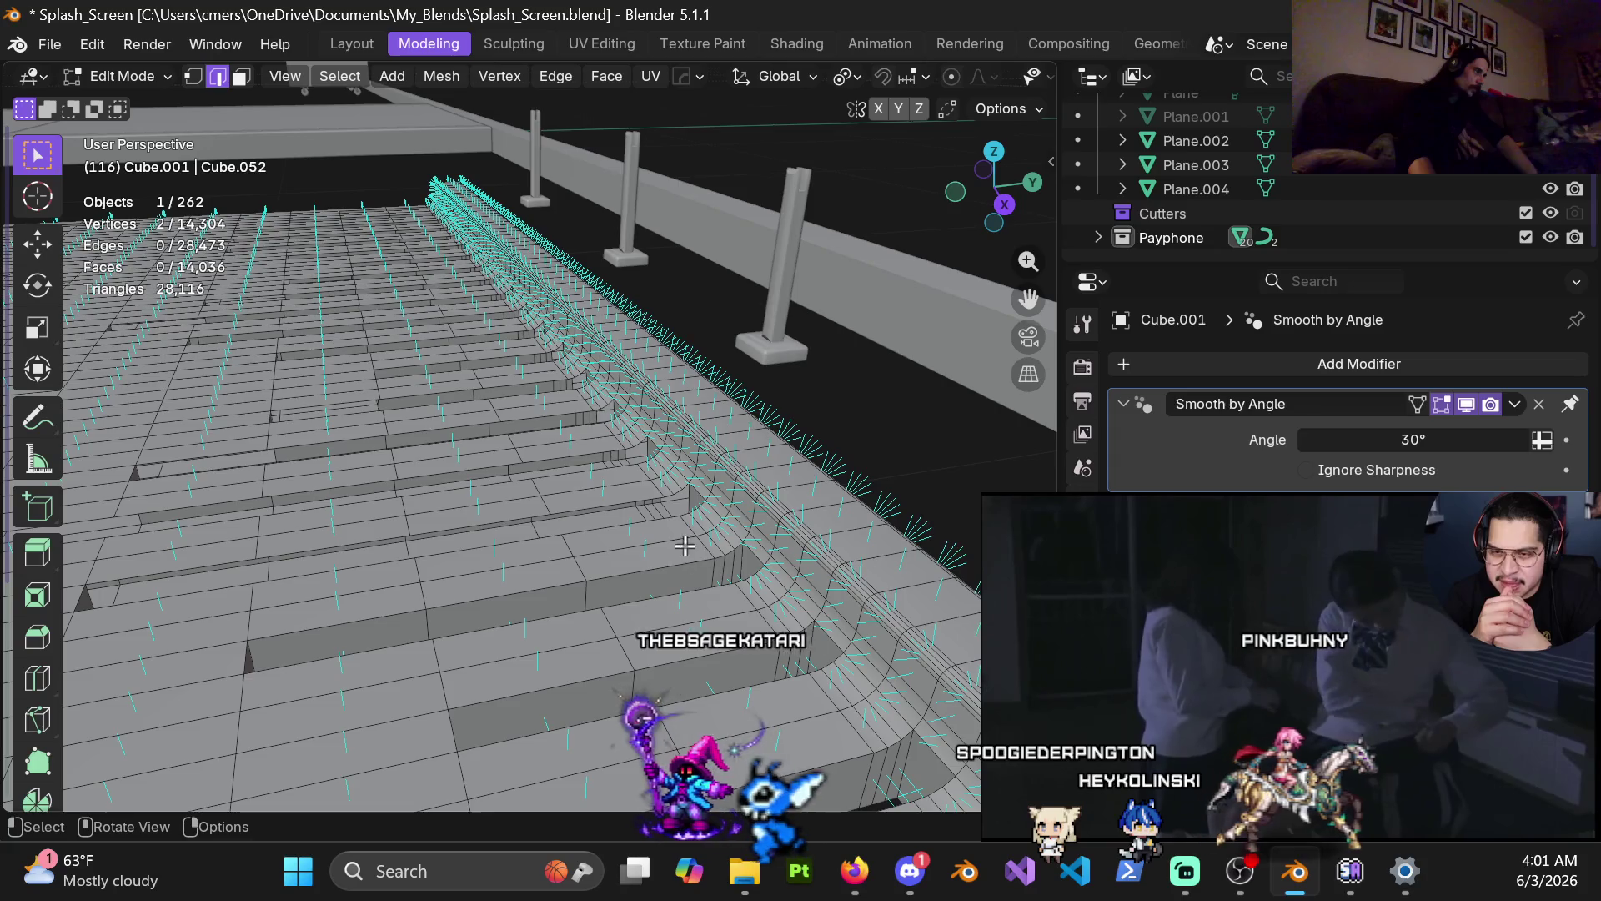
key("ctrl+z")
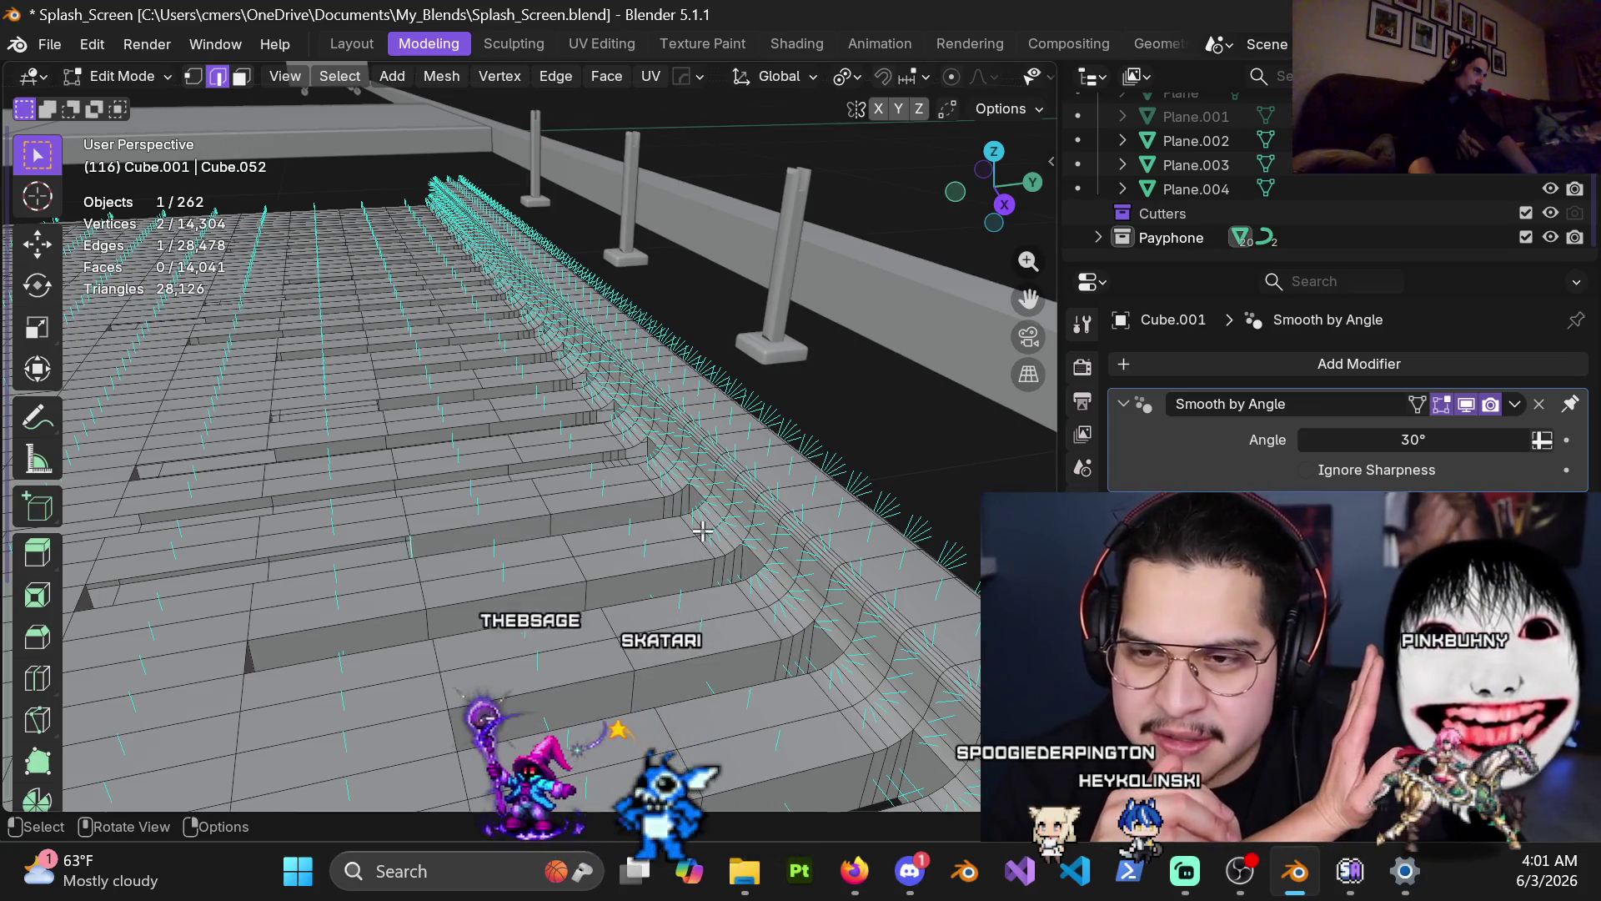
key("ctrl+z")
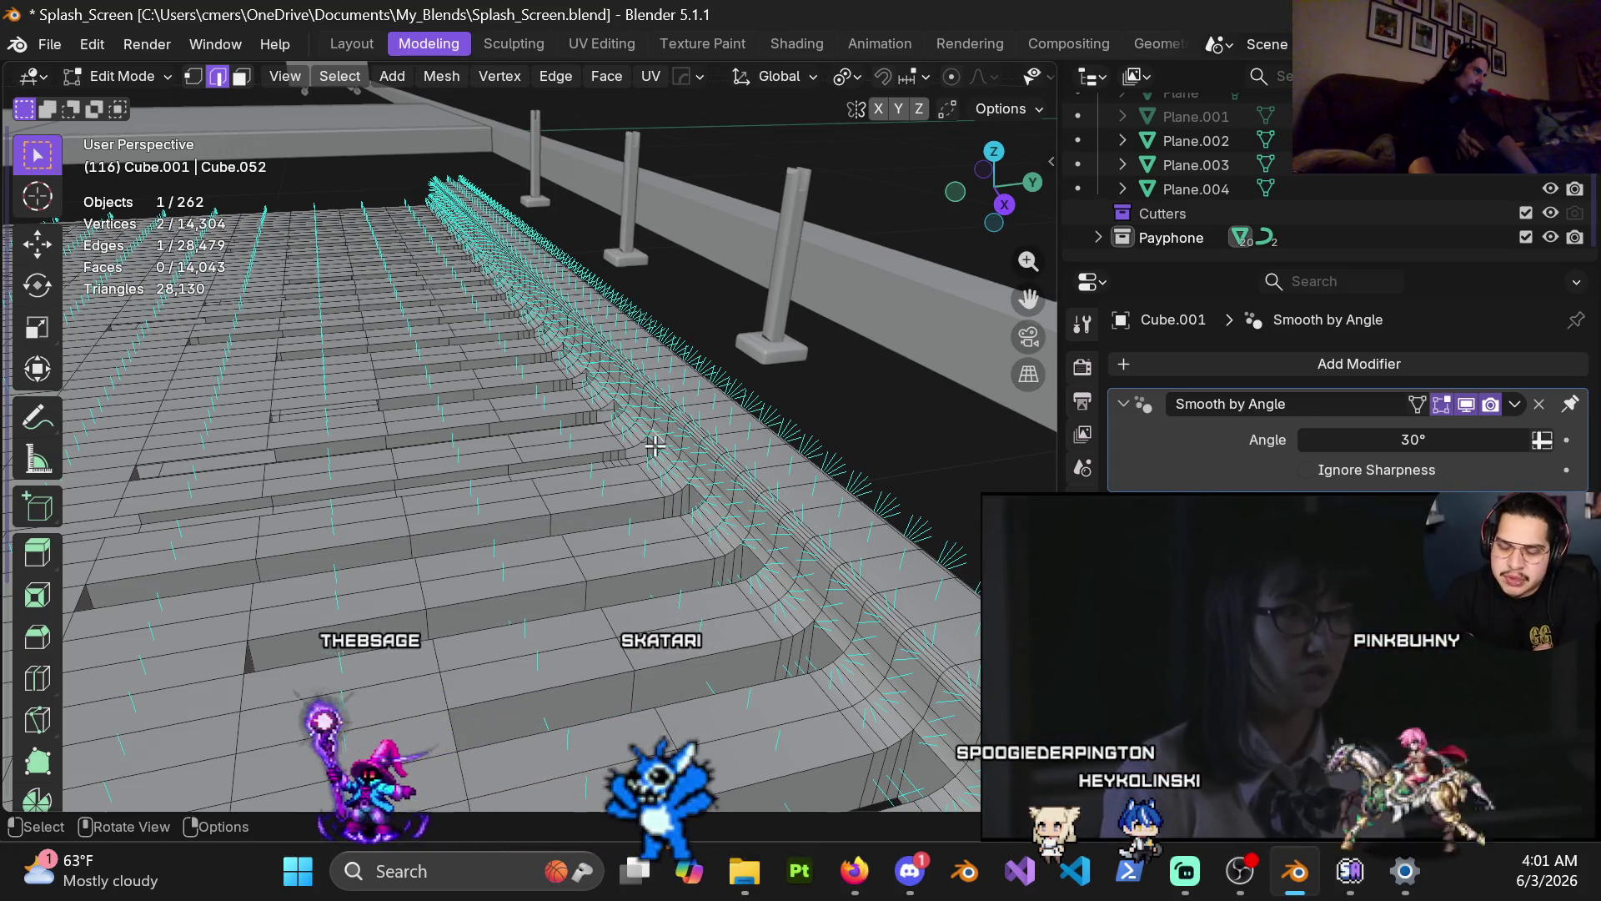
key("ctrl+z")
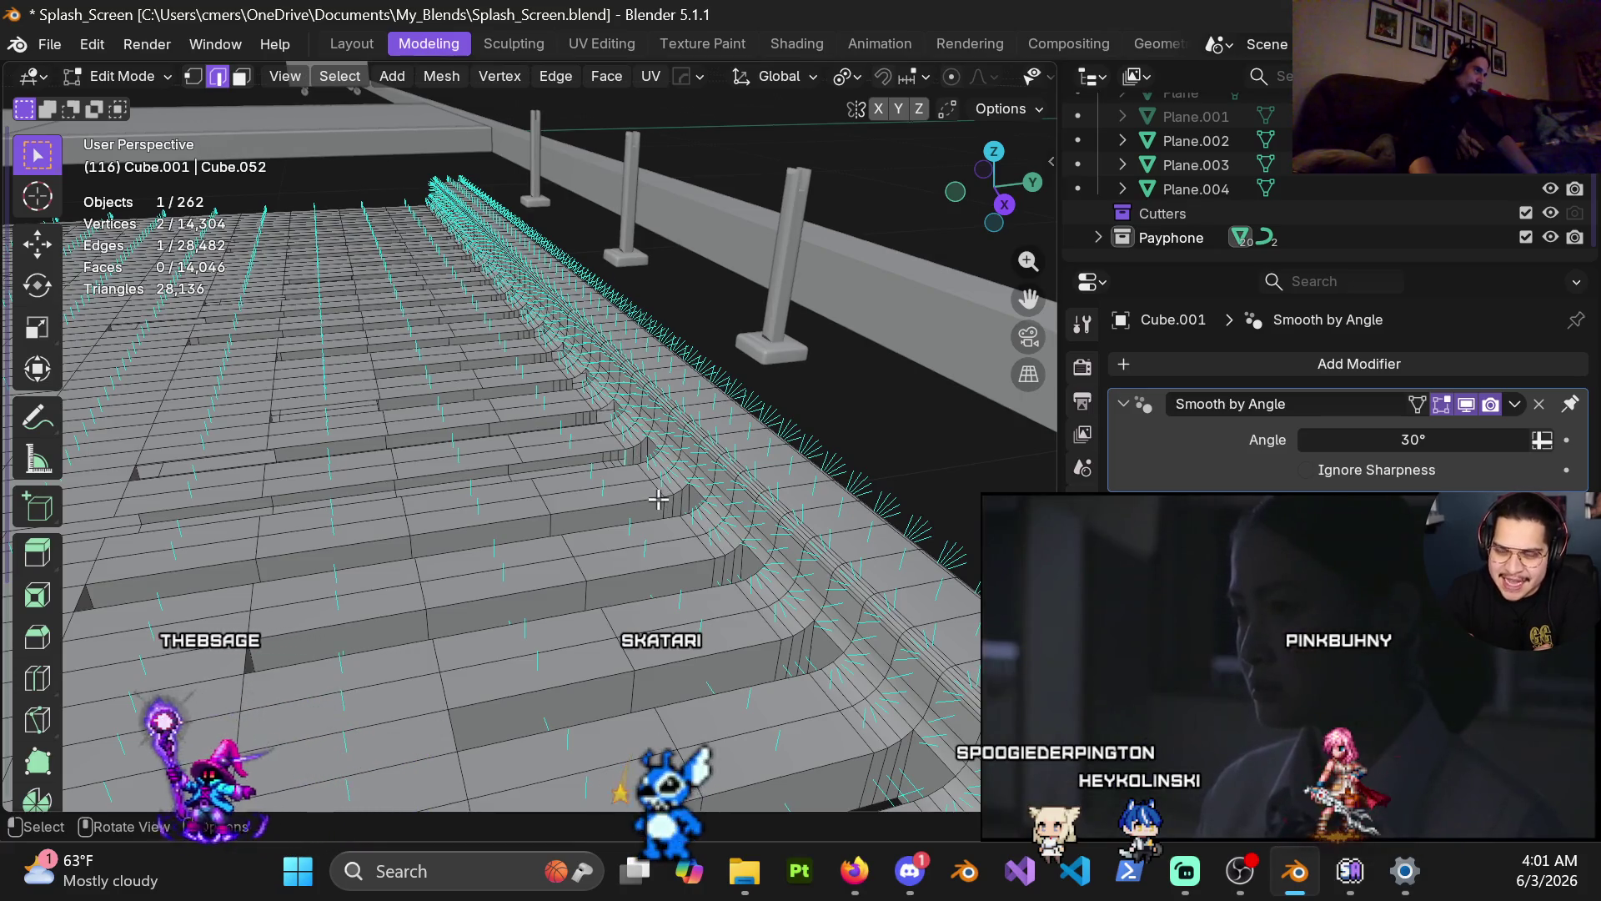
key("ctrl+z")
middle_click_drag(659, 499, 754, 532, "shift")
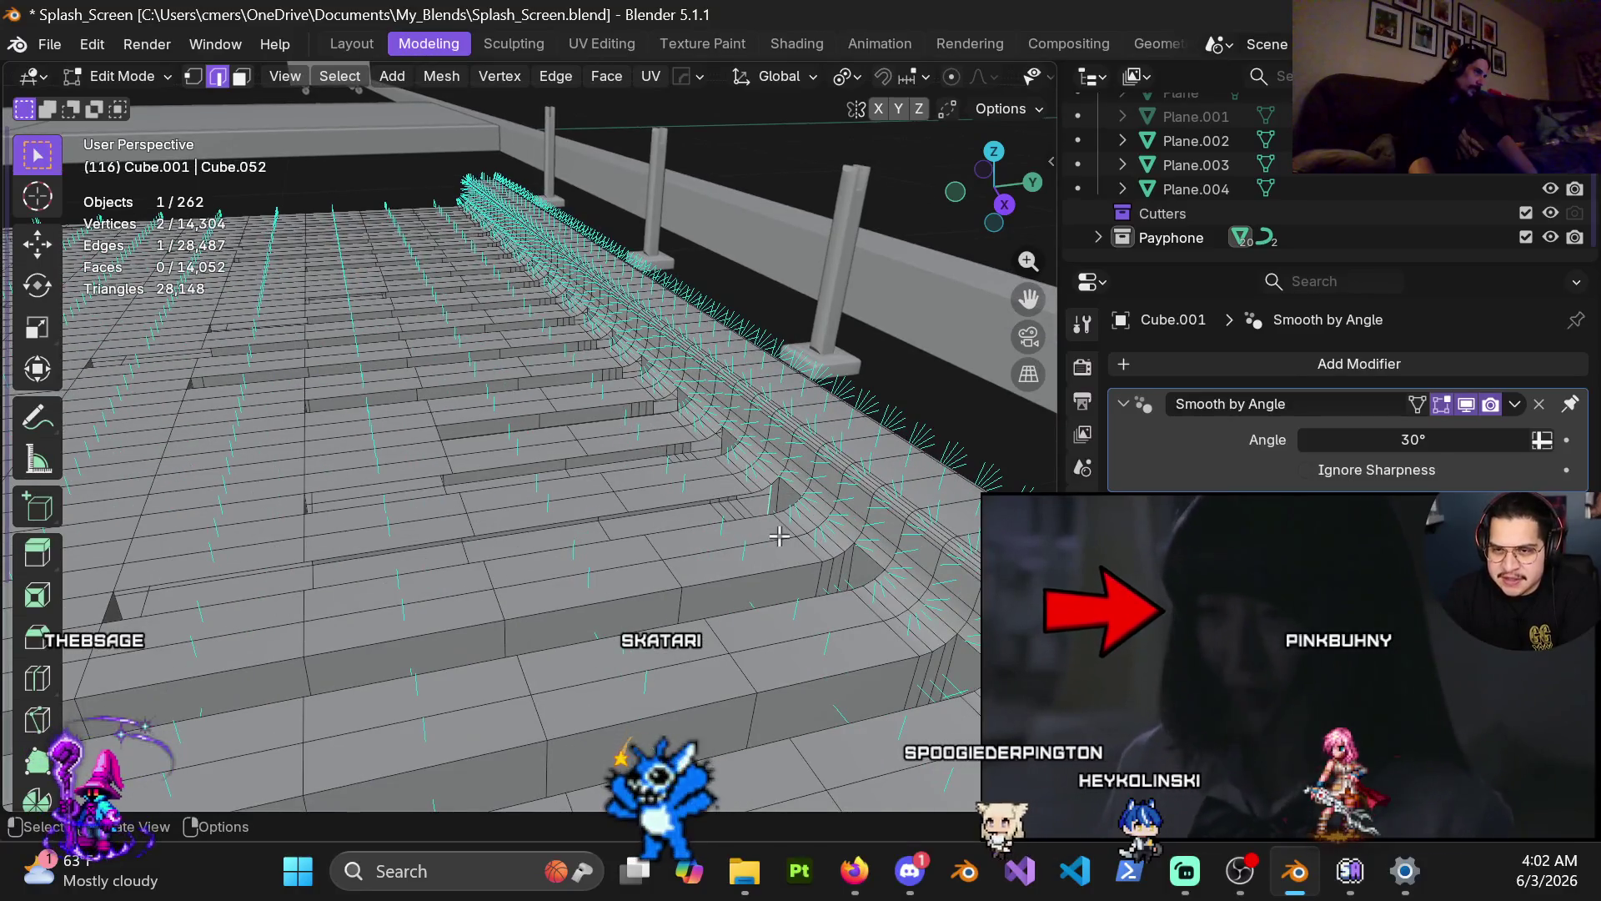
key("ctrl+z")
key("ctrl+z")
key("ctrl+z")
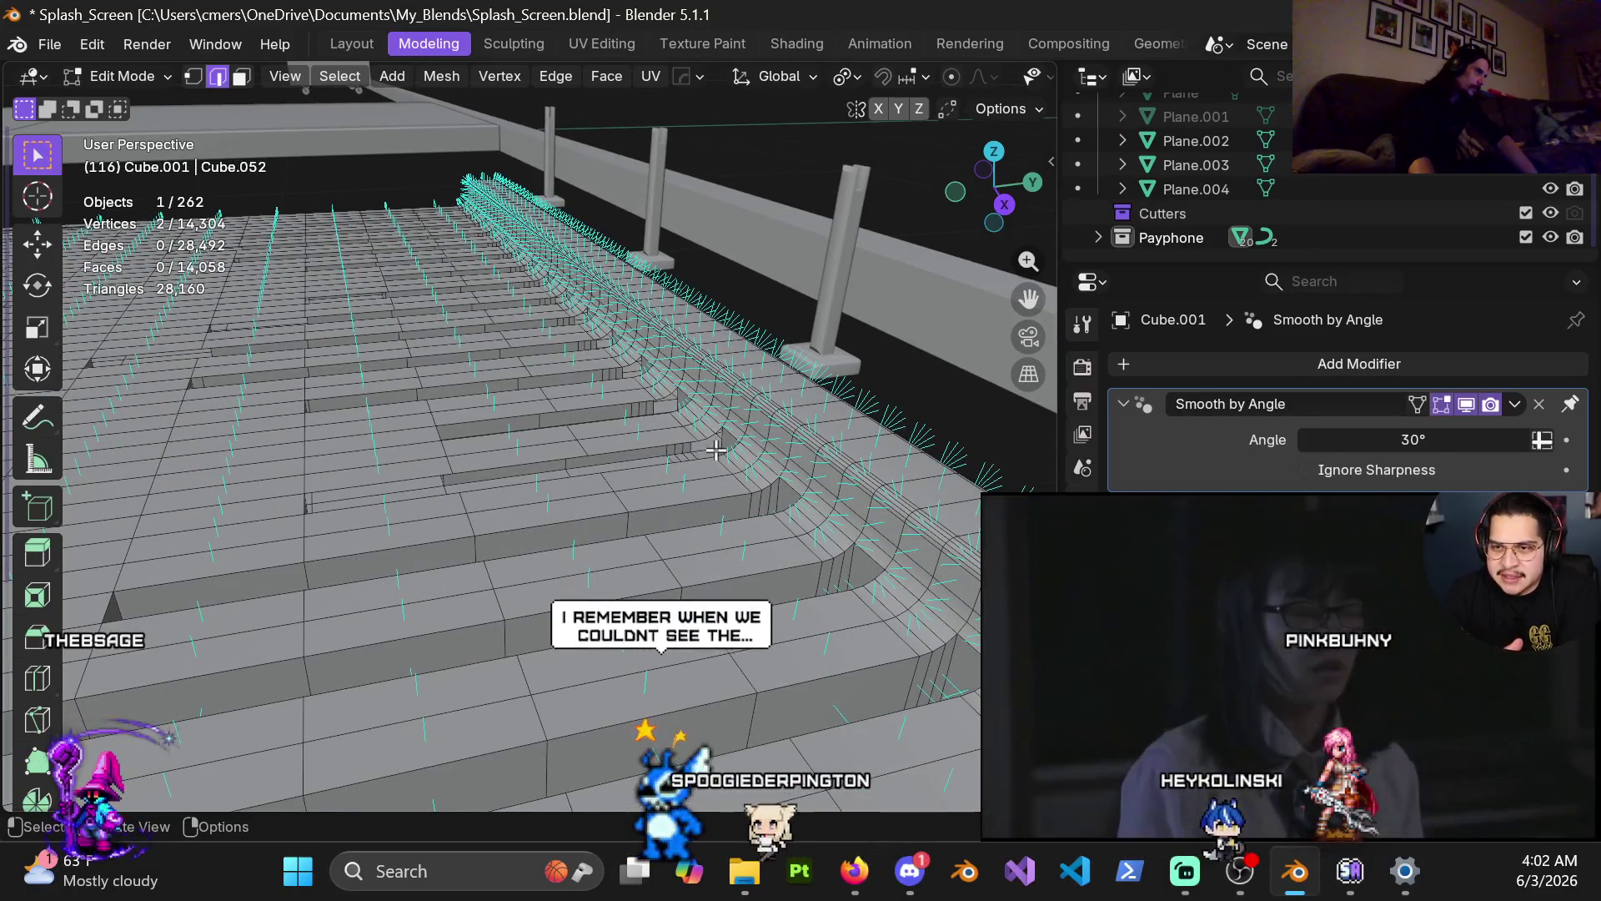
Step: Fill the curved stair corner gap with new faces
left_click(713, 451)
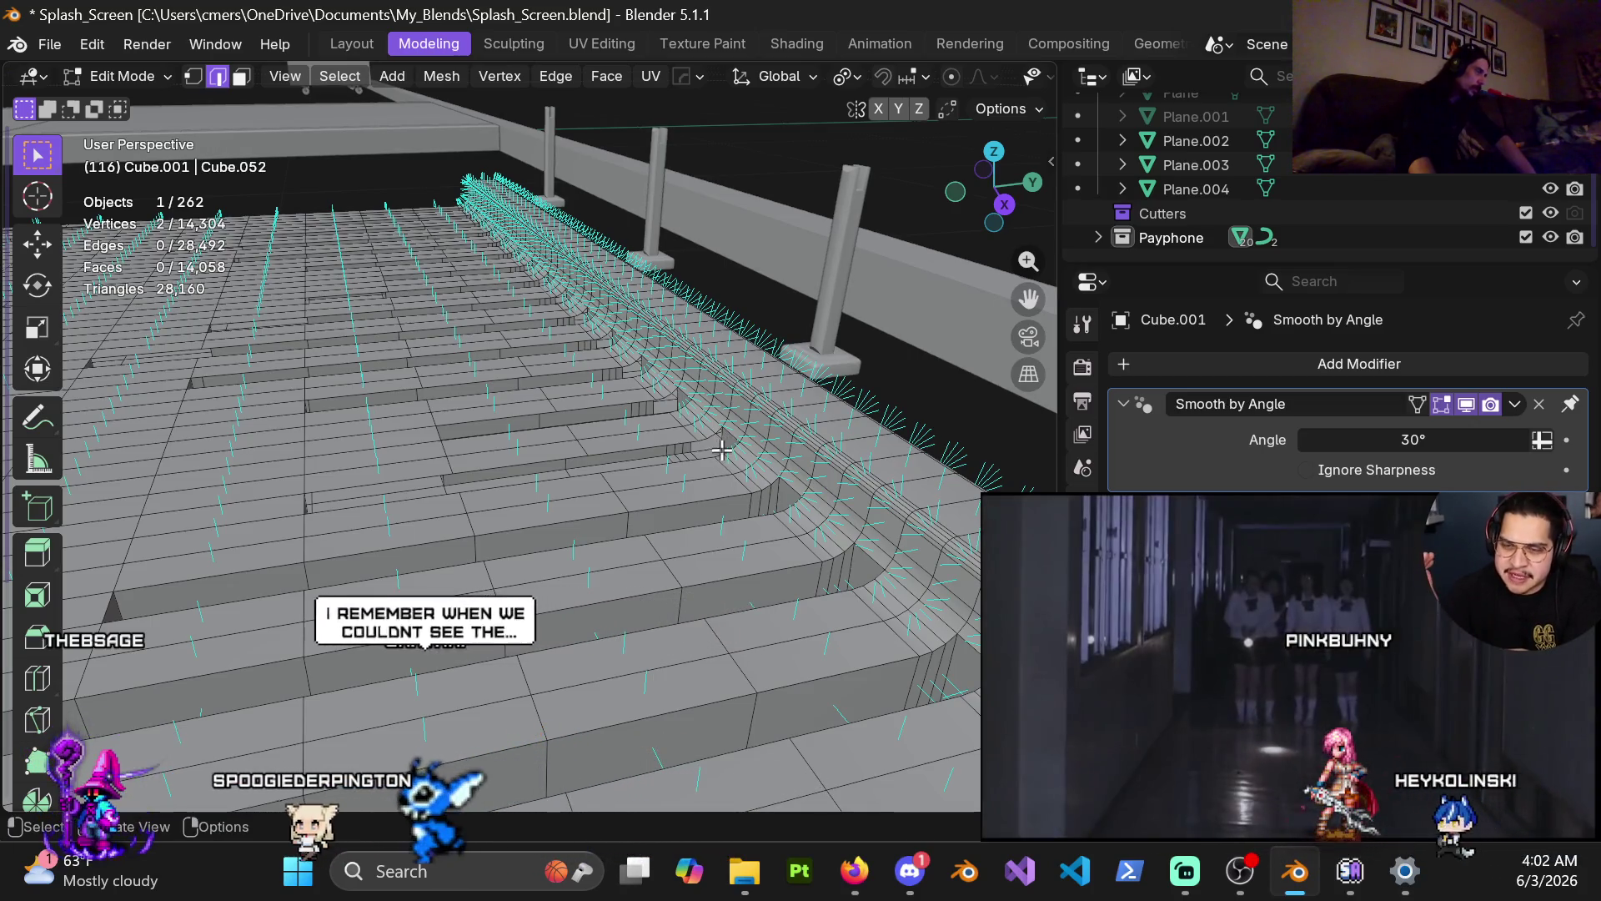
key("f")
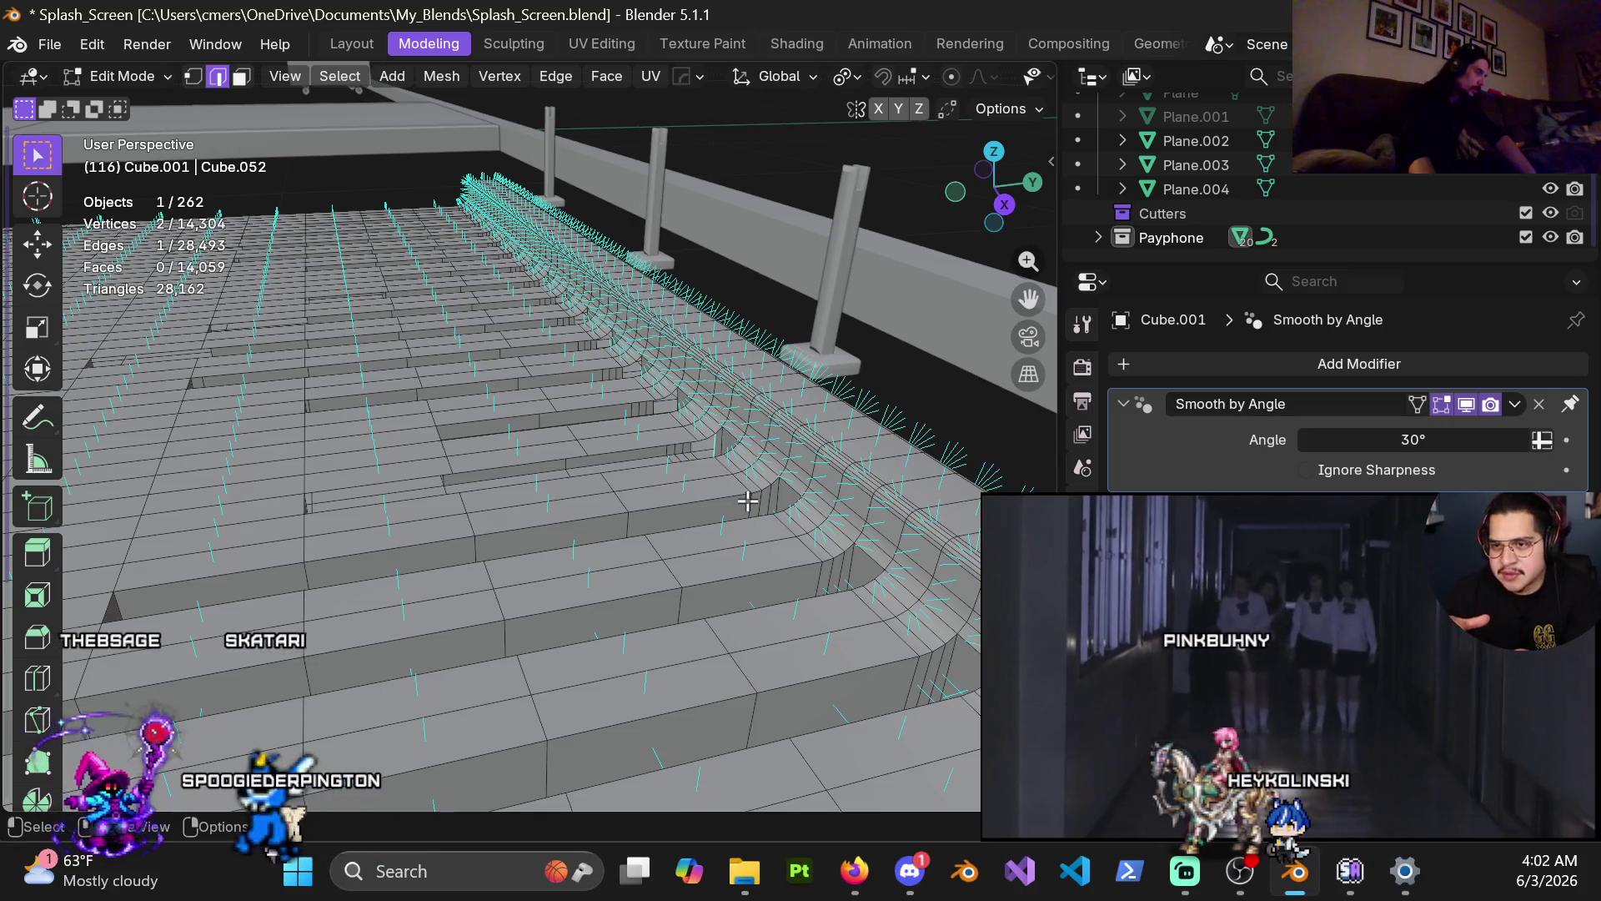
key("f")
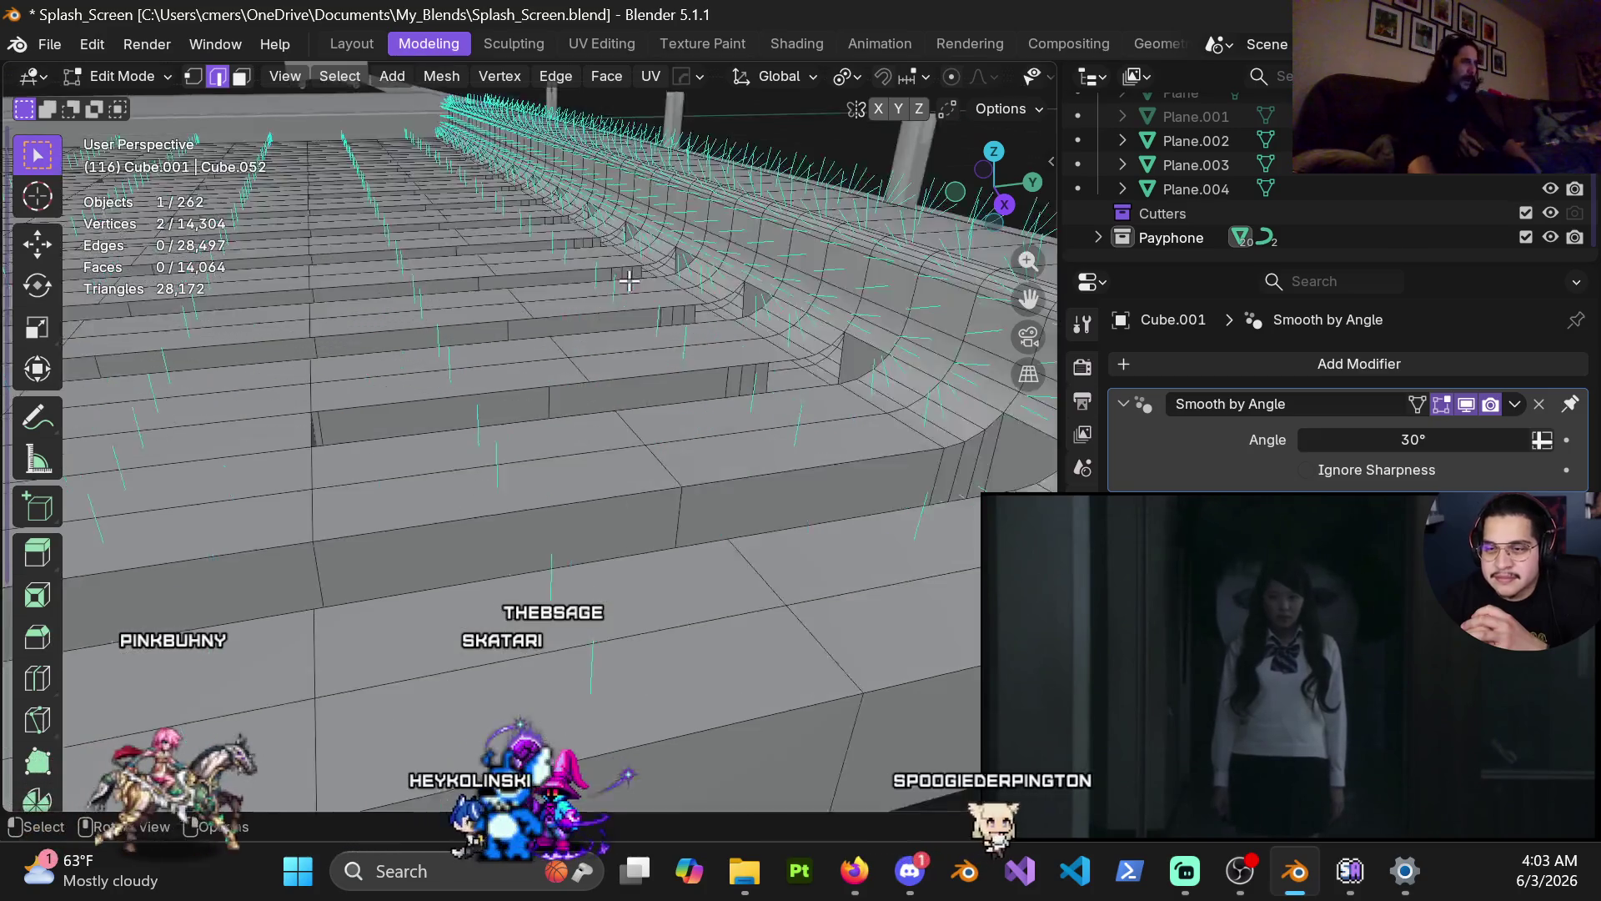
Step: Fill the open riser faces along the step, one gap after another
scroll(653, 446, "up", 2)
scroll(661, 542, "up", 2)
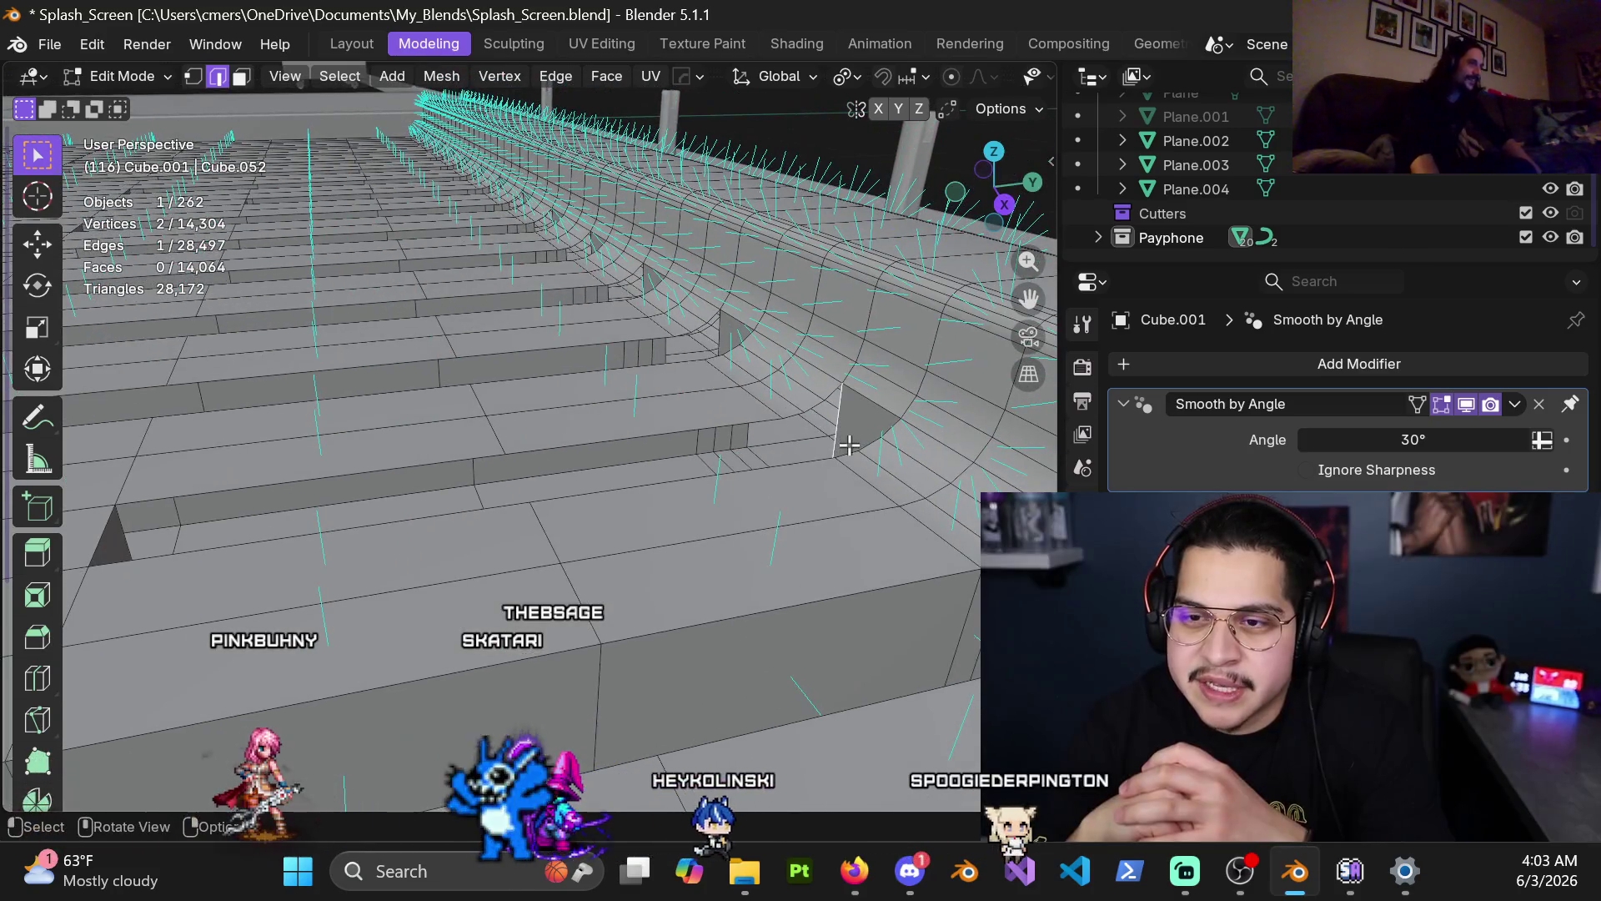
key("f")
key("f")
key("f")
key("f")
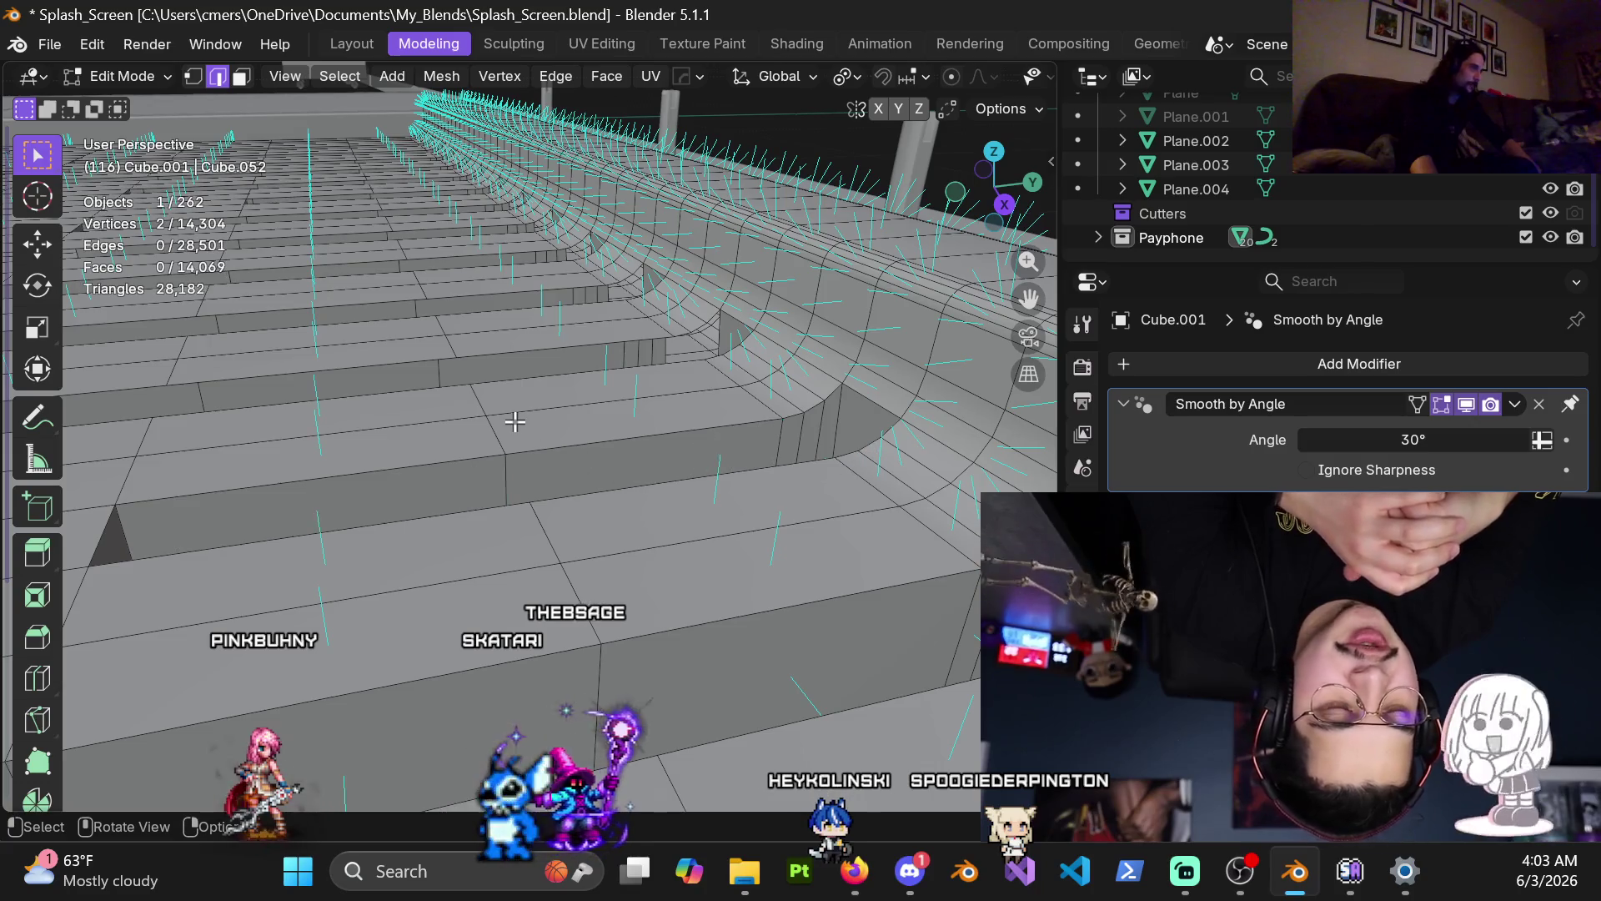
scroll(515, 421, "down", 3)
key("f")
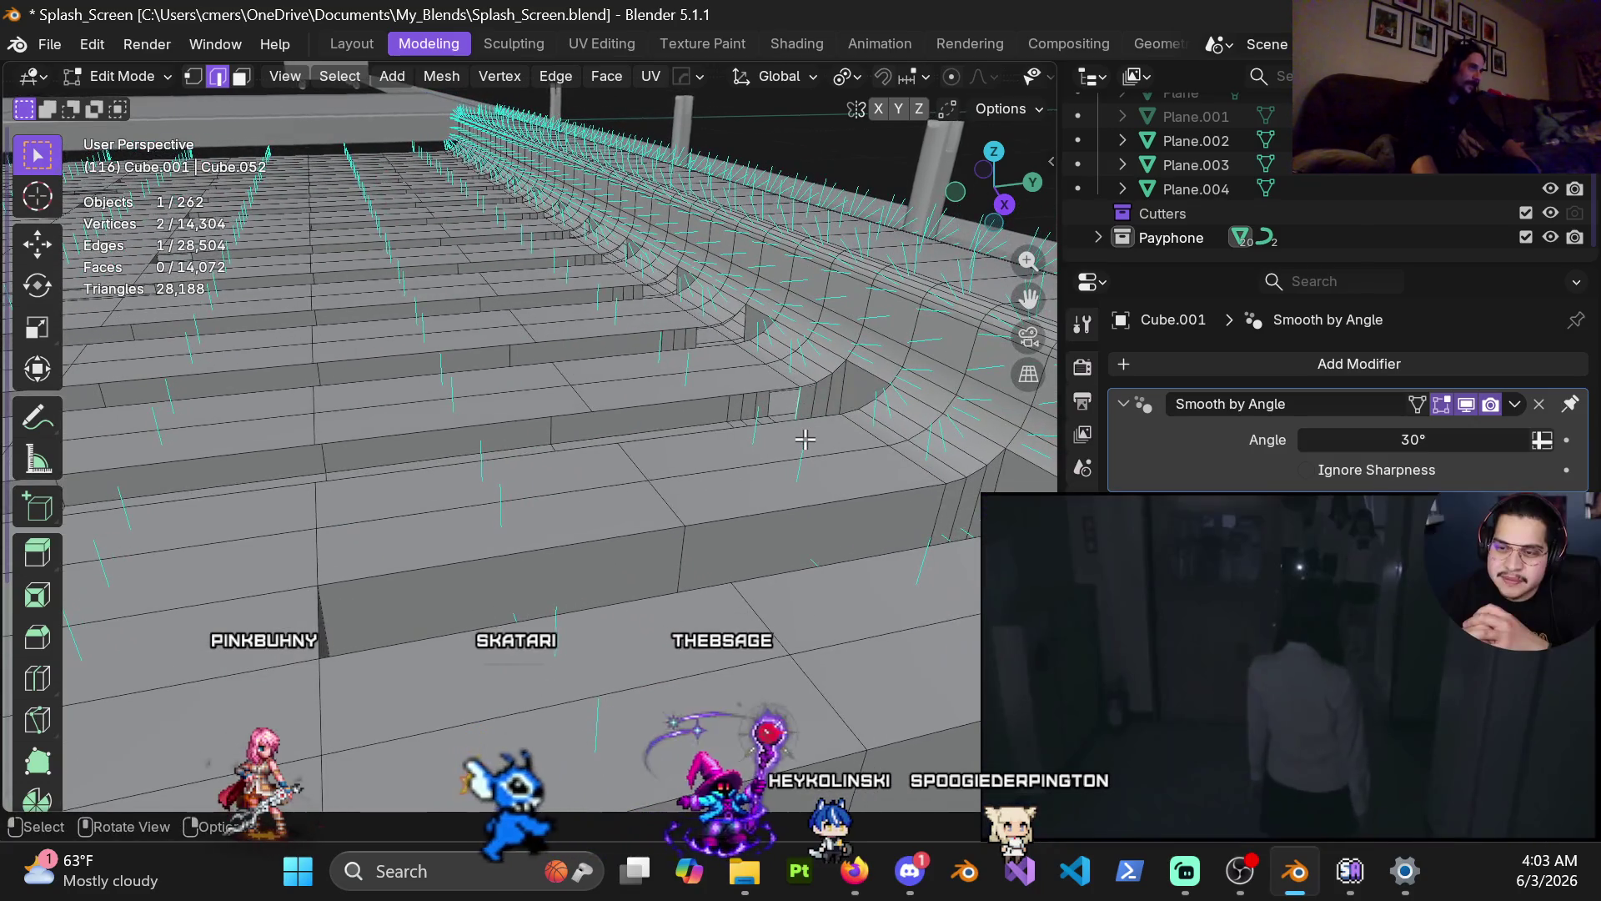
scroll(751, 425, "down", 1)
key("f")
key("f")
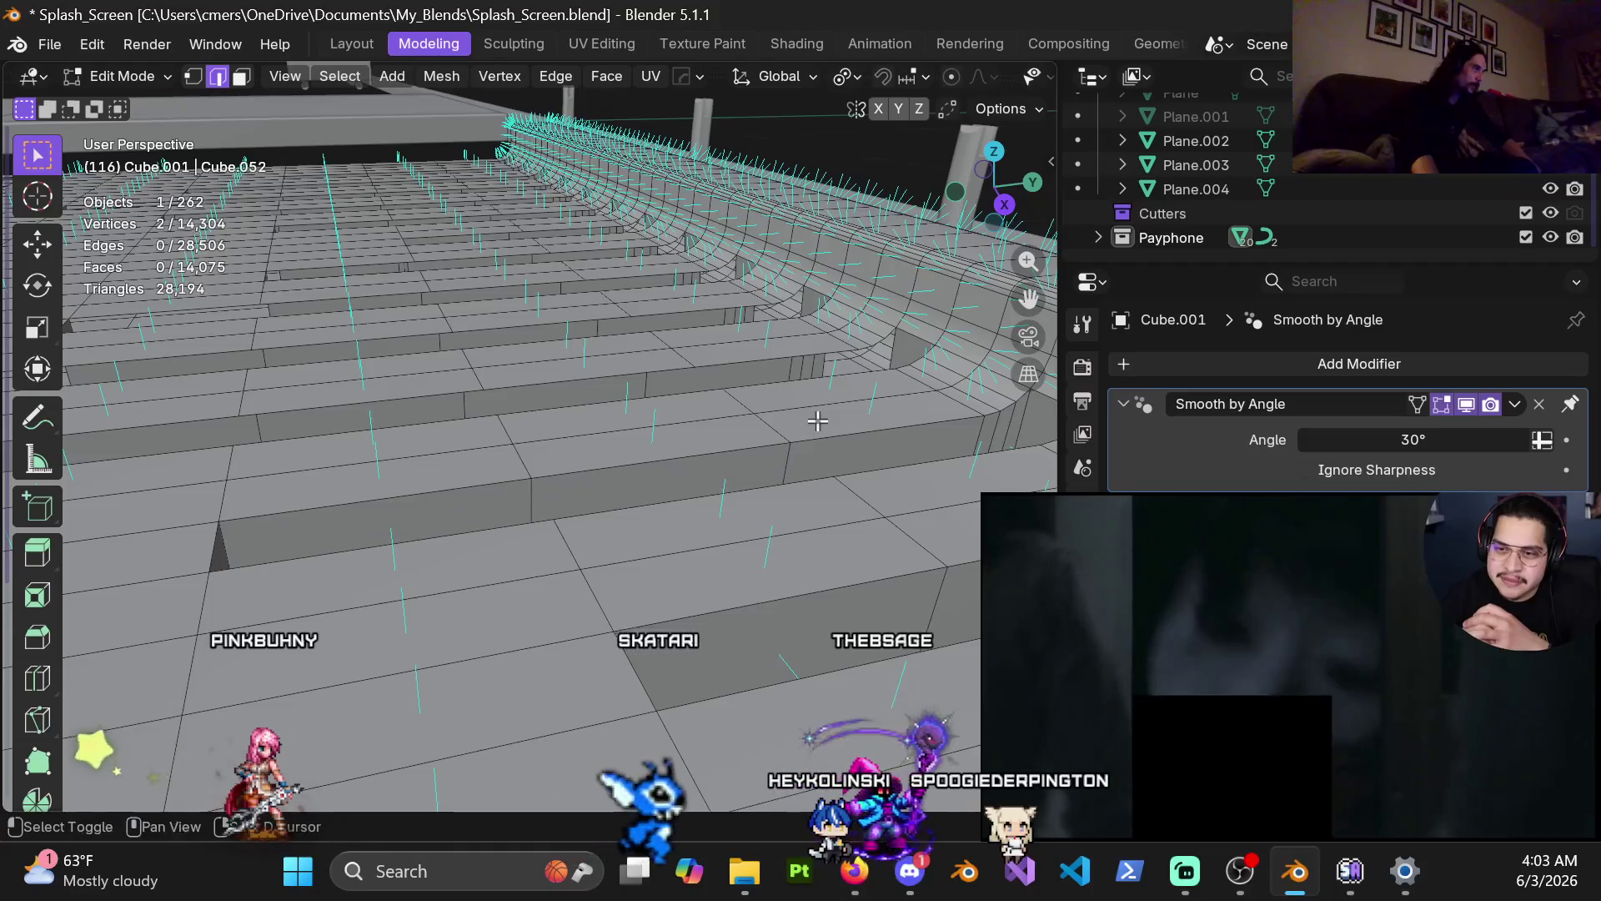
scroll(801, 433, "down", 1)
Step: Fill more gaps along the curve and across the stair steps, reaching 14,090 faces
key("f")
key("f")
key("f")
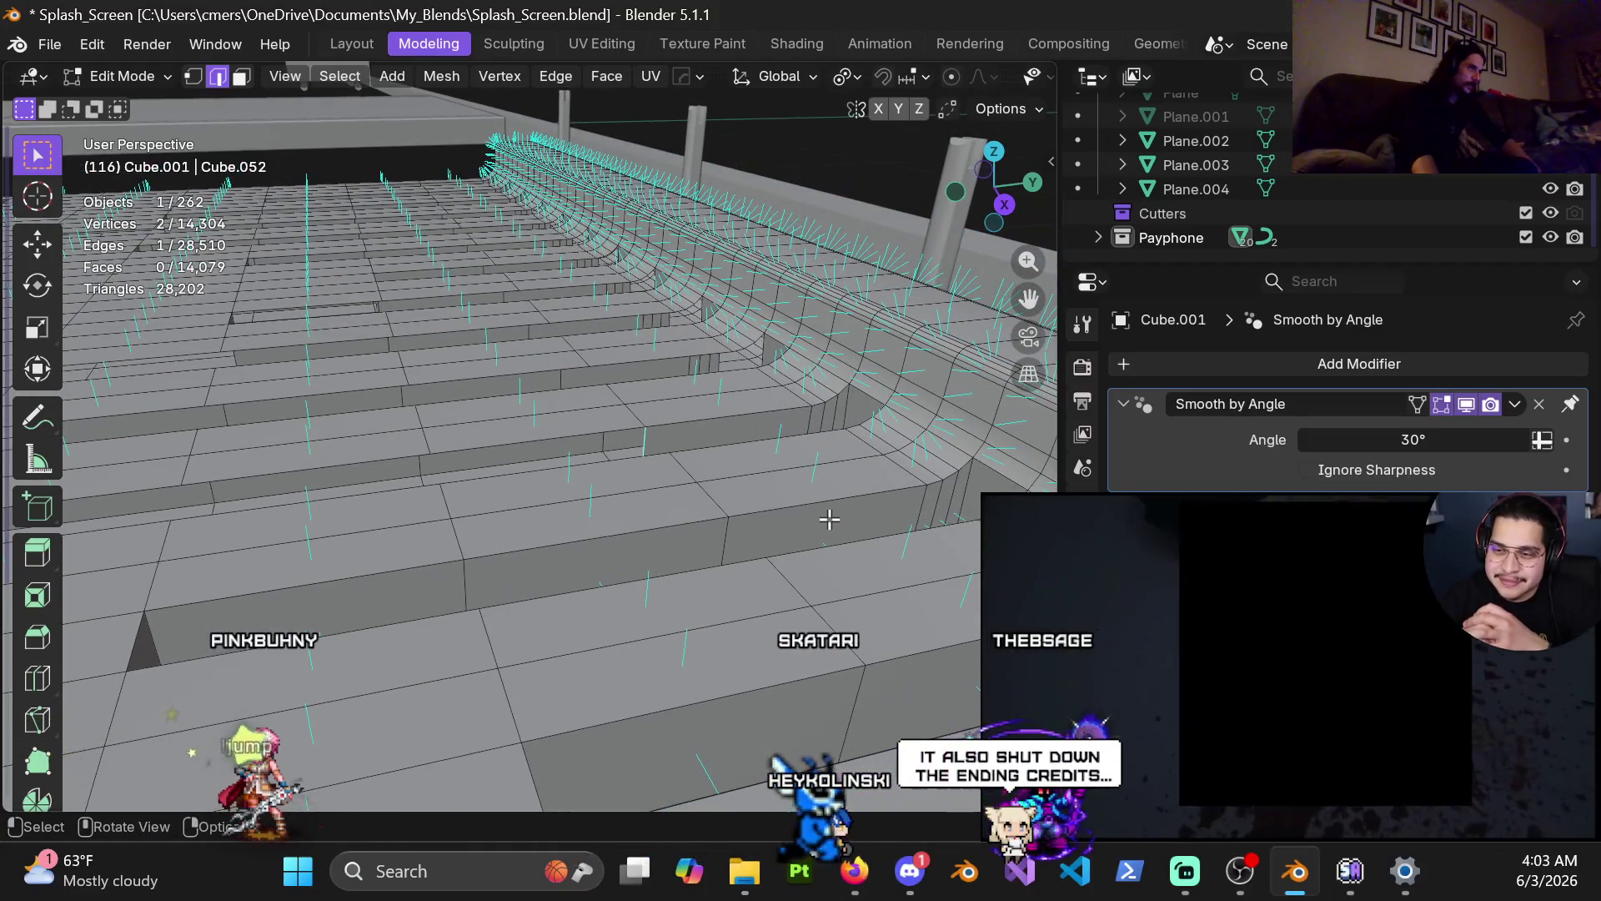
mouse_move(834, 434)
middle_mouse_down()
mouse_move(741, 406)
mouse_move(742, 426)
mouse_move(843, 421)
middle_mouse_up()
key("f")
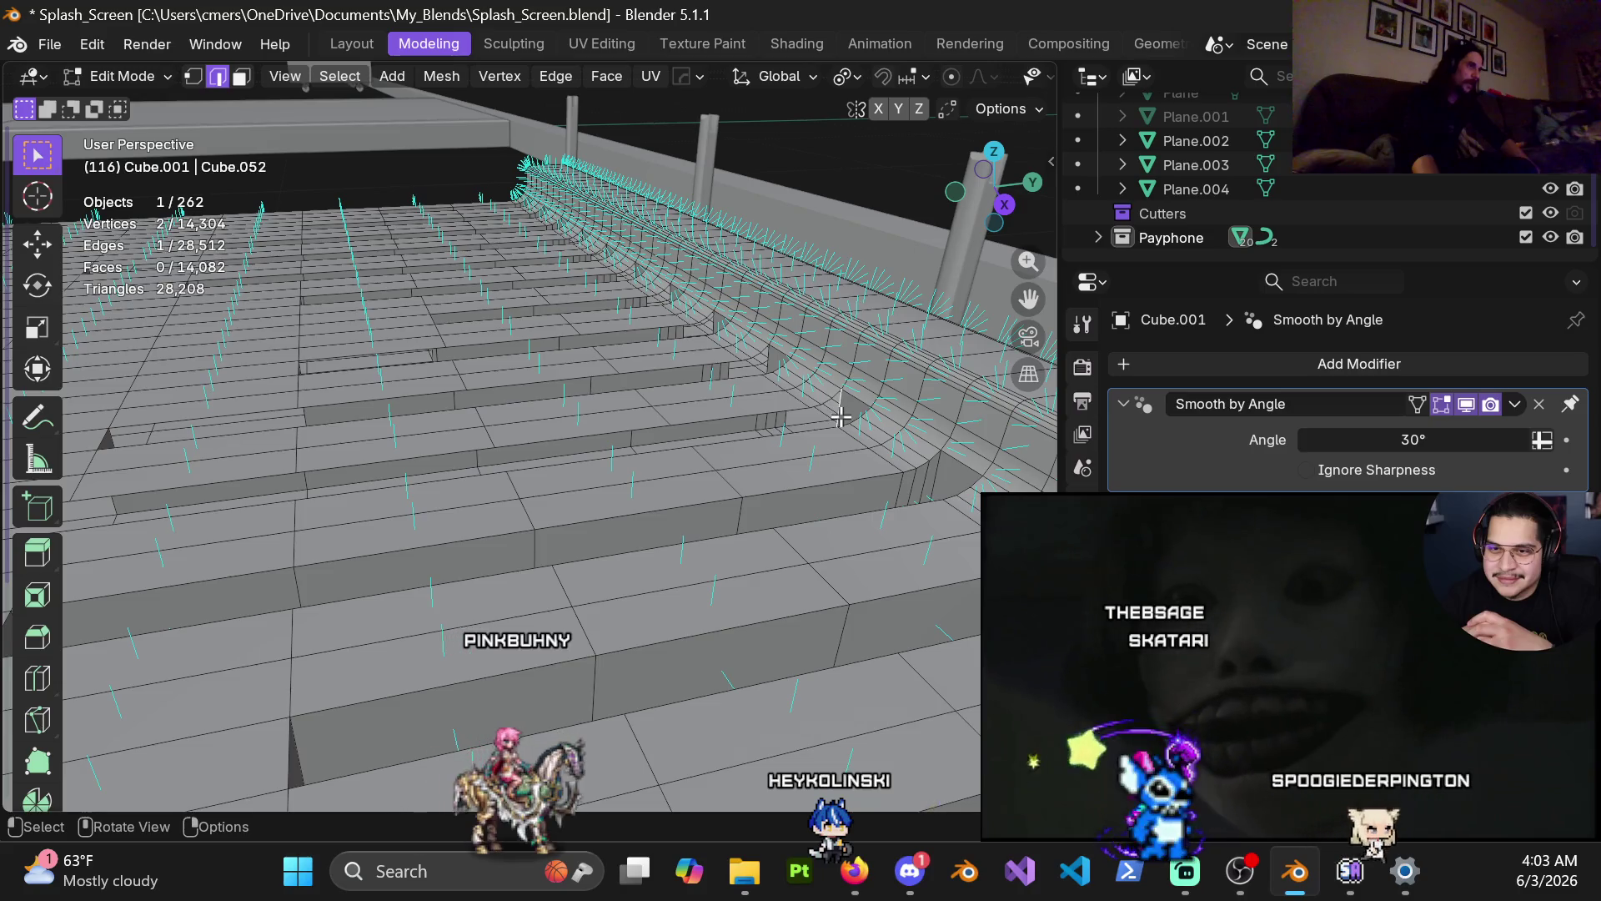
middle_click_drag(841, 417, 756, 431)
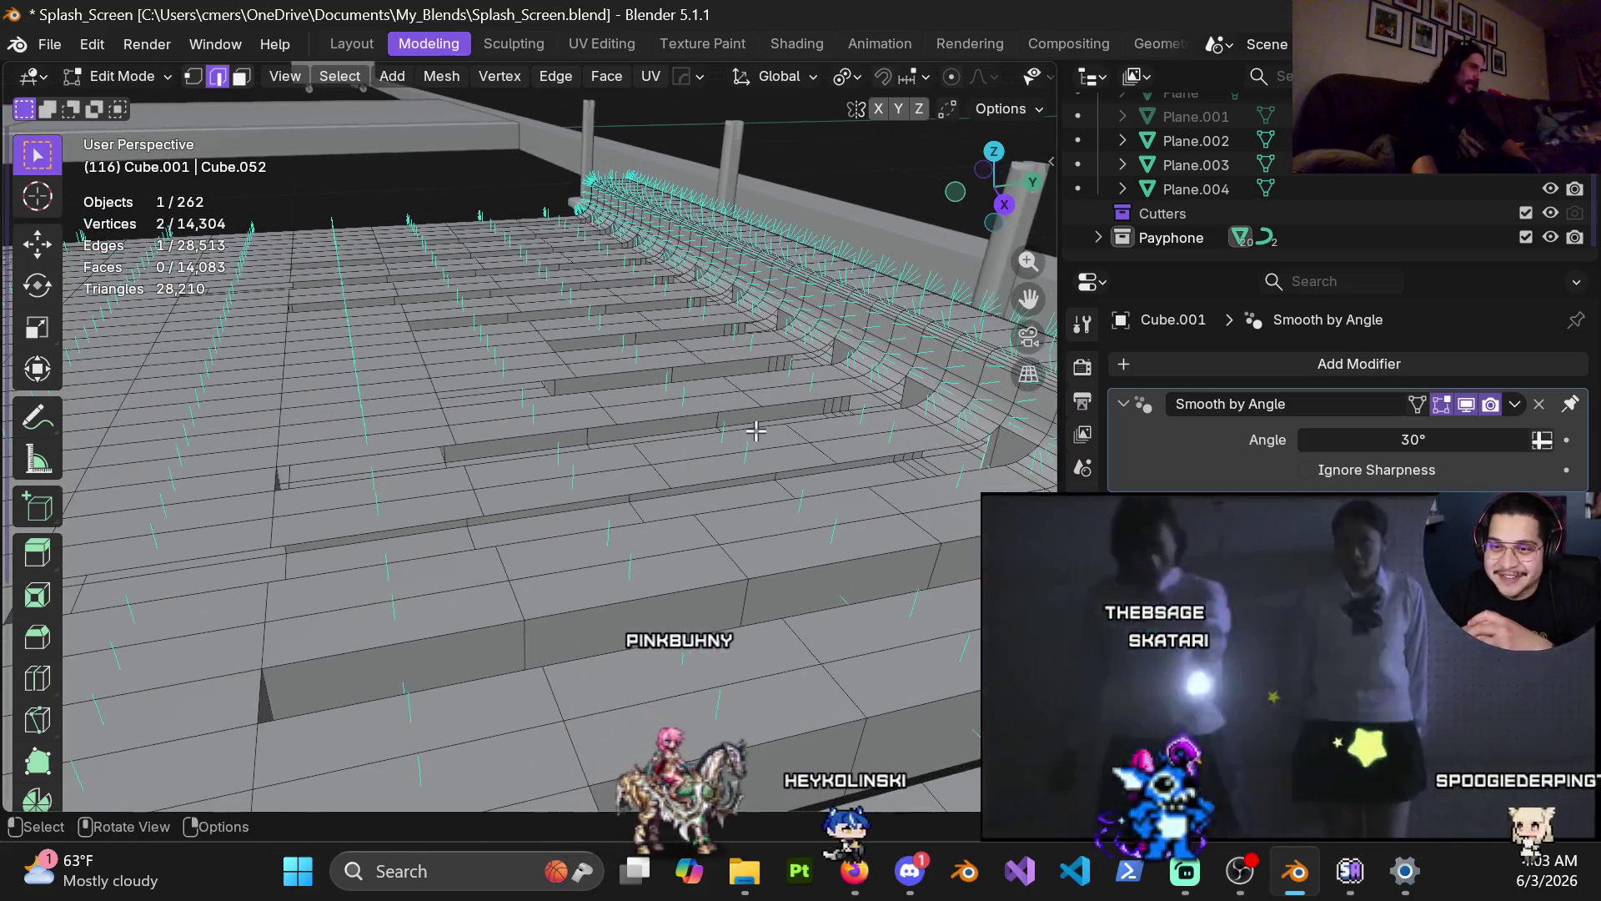
key("j")
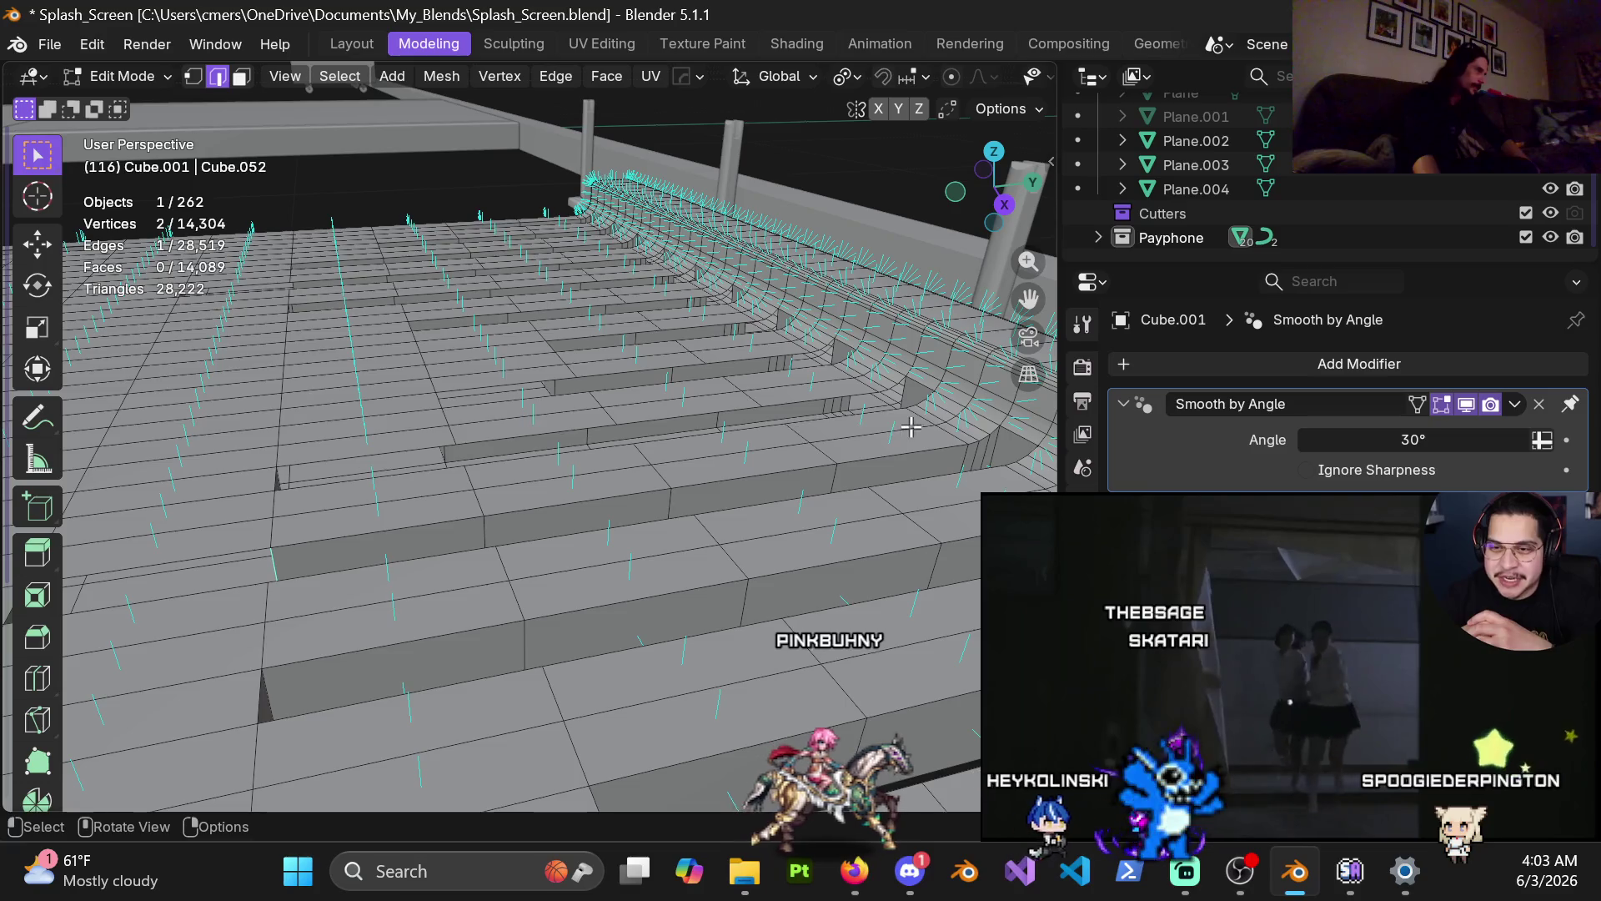
scroll(776, 446, "up", 3)
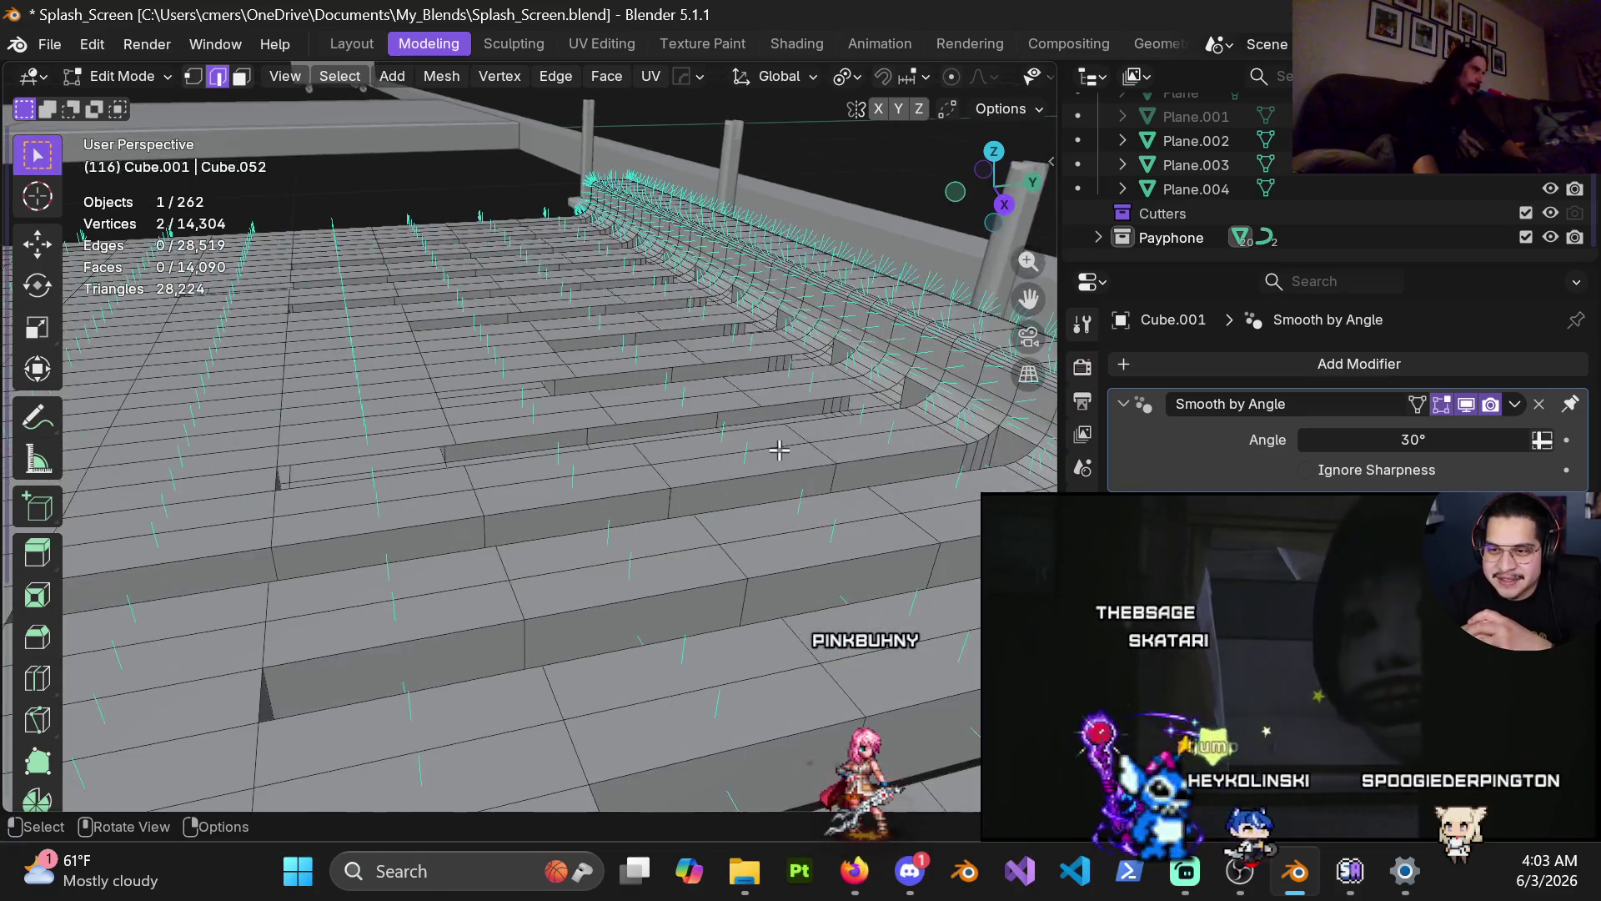
middle_click_drag(775, 446, 621, 489)
scroll(620, 490, "down", 4)
mouse_move(726, 440)
middle_mouse_down()
mouse_move(711, 516)
mouse_move(741, 455)
middle_mouse_up()
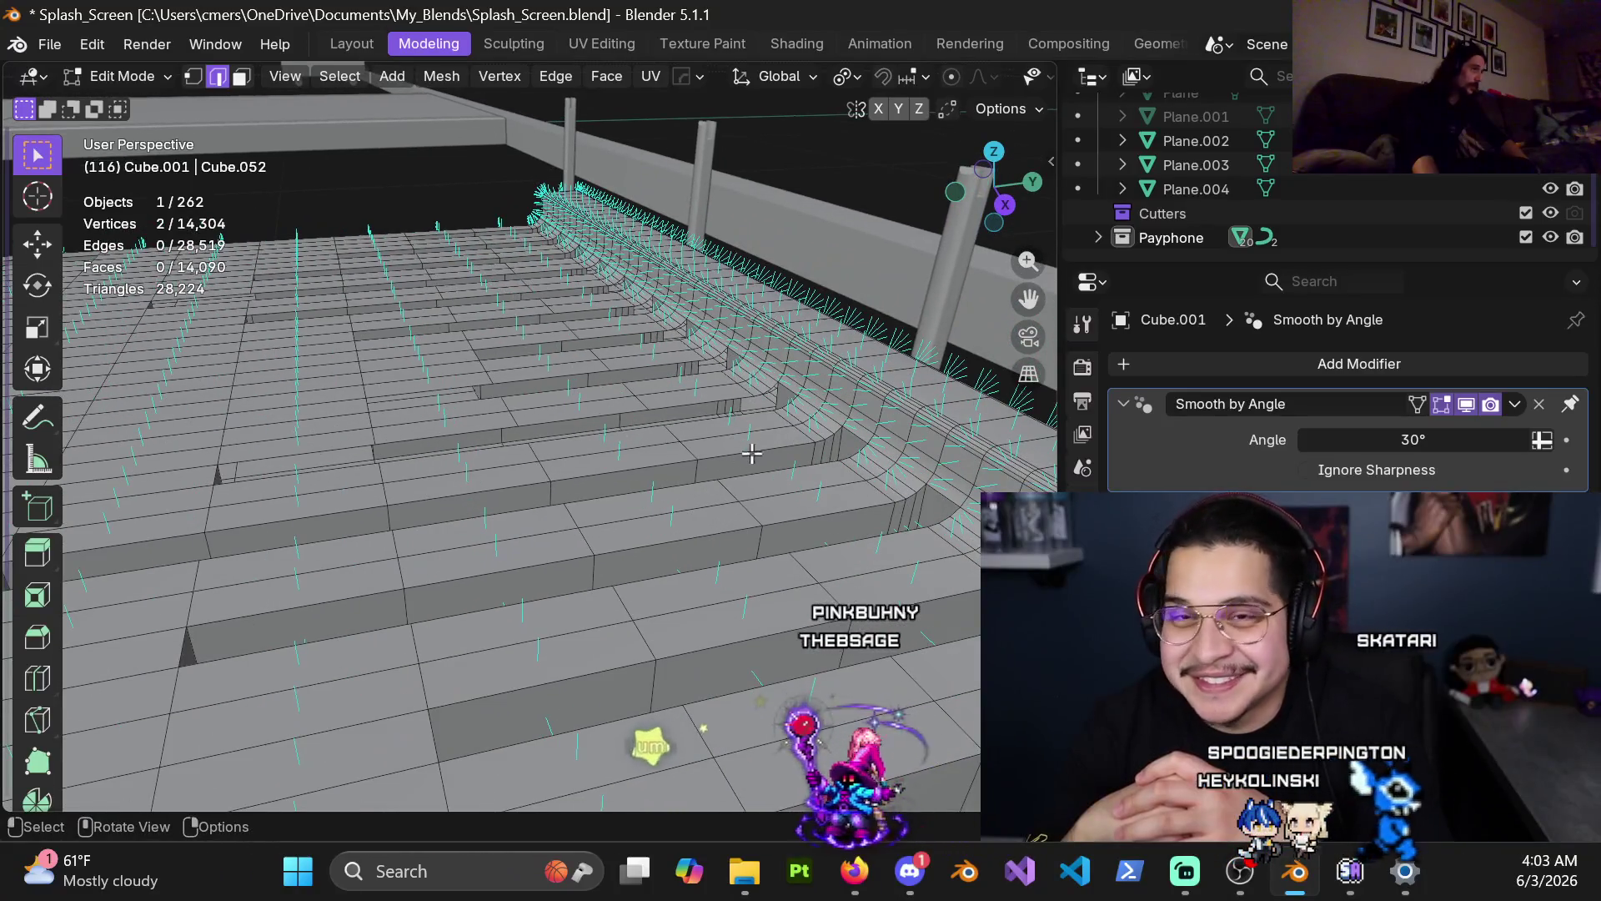
Step: Fill the next four plank-end gaps along the curved edge
middle_click_drag(793, 388, 804, 471)
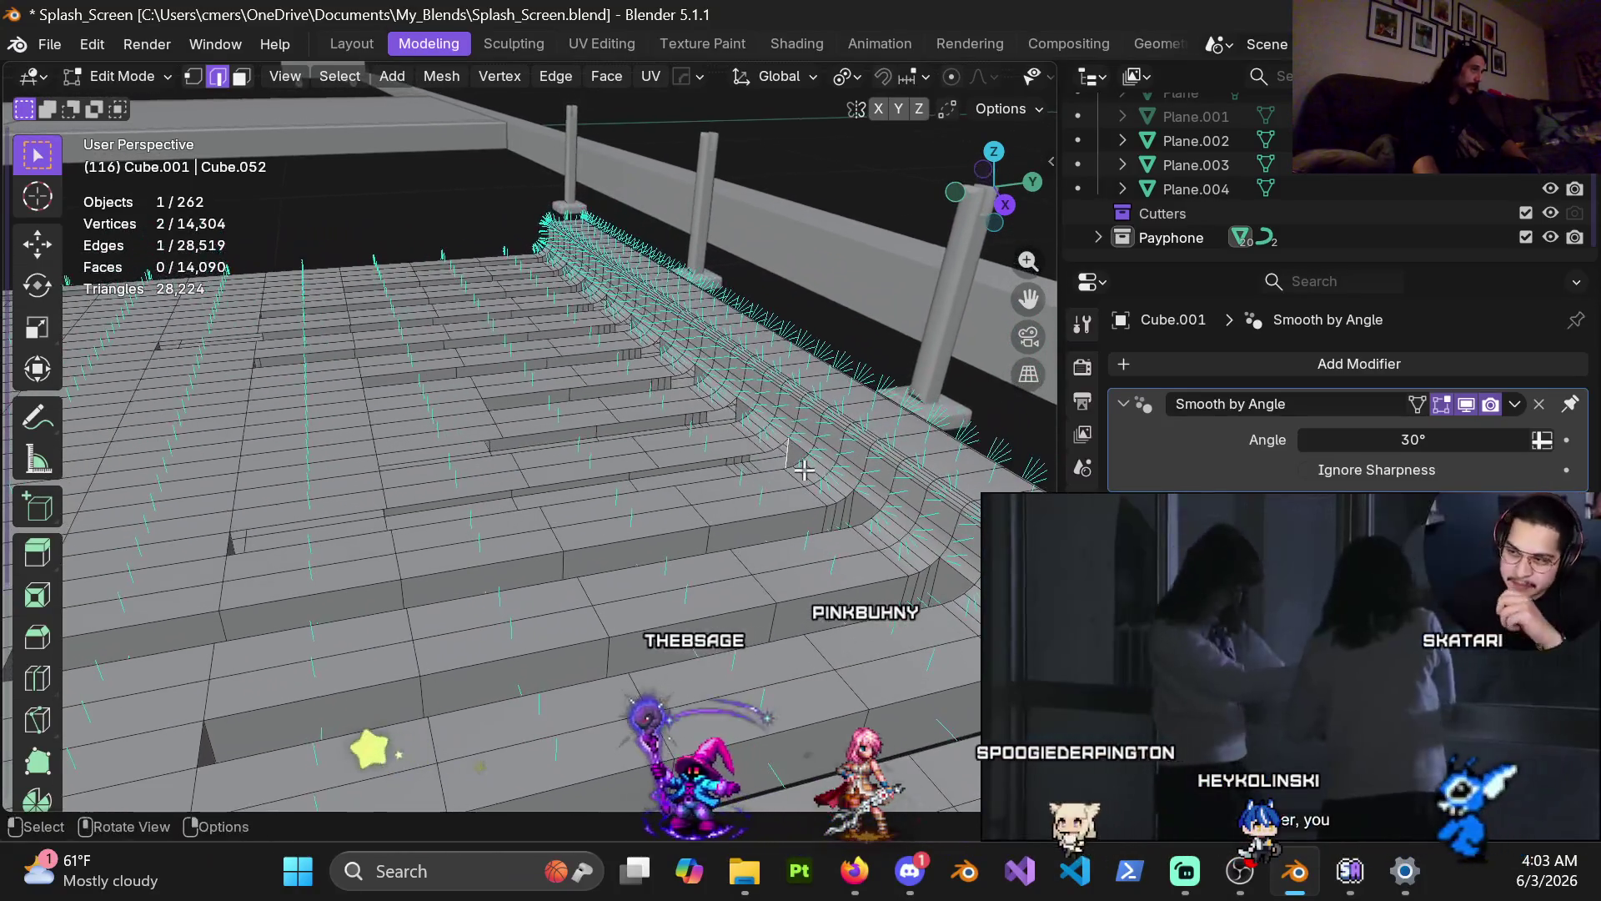
key("f")
key("f")
key("f")
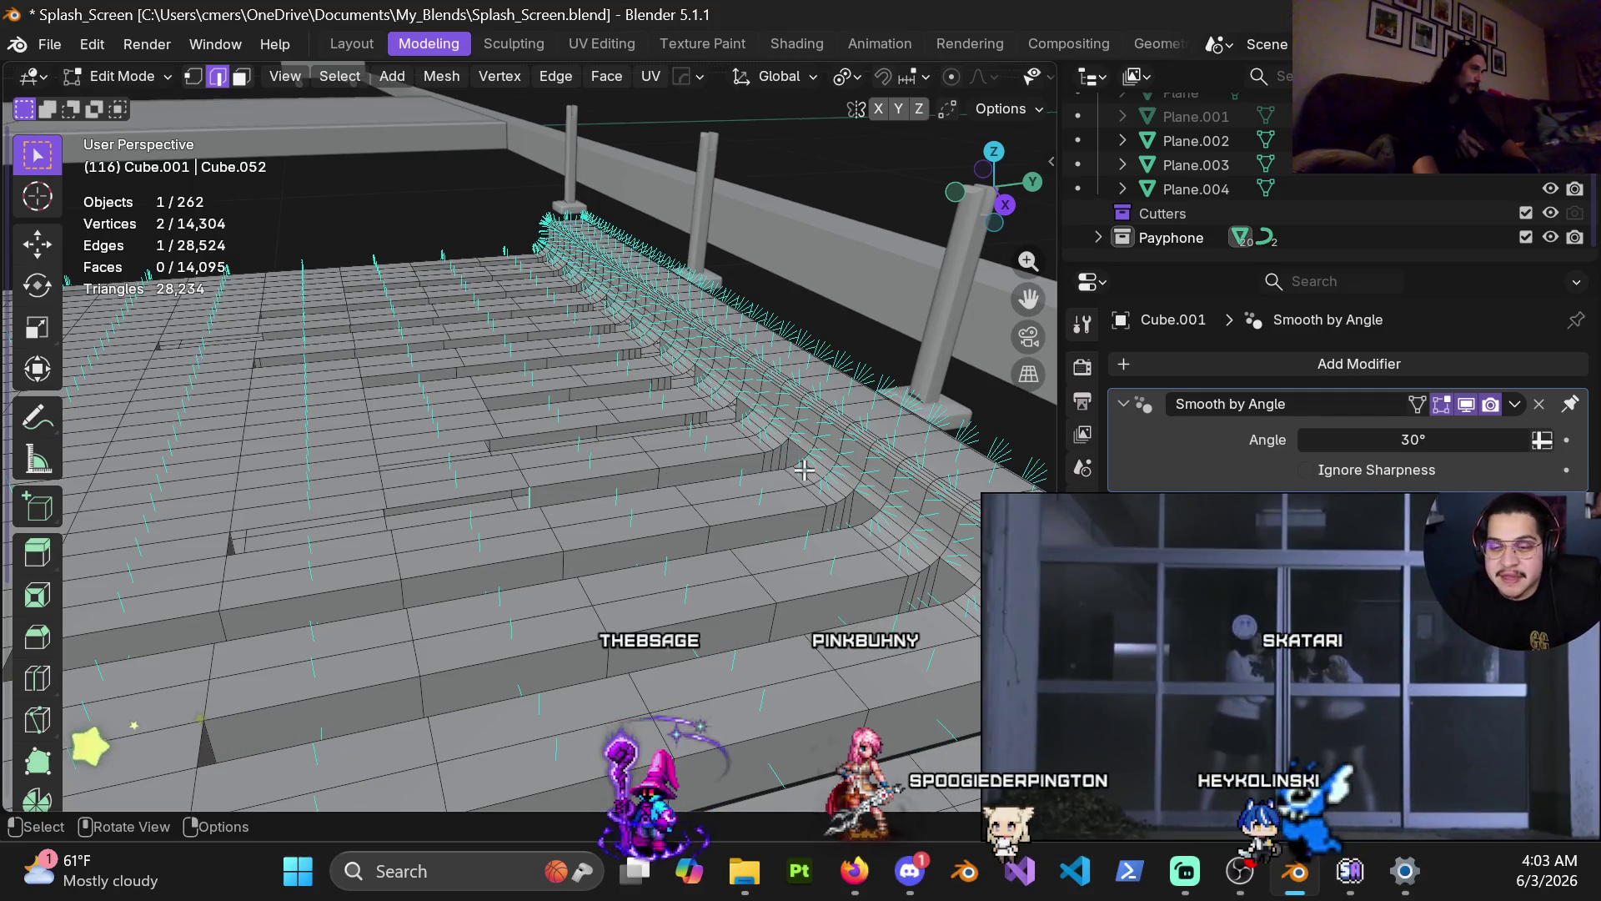
key("f")
middle_click_drag(792, 464, 799, 498)
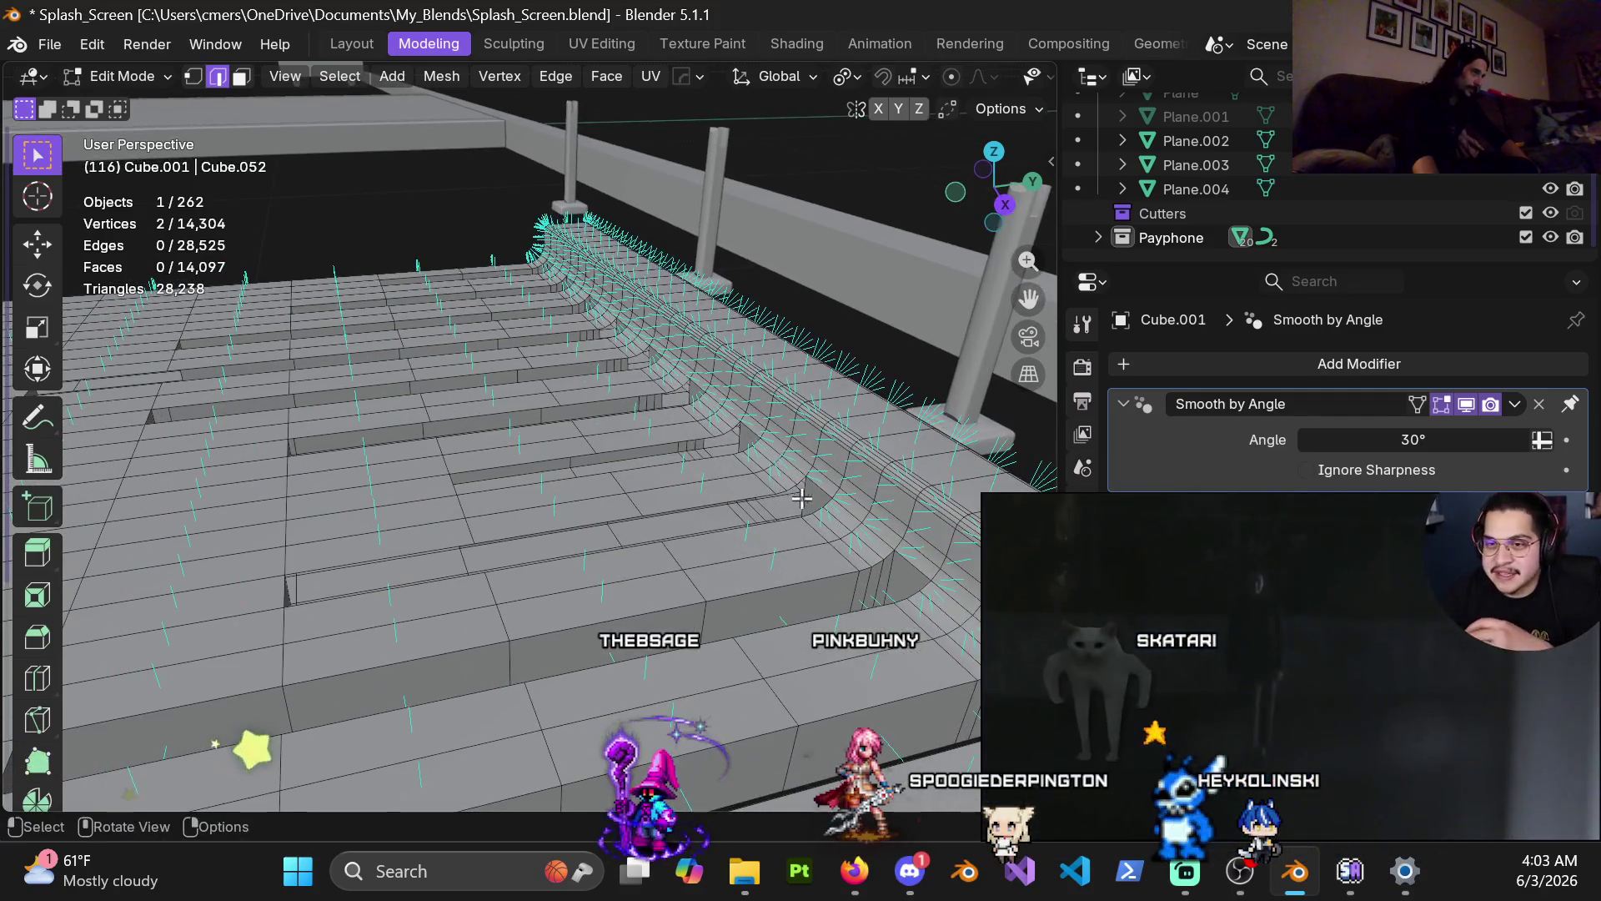
key("f")
key("f")
key("f")
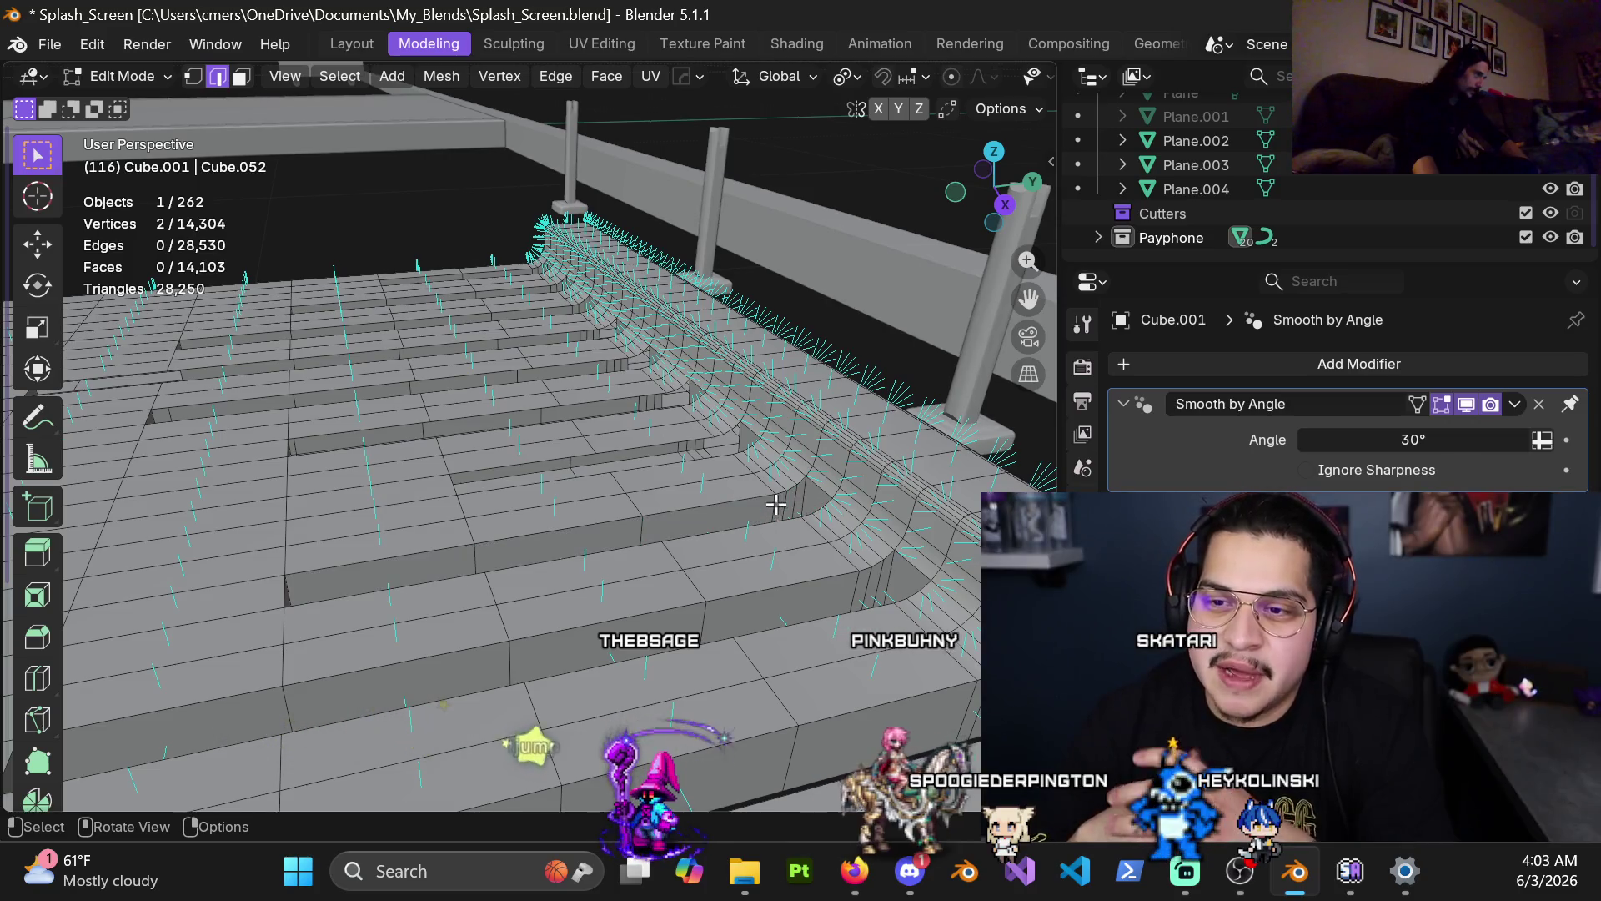
key("f")
key("f")
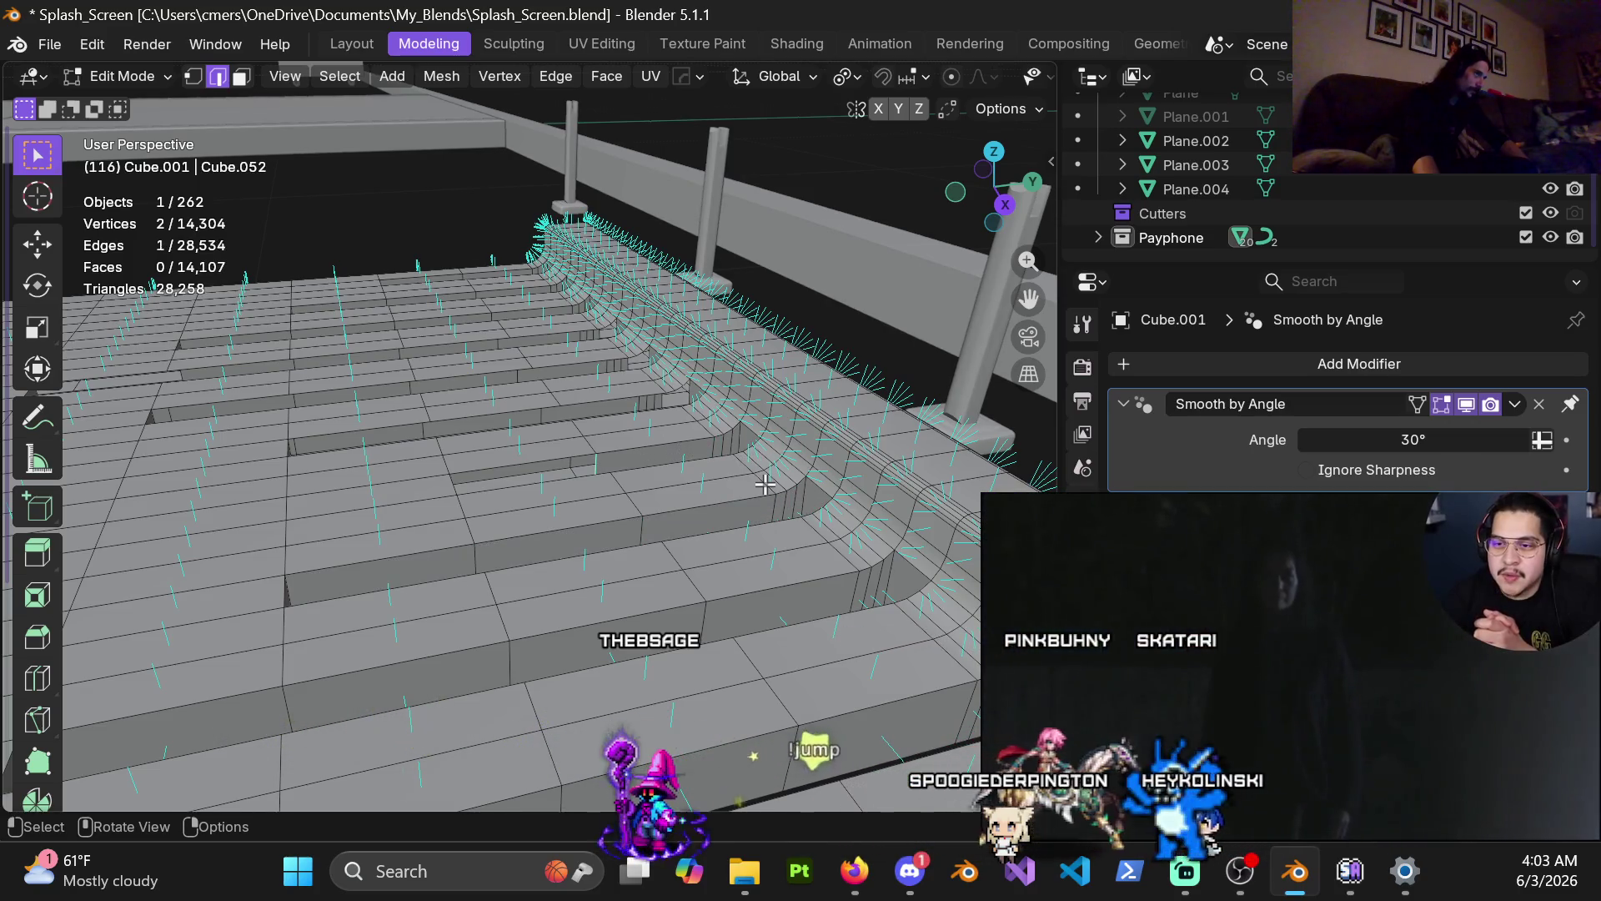
mouse_move(765, 483)
middle_mouse_down()
mouse_move(690, 466)
mouse_move(804, 491)
middle_mouse_up()
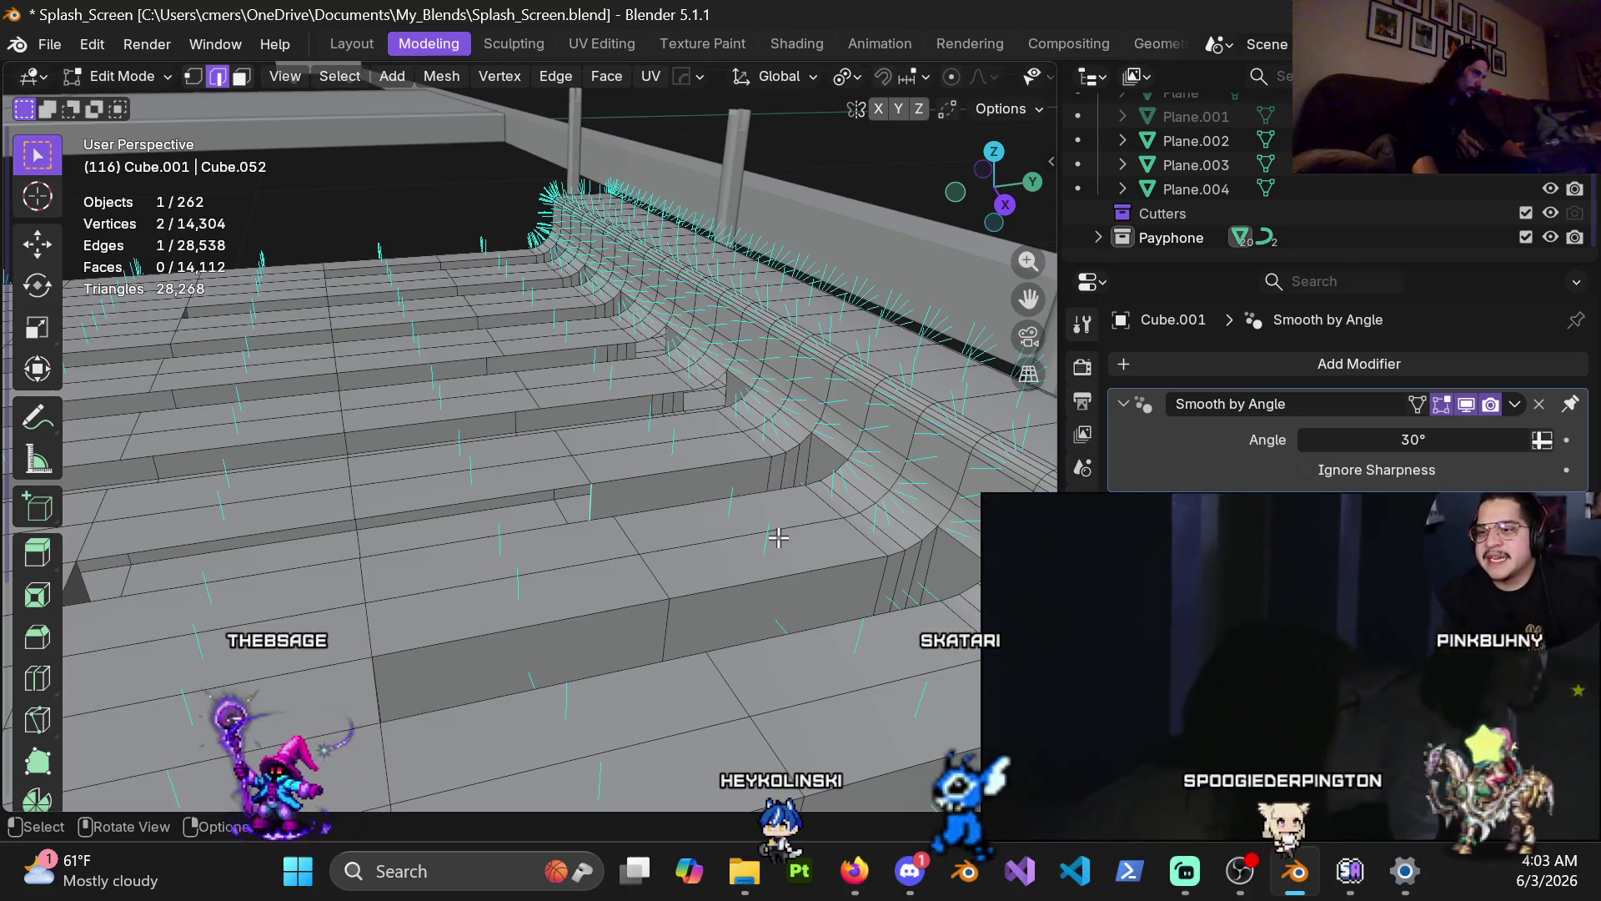
Step: Fill the step faces along the edge loop and the remaining gaps, reaching 14,129 faces
key("f")
key("f")
key("f")
key("f")
middle_click_drag(540, 485, 790, 472, "shift")
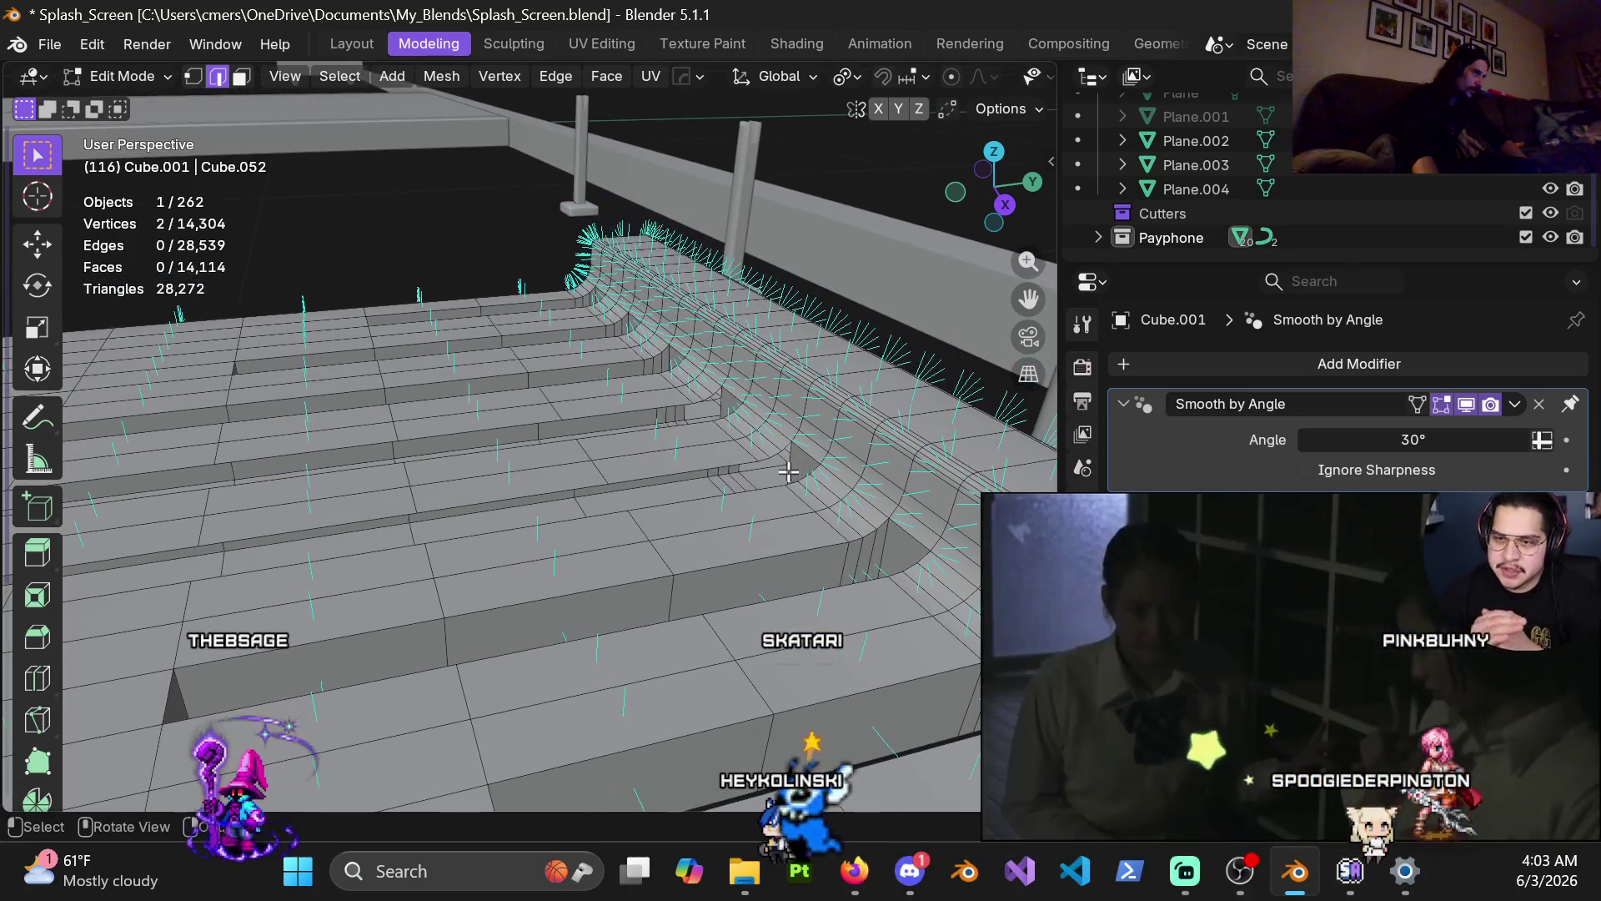
key("f")
key("f")
mouse_move(544, 475)
middle_mouse_down("shift")
mouse_move(563, 526)
mouse_move(848, 496)
middle_mouse_up("shift")
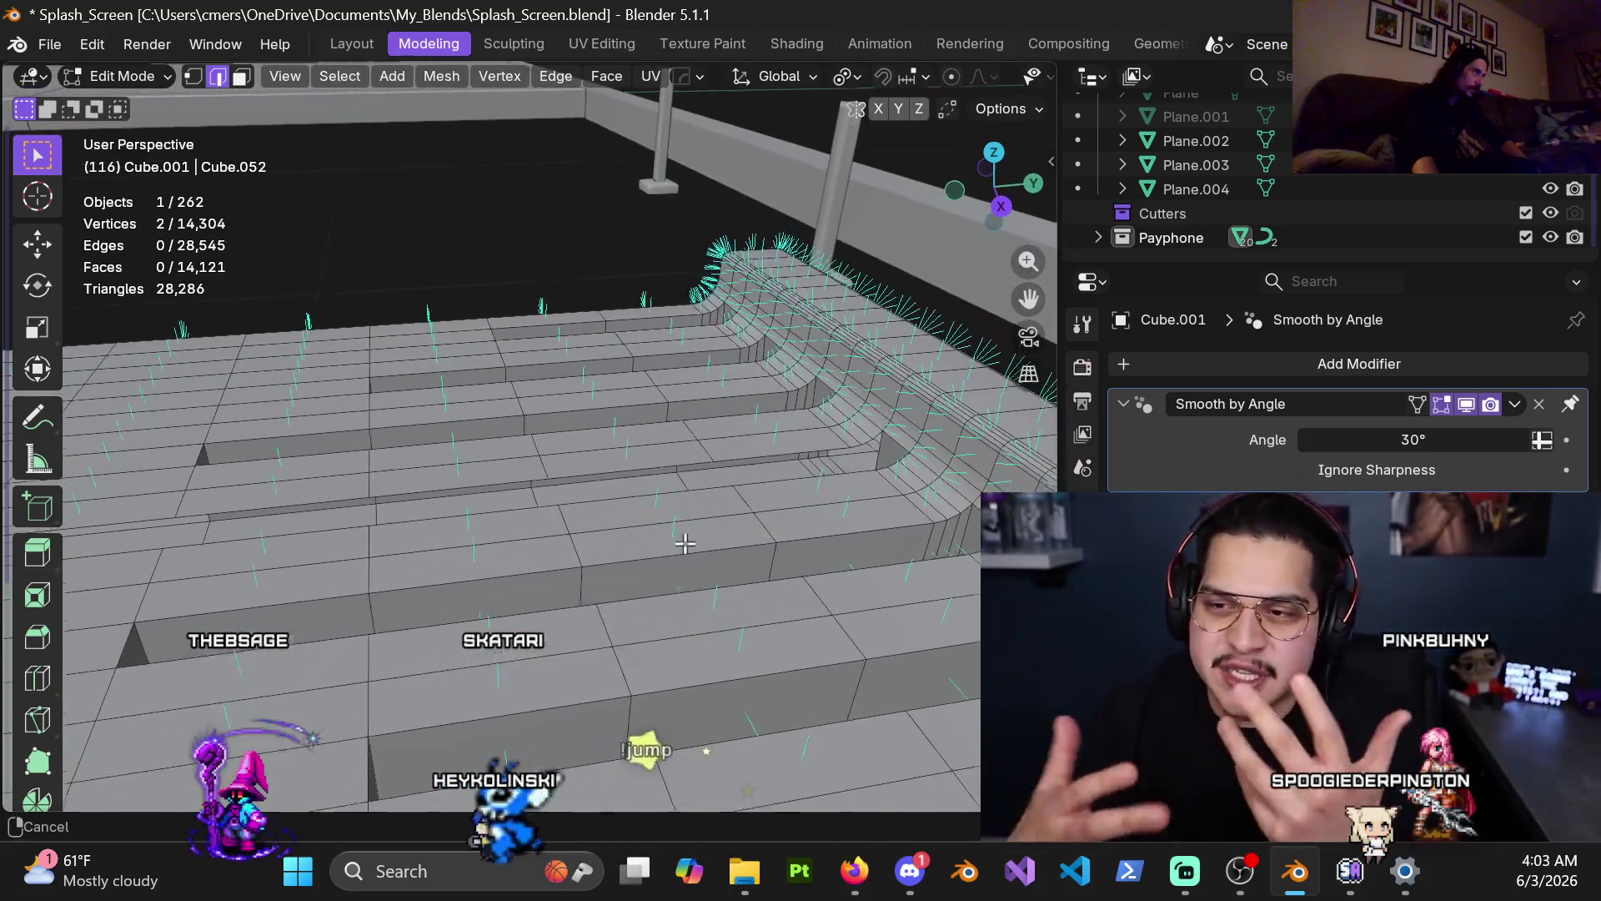
key("f")
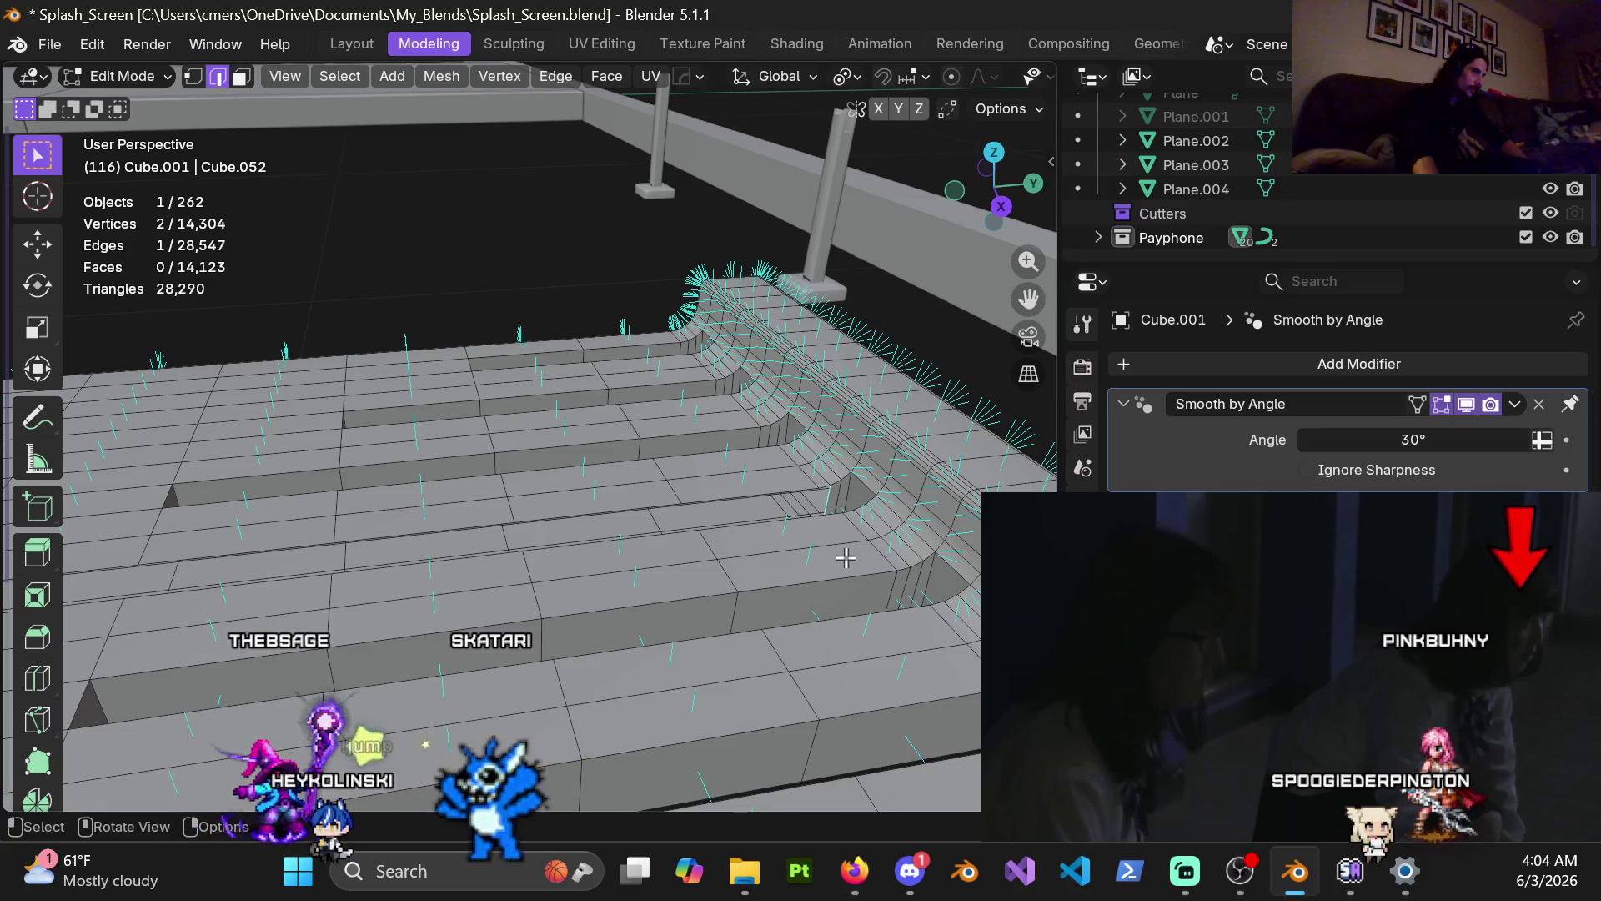
key("f")
middle_click_drag(788, 537, 715, 519, "shift")
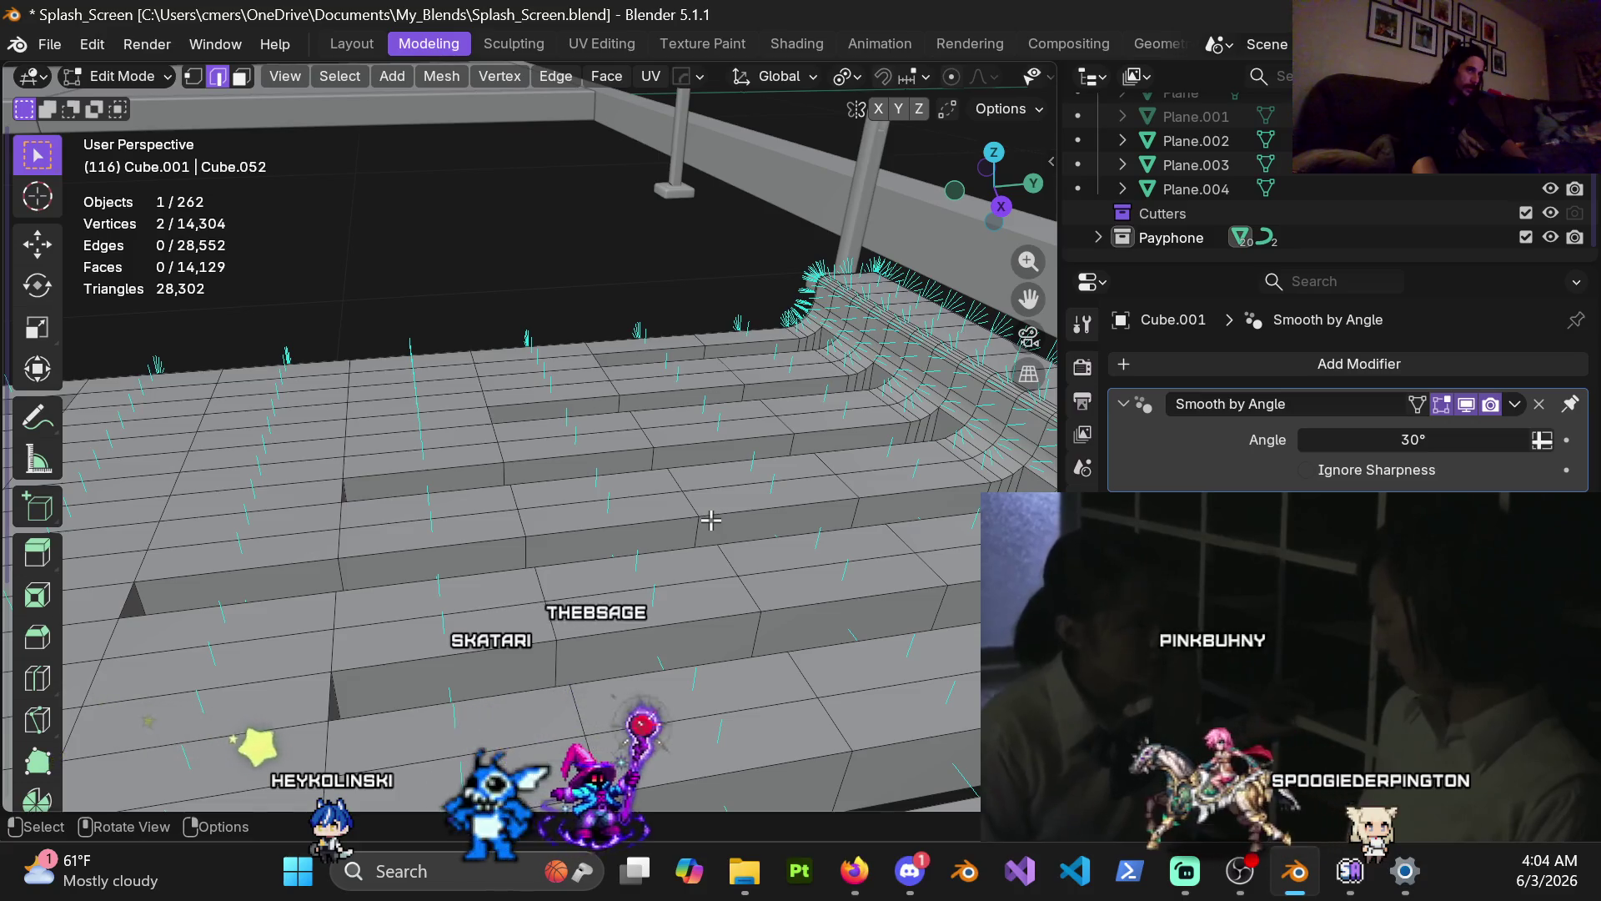
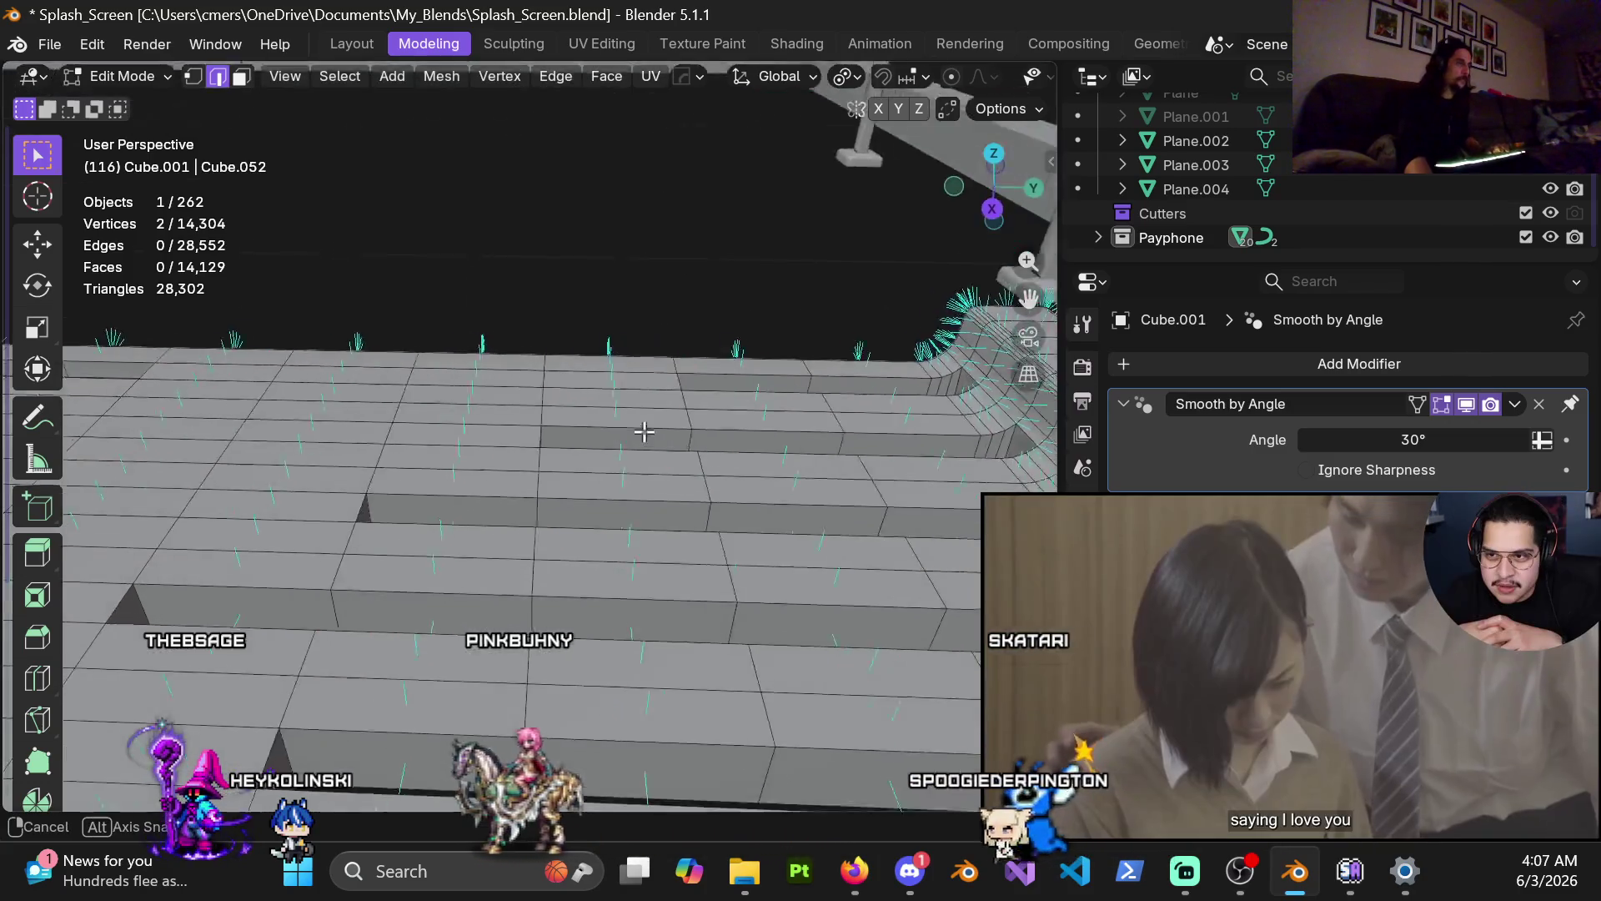
Step: Orbit, pan and zoom the view so both triangular gaps at the stepped floor's end are visible
middle_click_drag(691, 435, 596, 653)
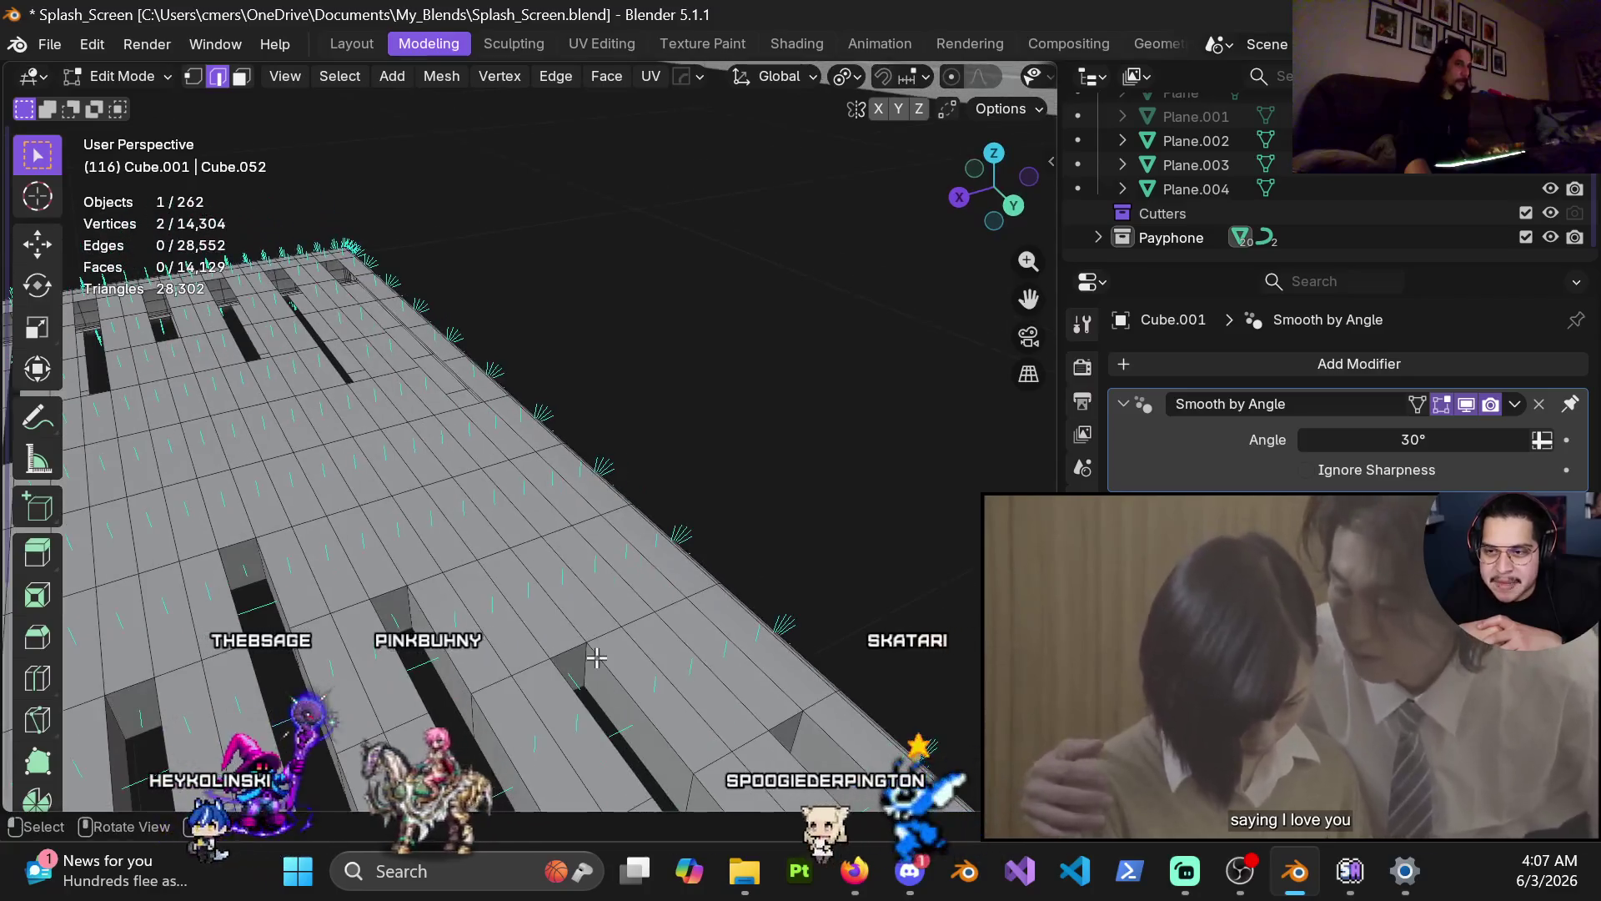
mouse_move(597, 653)
middle_mouse_down("shift")
mouse_move(571, 501)
mouse_move(590, 415)
mouse_move(465, 458)
mouse_move(381, 688)
middle_mouse_up("shift")
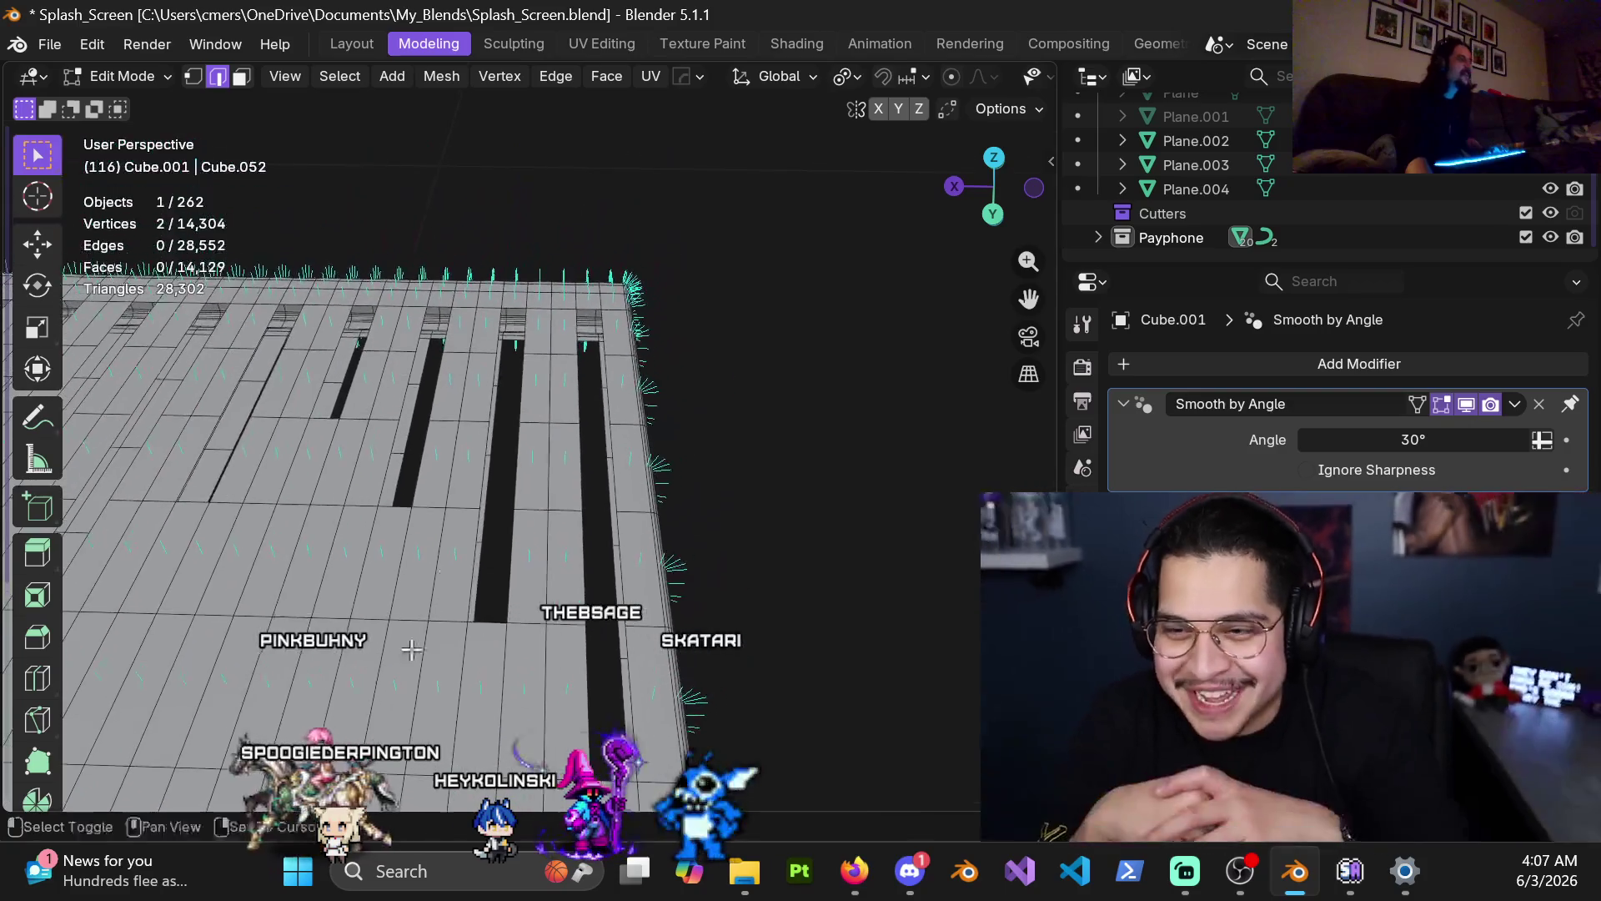
middle_click_drag(381, 688, 536, 528)
scroll(725, 449, "up", 3)
mouse_move(725, 449)
middle_mouse_down("shift")
mouse_move(566, 439)
mouse_move(643, 461)
middle_mouse_up("shift")
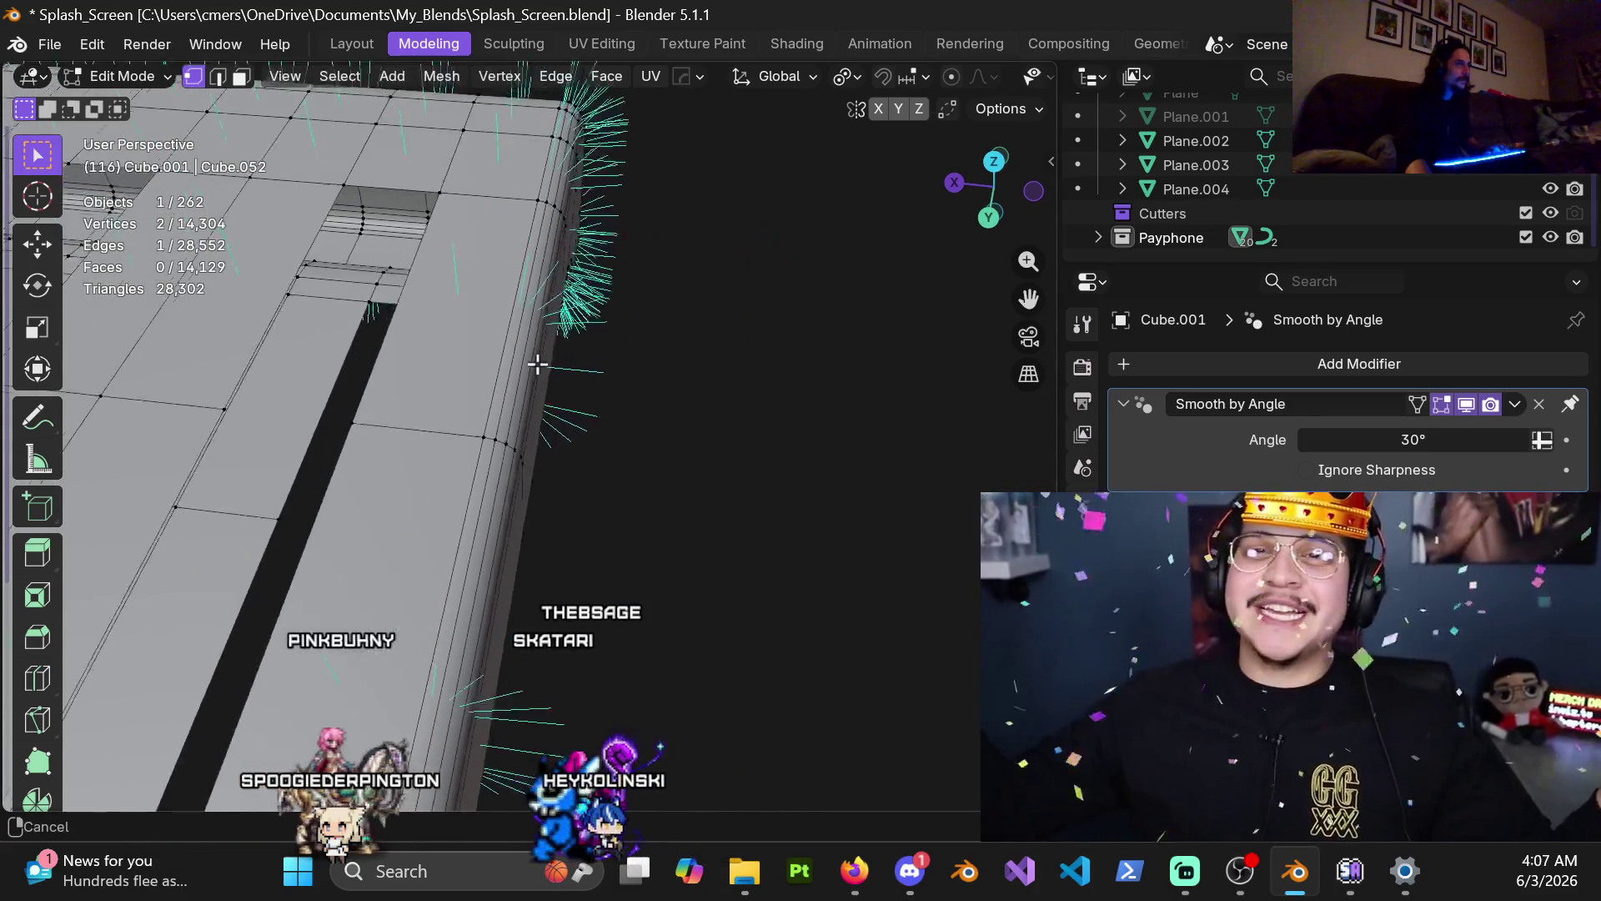
middle_click_drag(566, 348, 751, 582, "shift")
Step: Switch to Edge select and fill the first gap, undoing a misplaced fill over the left gap
key("2")
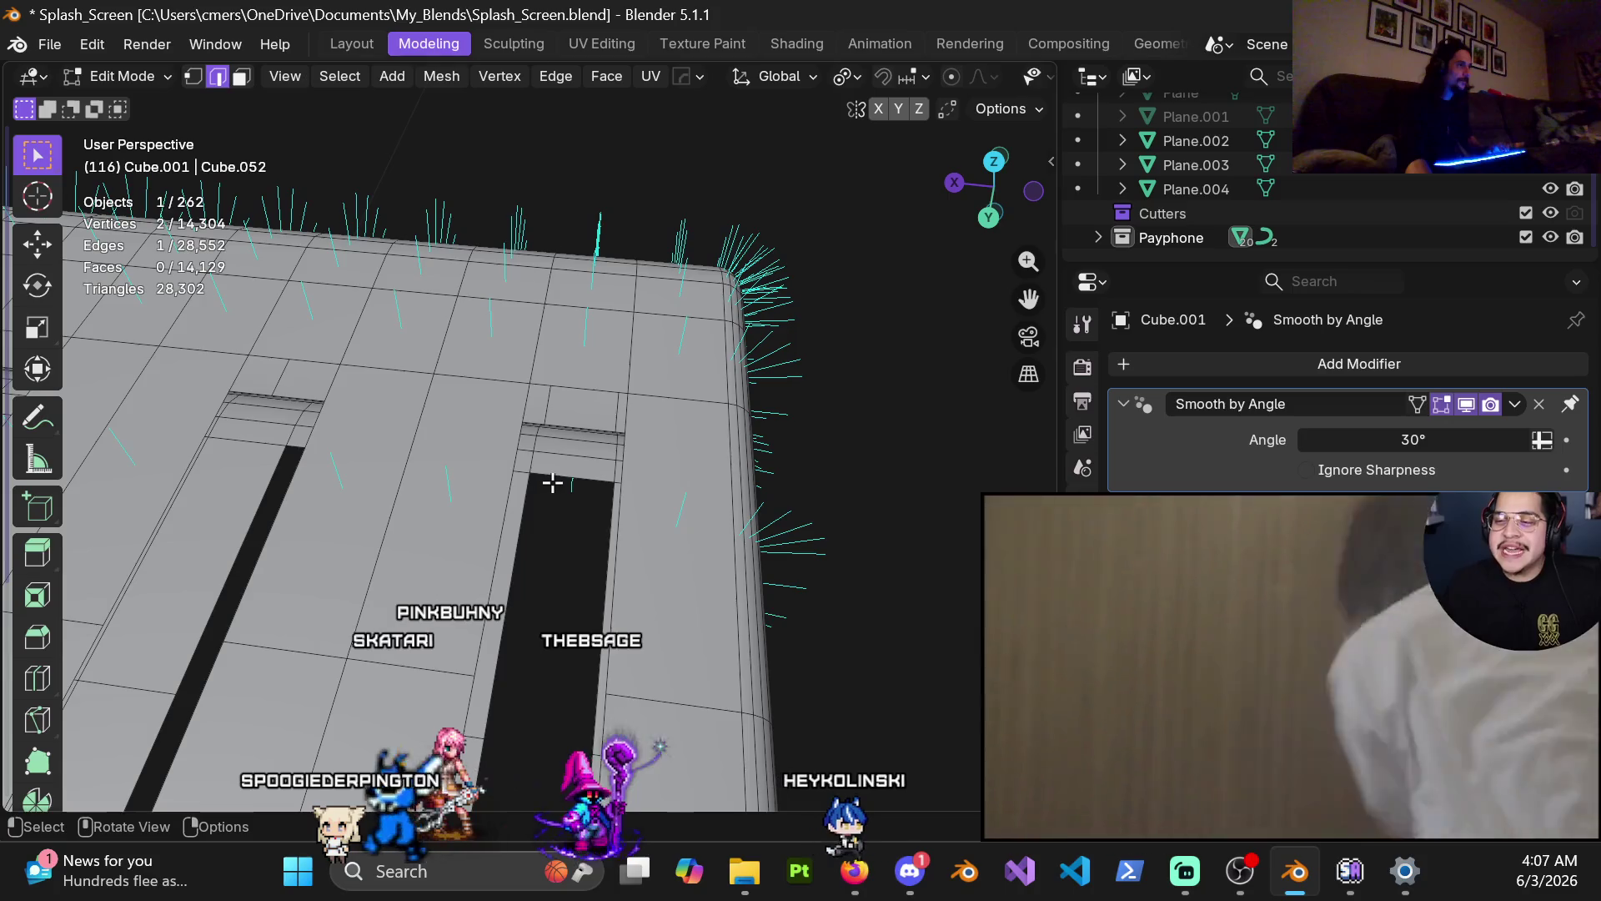
left_click(575, 421, "shift")
key("f")
scroll(577, 426, "up", 4, "ctrl")
left_click(565, 442)
left_click(565, 351, "shift")
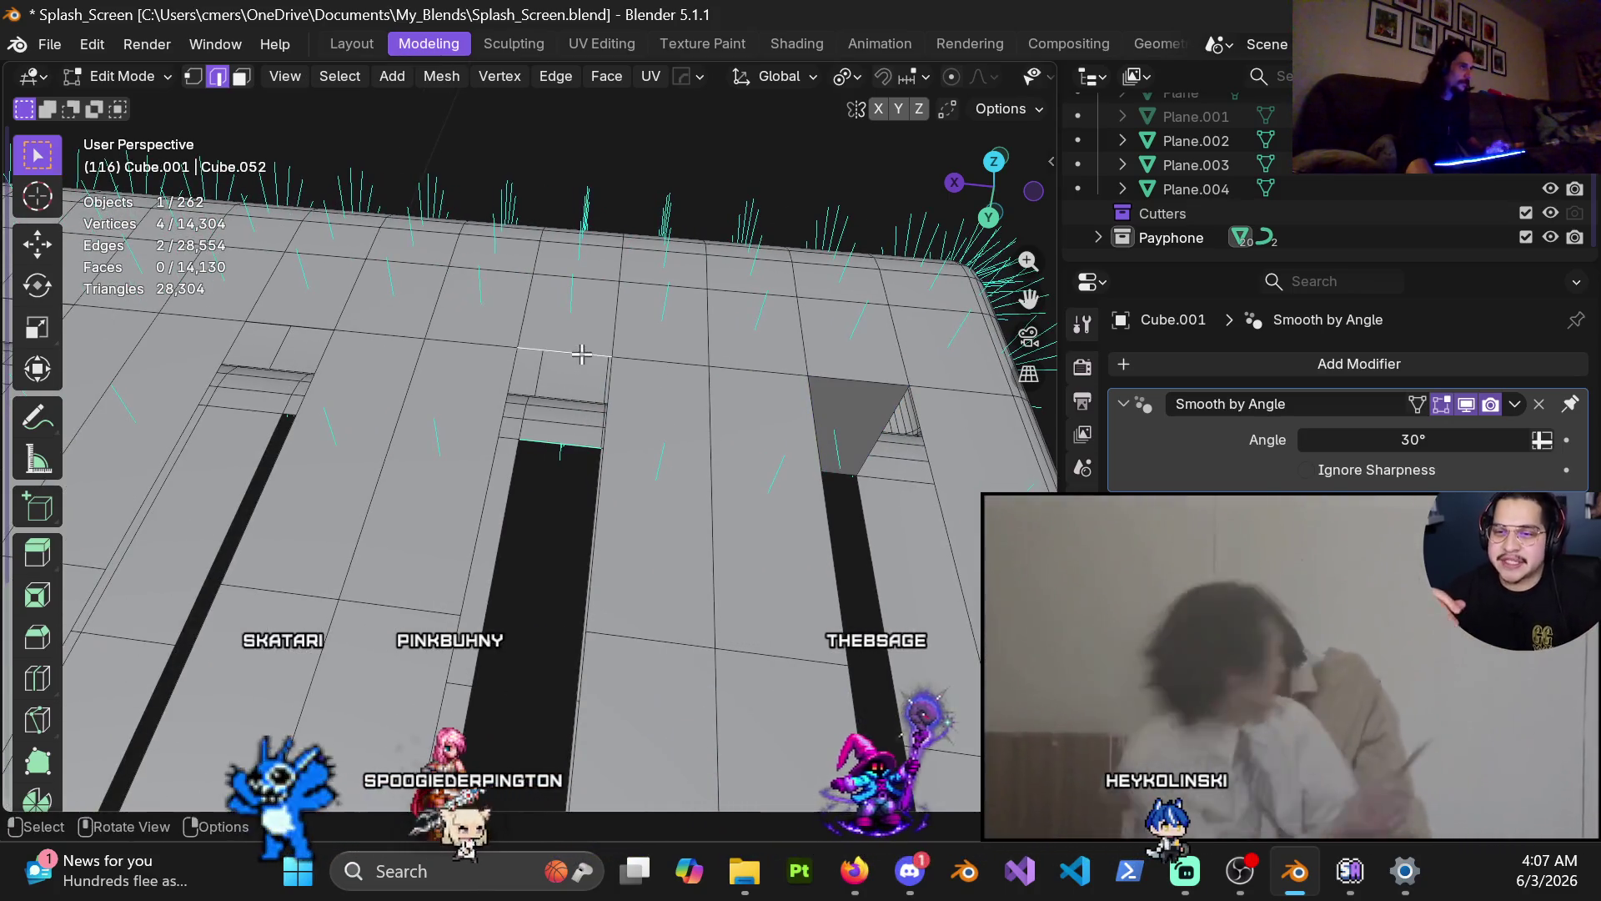
key("f")
key("ctrl+z")
Step: Fill the centre gap and the right-hand gap with new faces
left_click(654, 436)
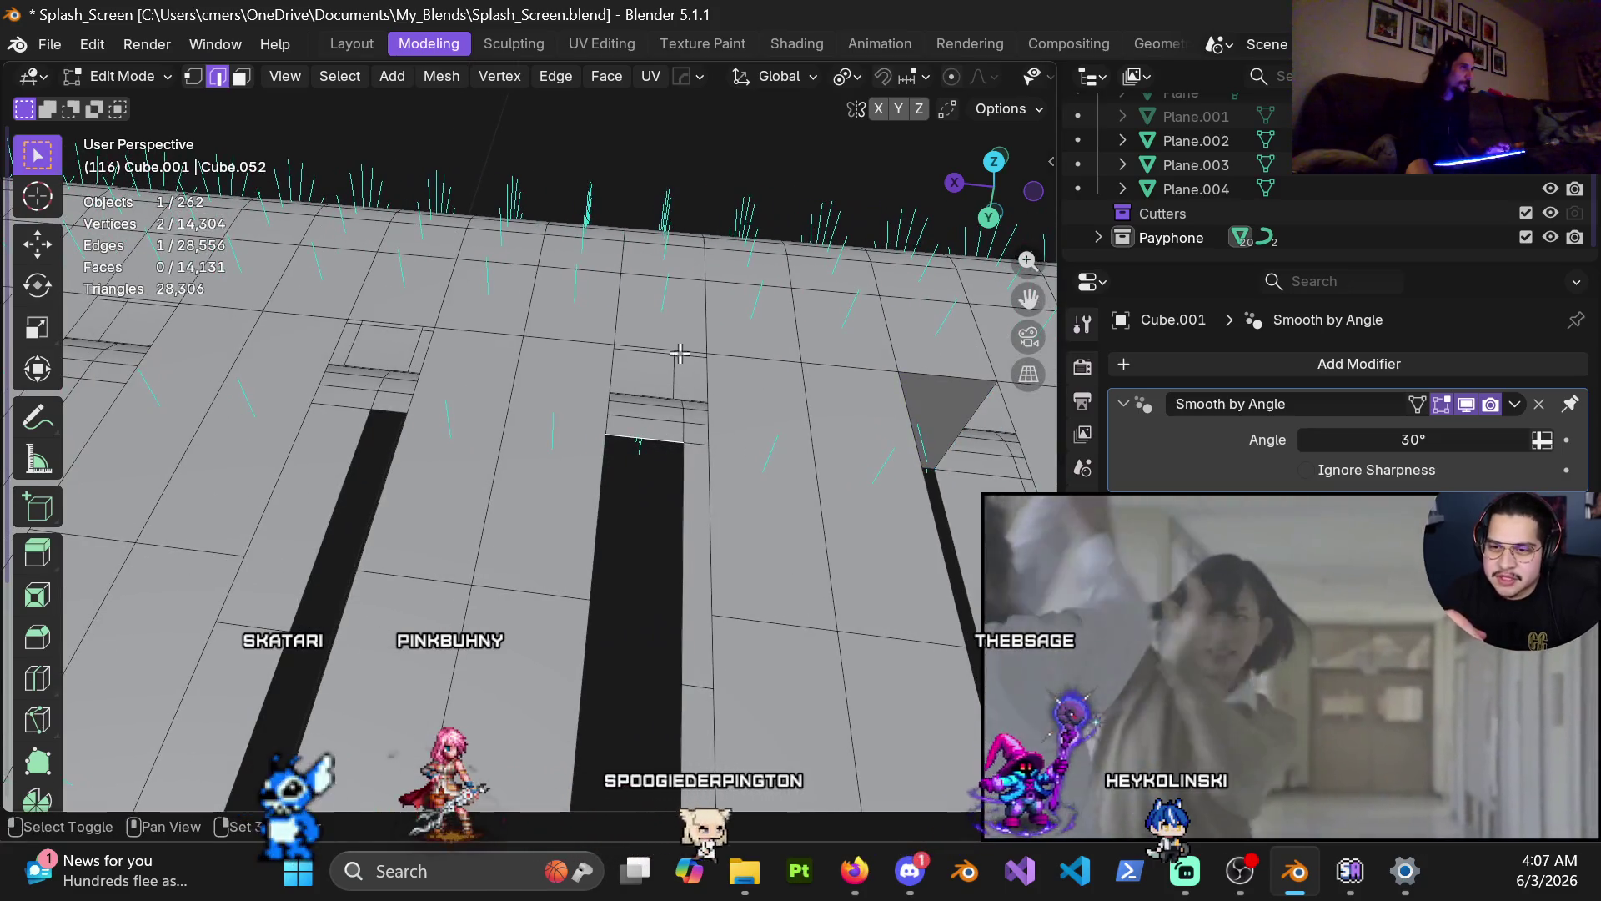
left_click(658, 349, "shift")
key("f")
left_click(389, 407)
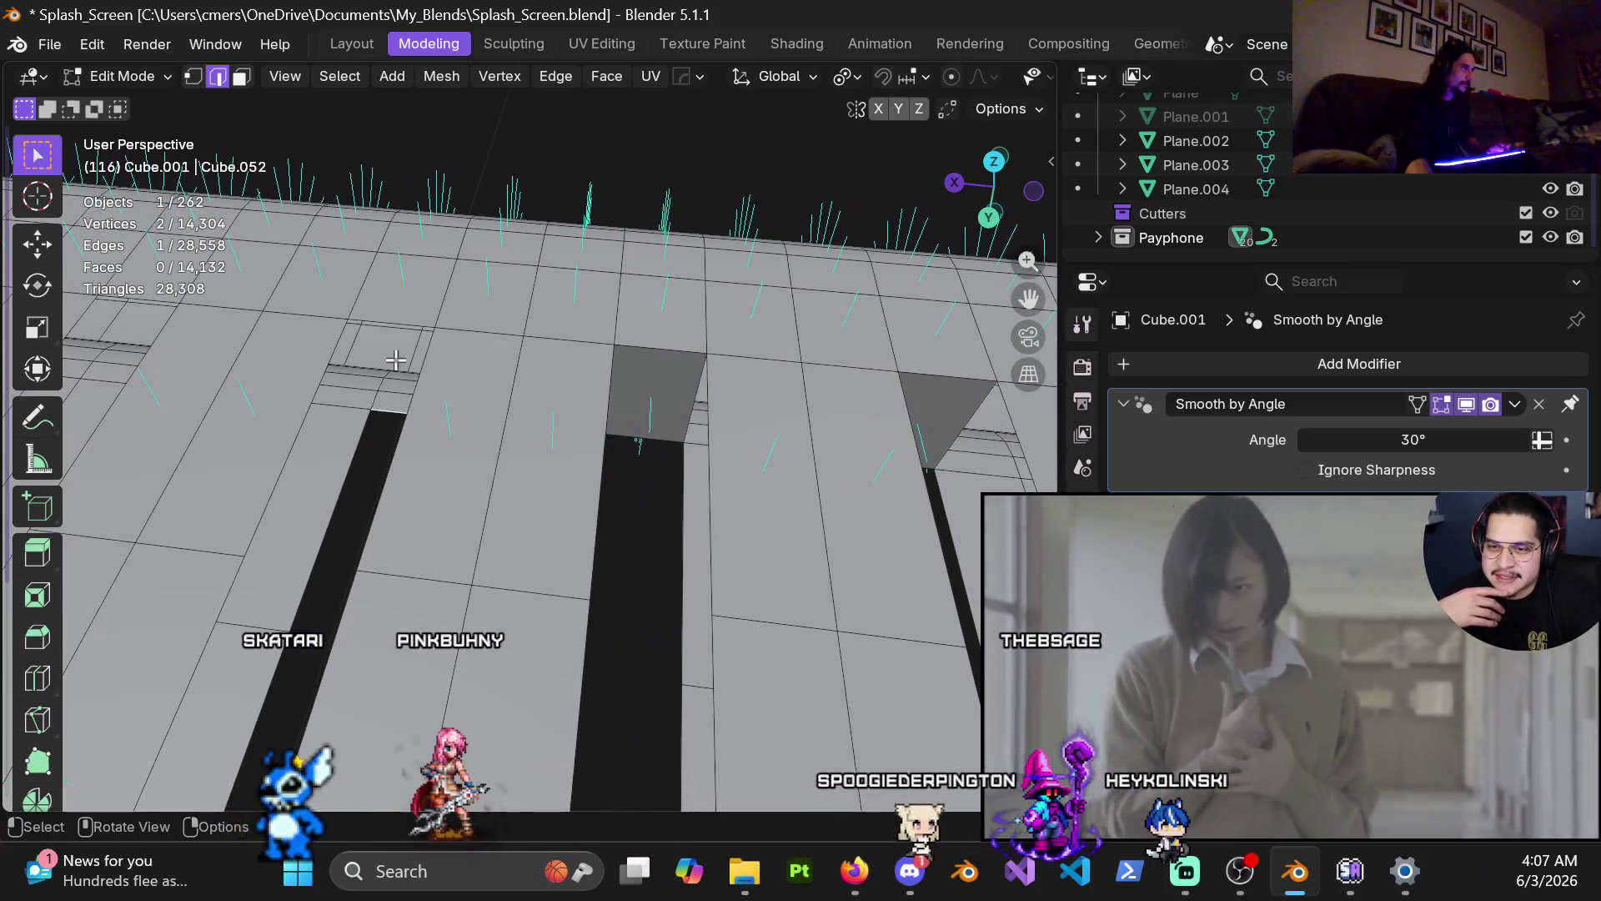
left_click(402, 321, "shift")
middle_click_drag(430, 428, 588, 442, "shift")
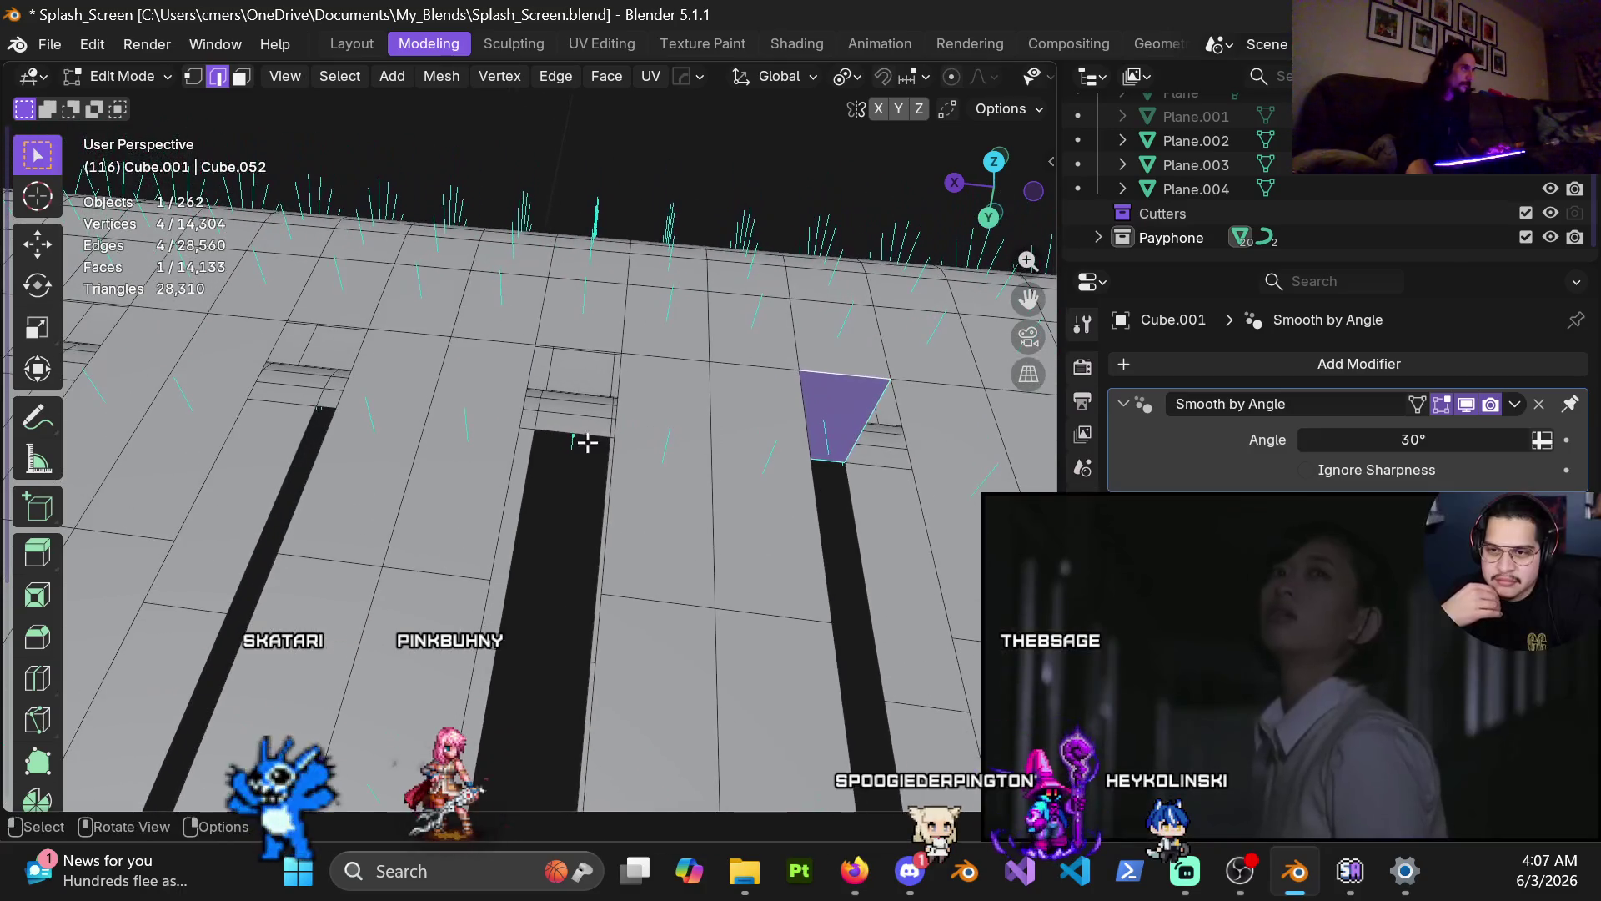
key("f")
Step: Fill three more gaps along the step edges, then select the next gap's rim edge
mouse_move(574, 399)
middle_mouse_down()
mouse_move(620, 463)
mouse_move(543, 571)
mouse_move(604, 538)
middle_mouse_up()
key("f")
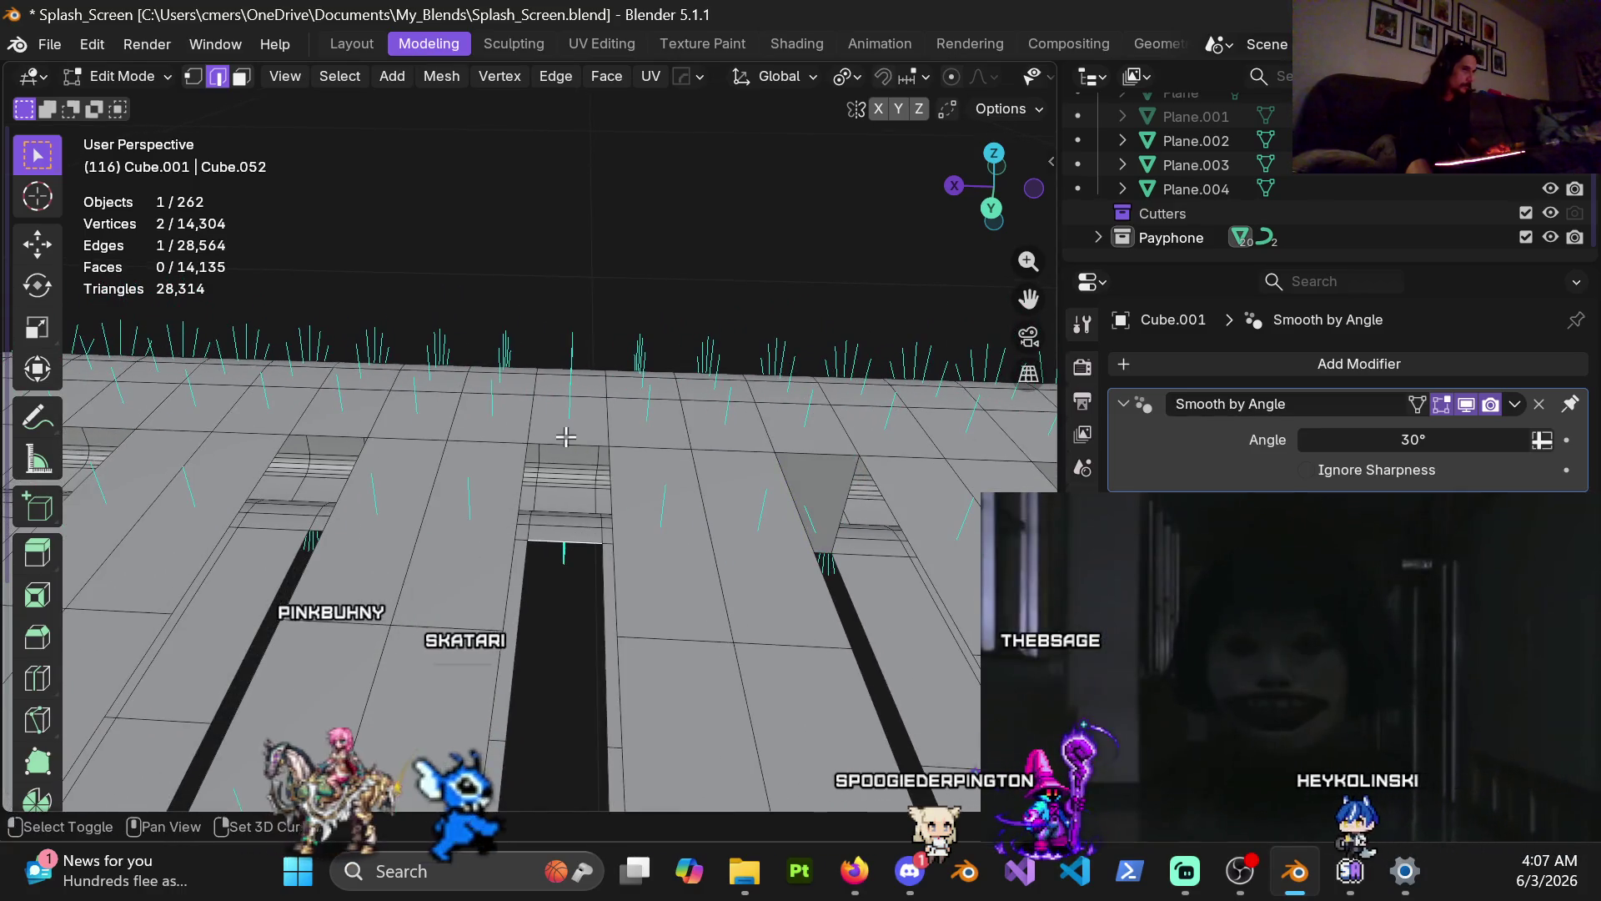
left_click(565, 435, "shift")
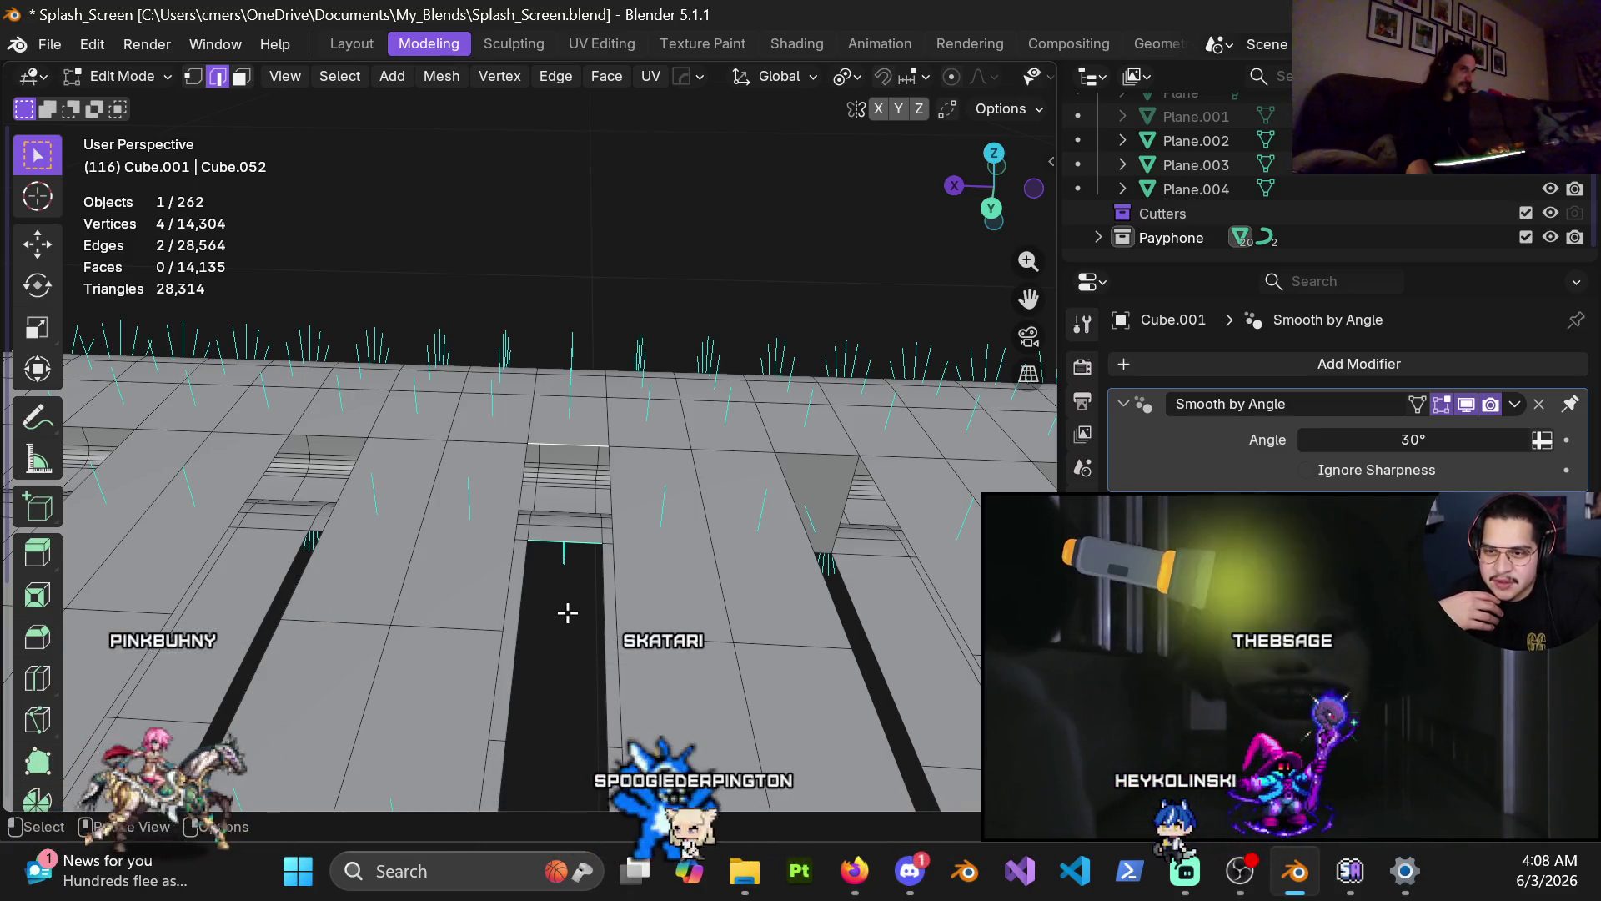
key("f")
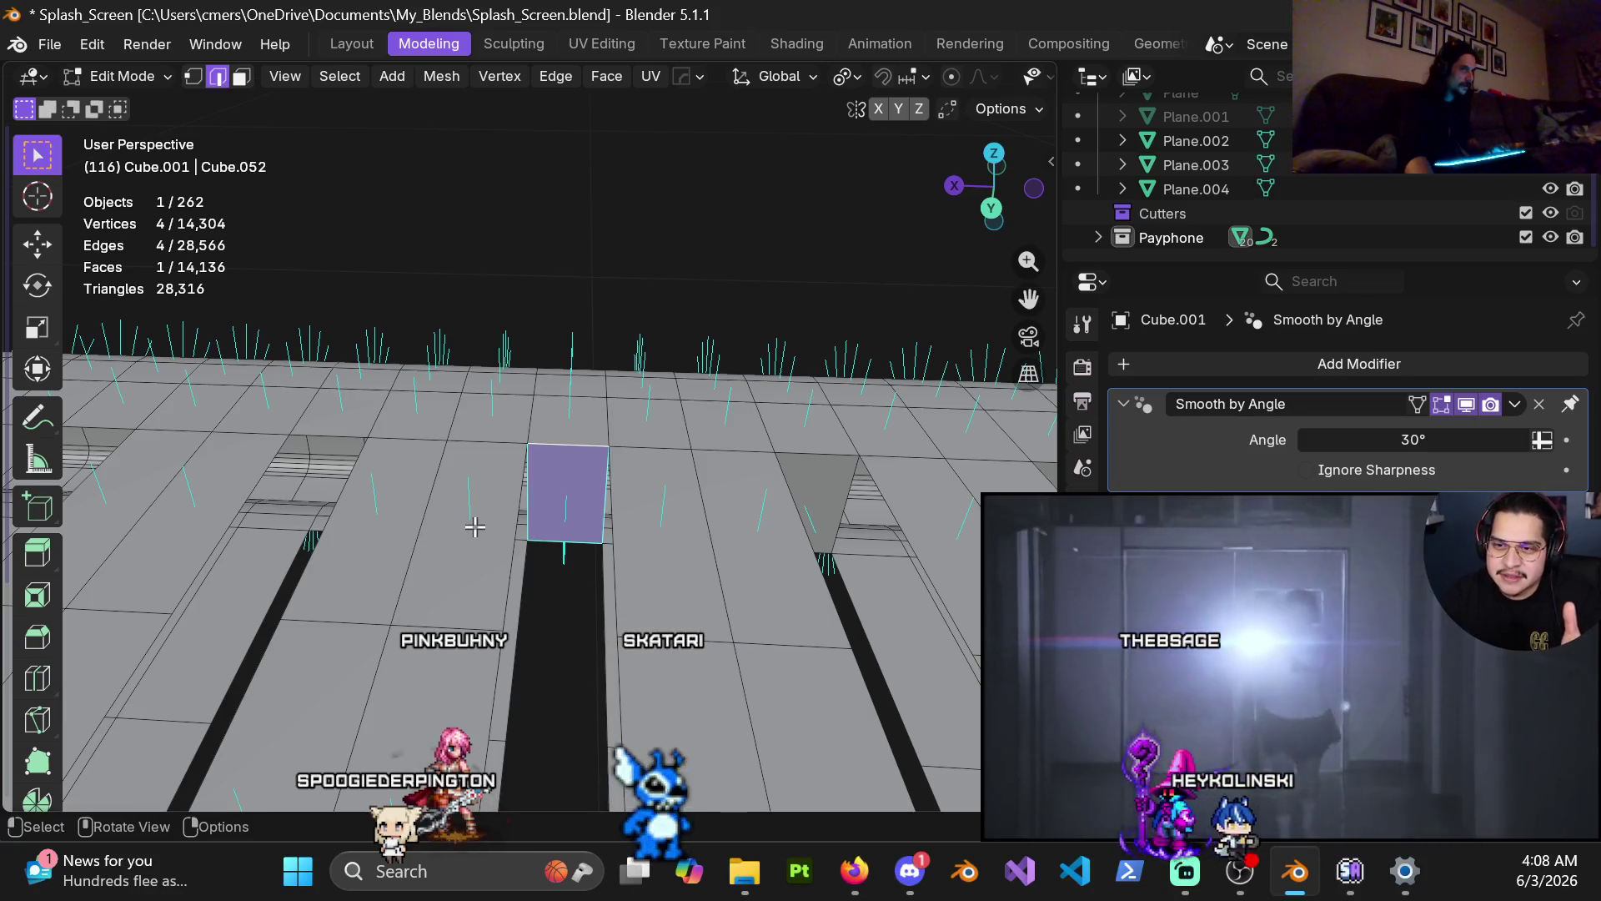
middle_click_drag(457, 557, 656, 586, "shift")
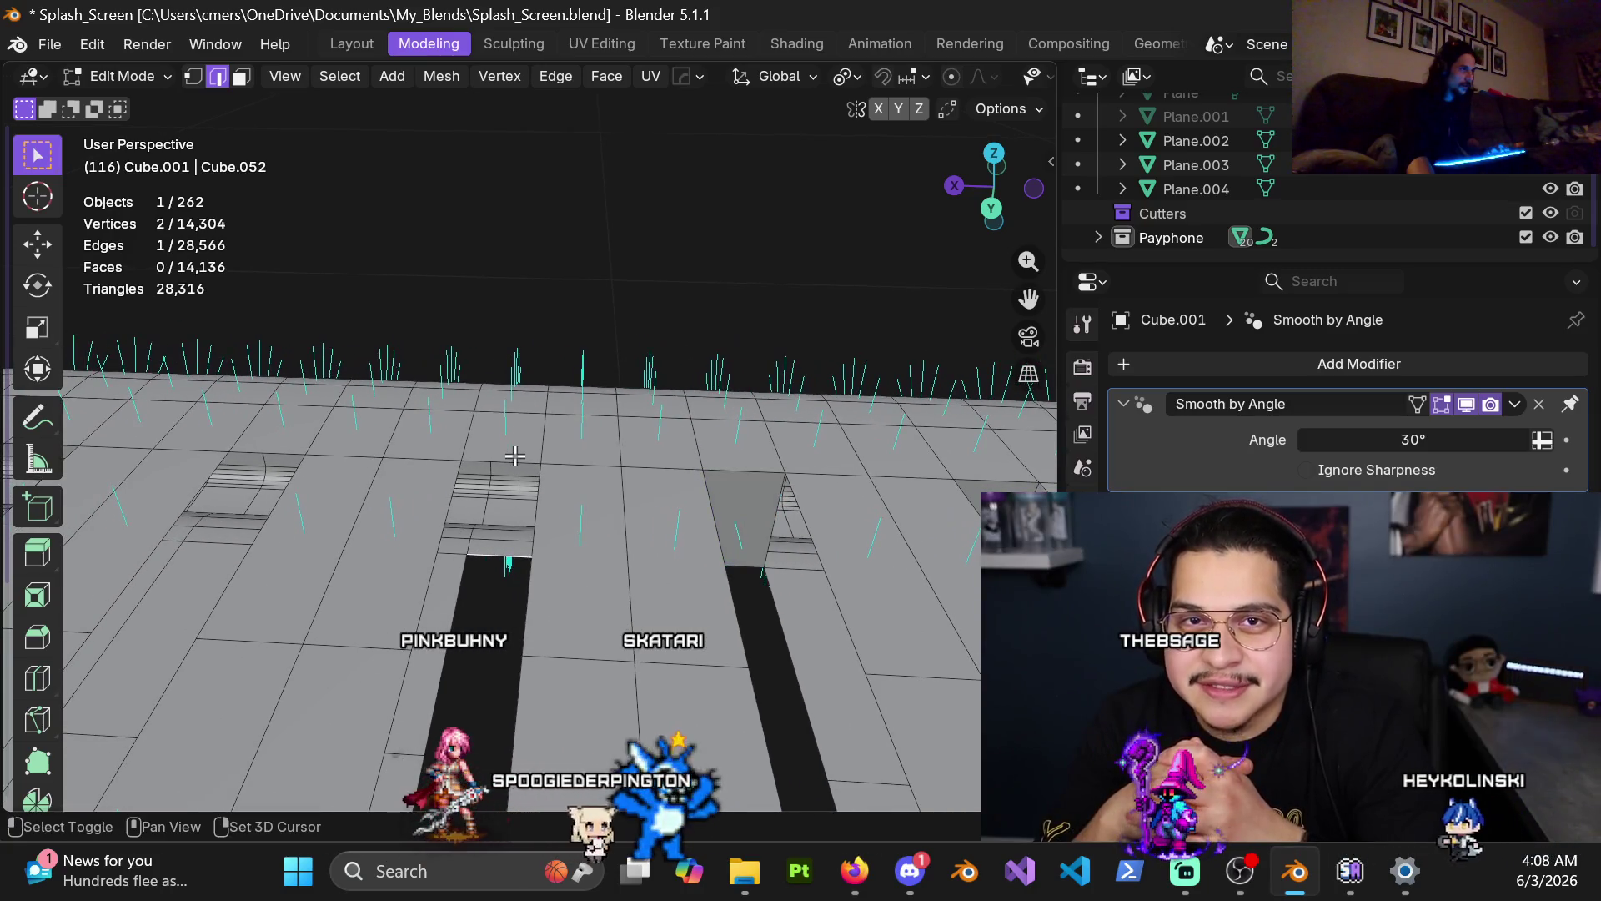
key("f")
middle_click_drag(522, 500, 834, 500, "shift")
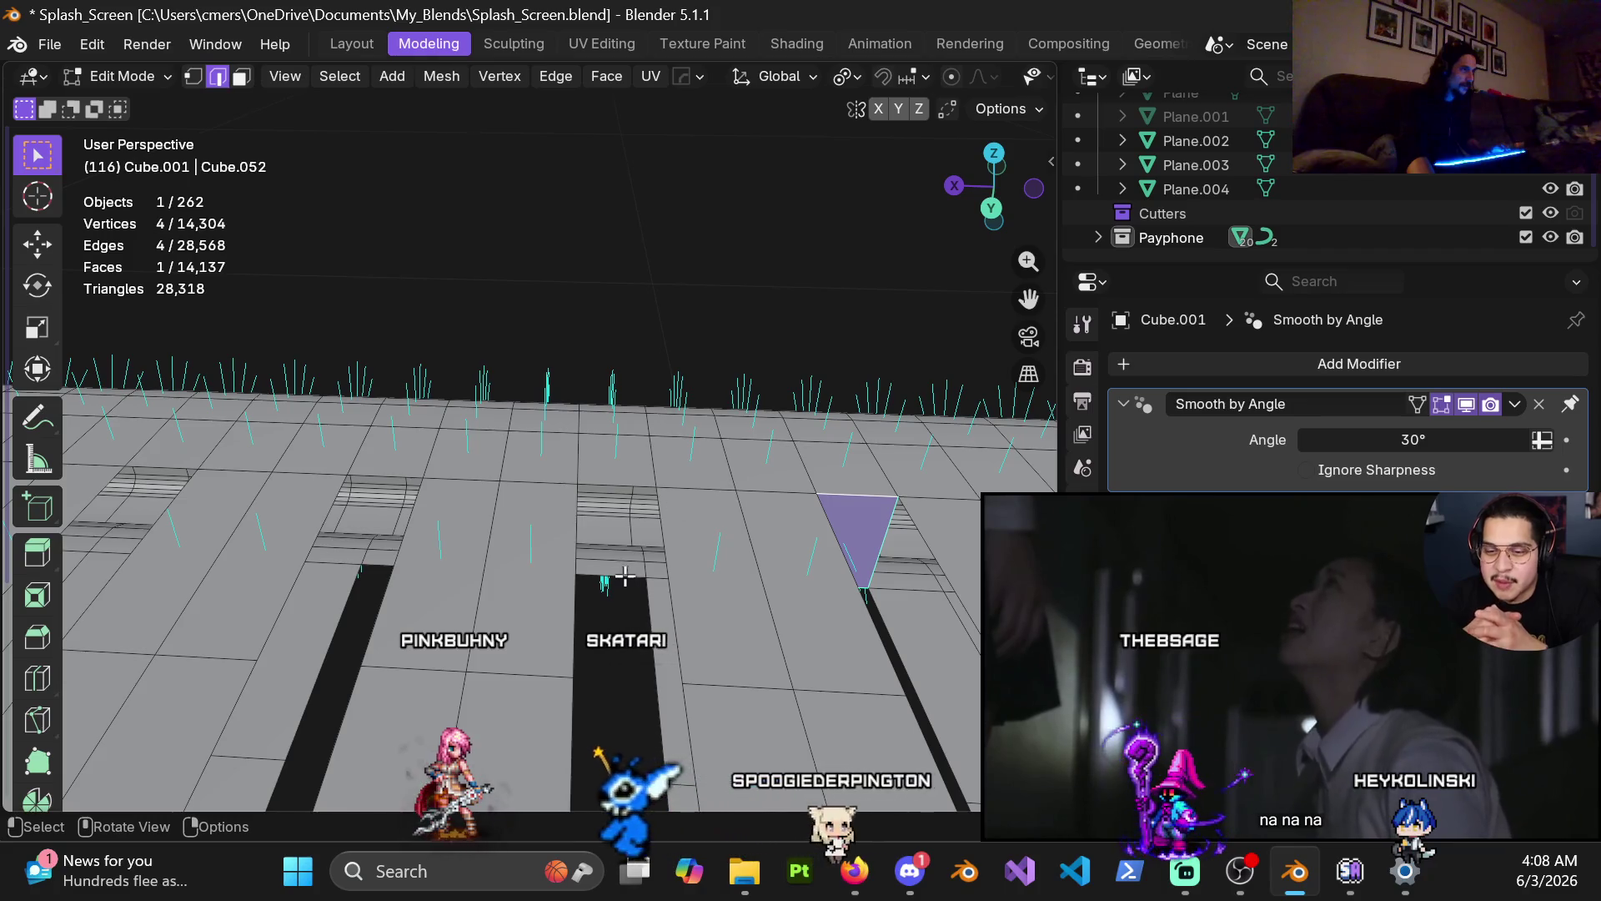
left_click(625, 484)
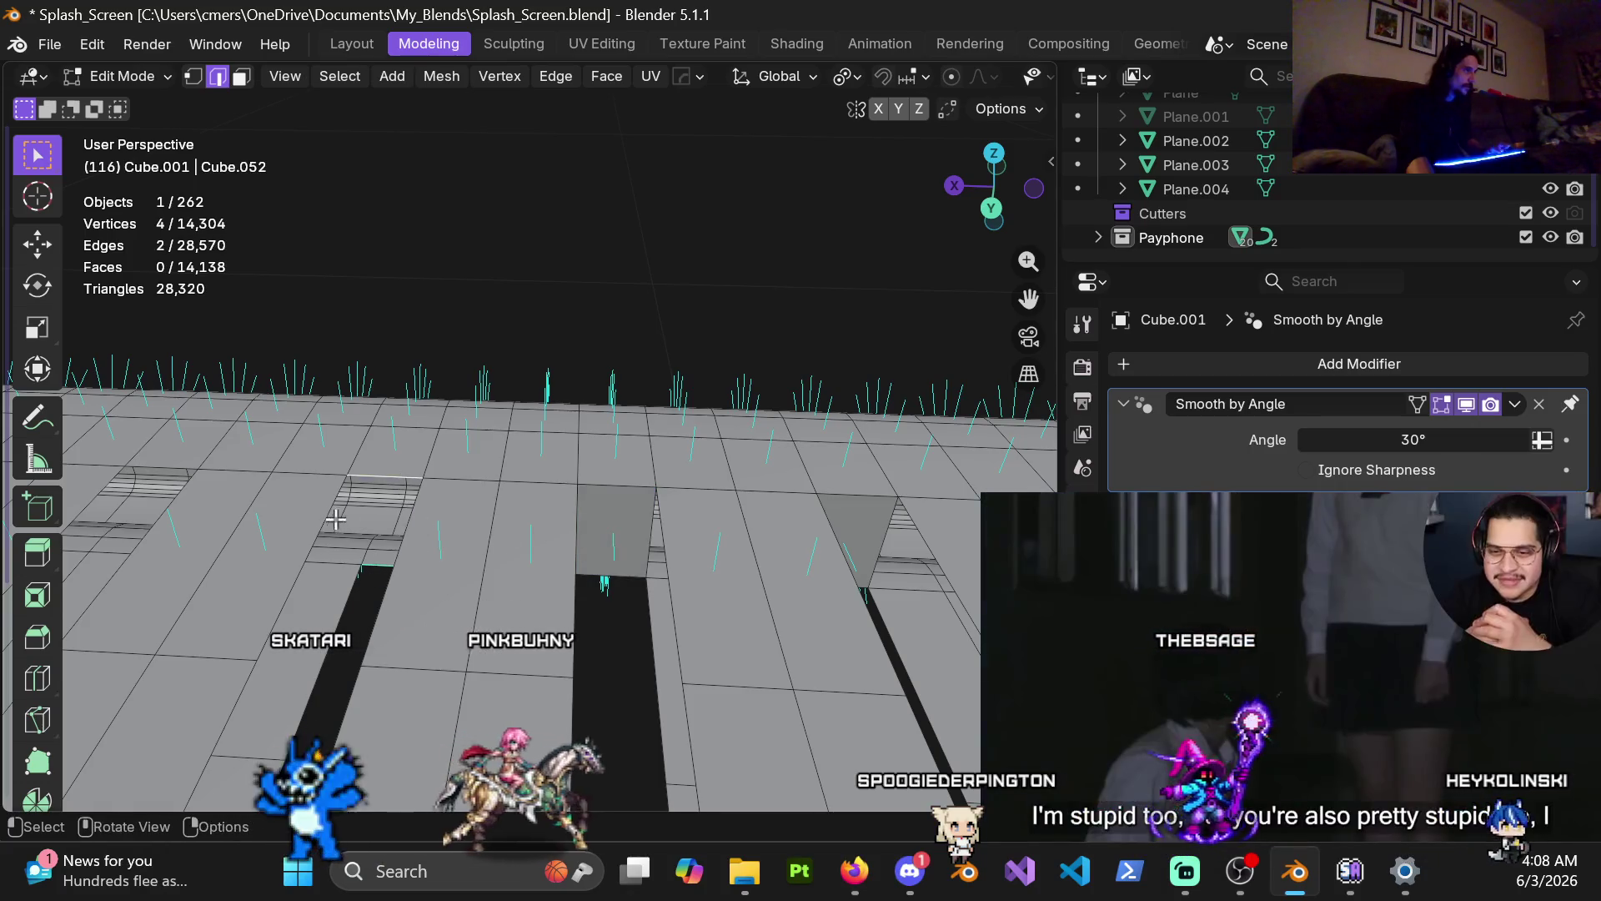
Step: Cap a slot with a face, undo the misplaced cap, and reselect its capping edge
middle_click_drag(378, 575, 585, 515, "shift")
left_click(483, 473)
left_click(484, 560, "shift")
key("f")
mouse_move(472, 517)
middle_mouse_down("shift")
mouse_move(502, 517)
mouse_move(399, 559)
mouse_move(464, 556)
middle_mouse_up("shift")
key("ctrl+z")
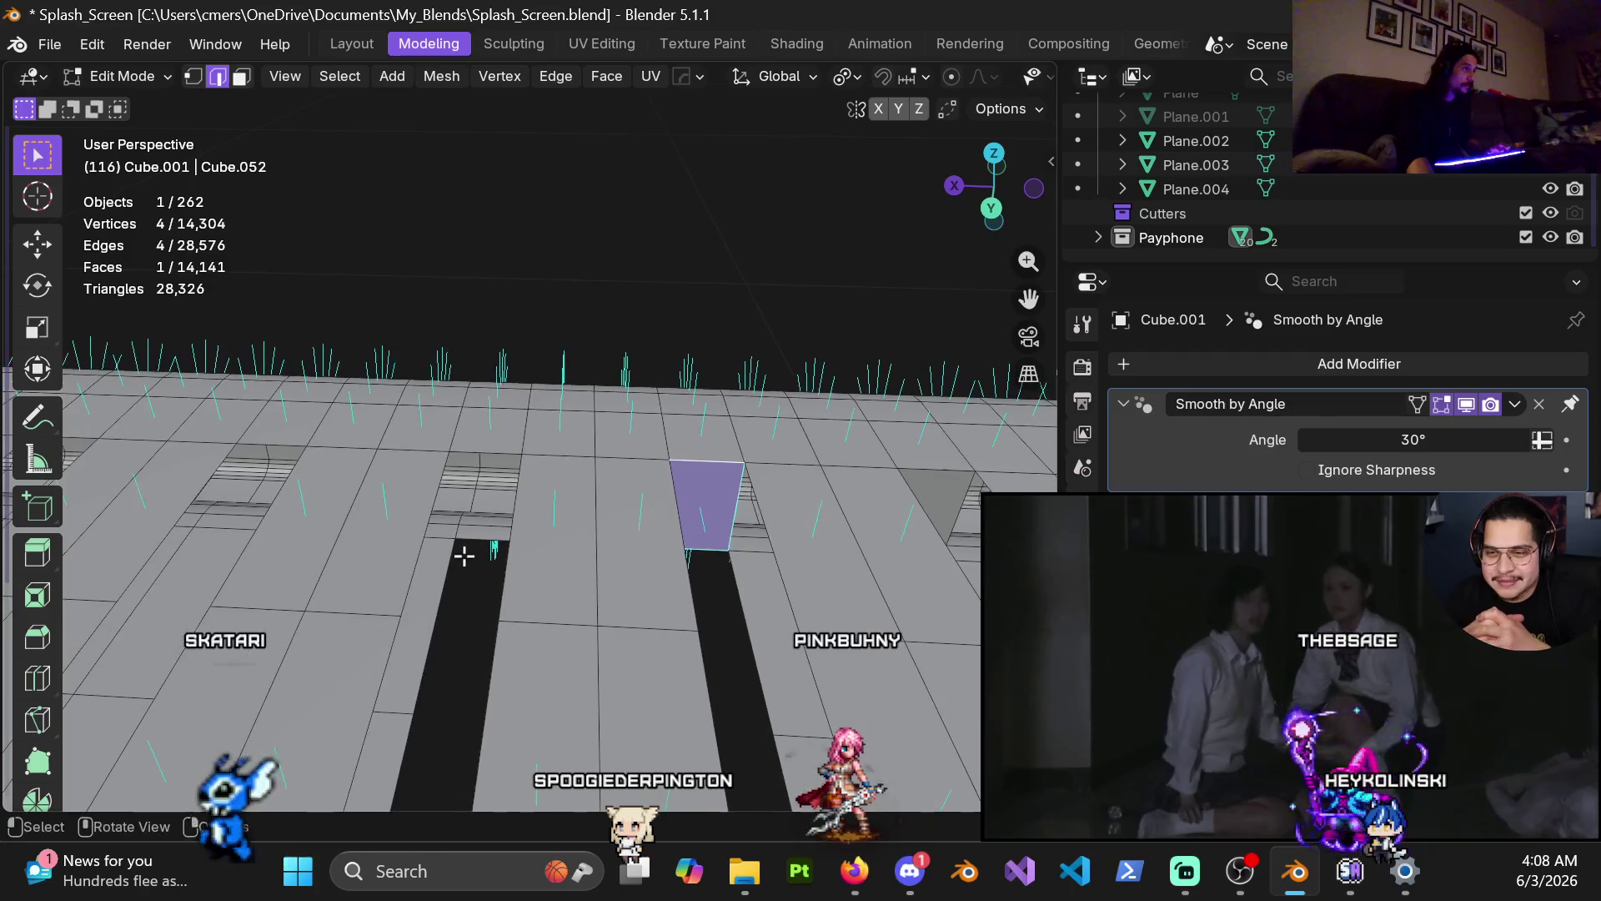
left_click(477, 538)
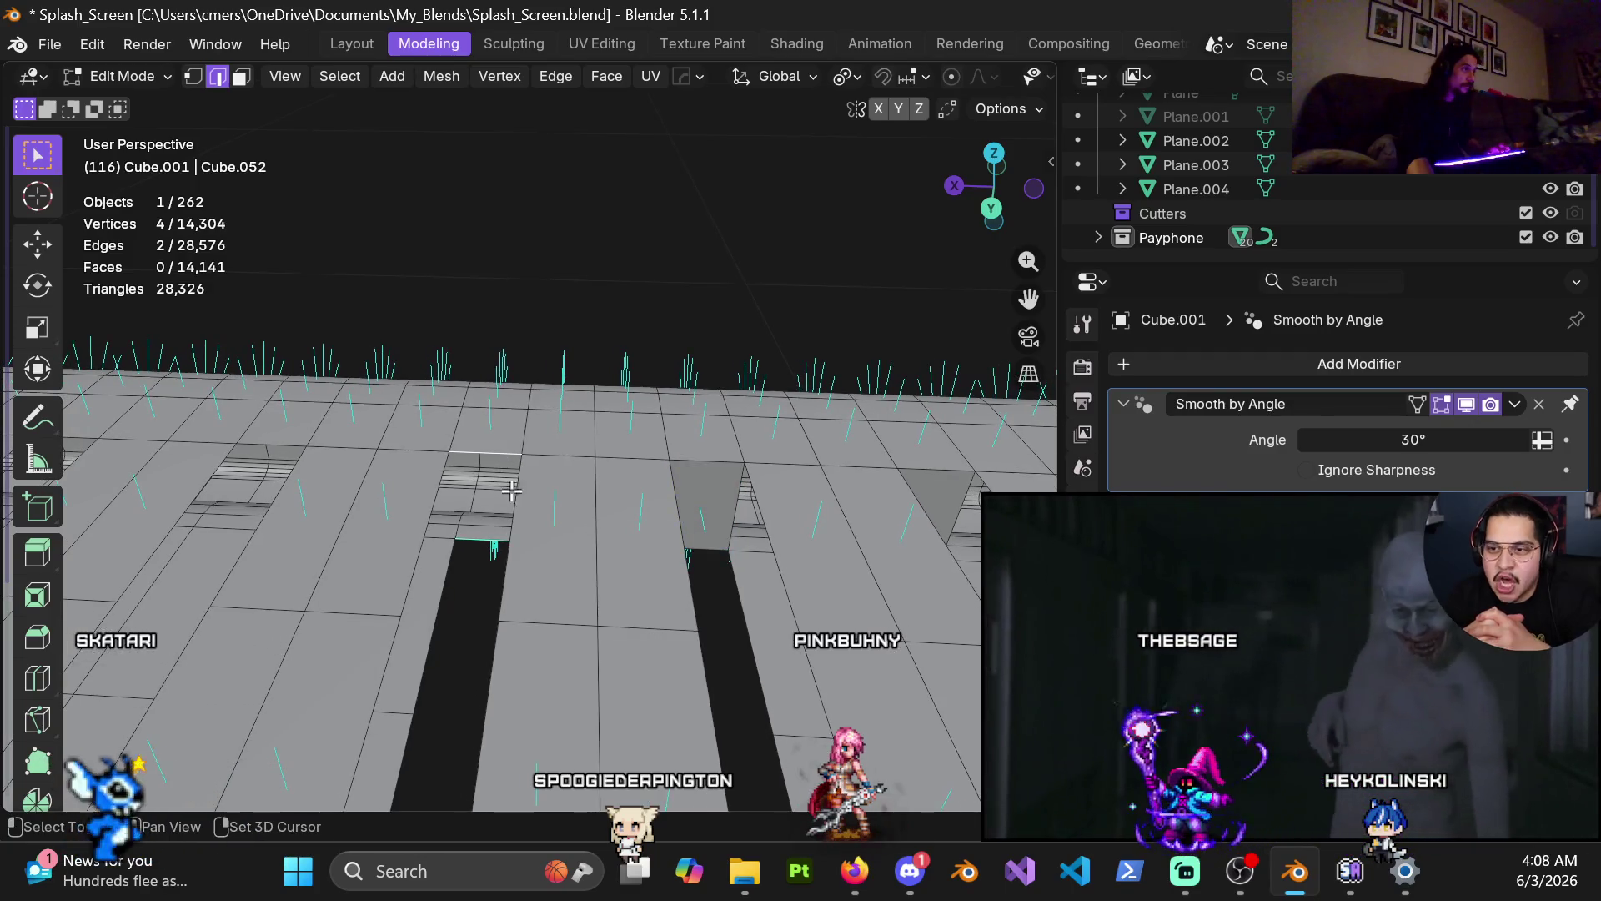
Step: Try filling the next slot with a face, then step back through undo and redo
middle_click_drag(486, 464, 647, 472, "shift")
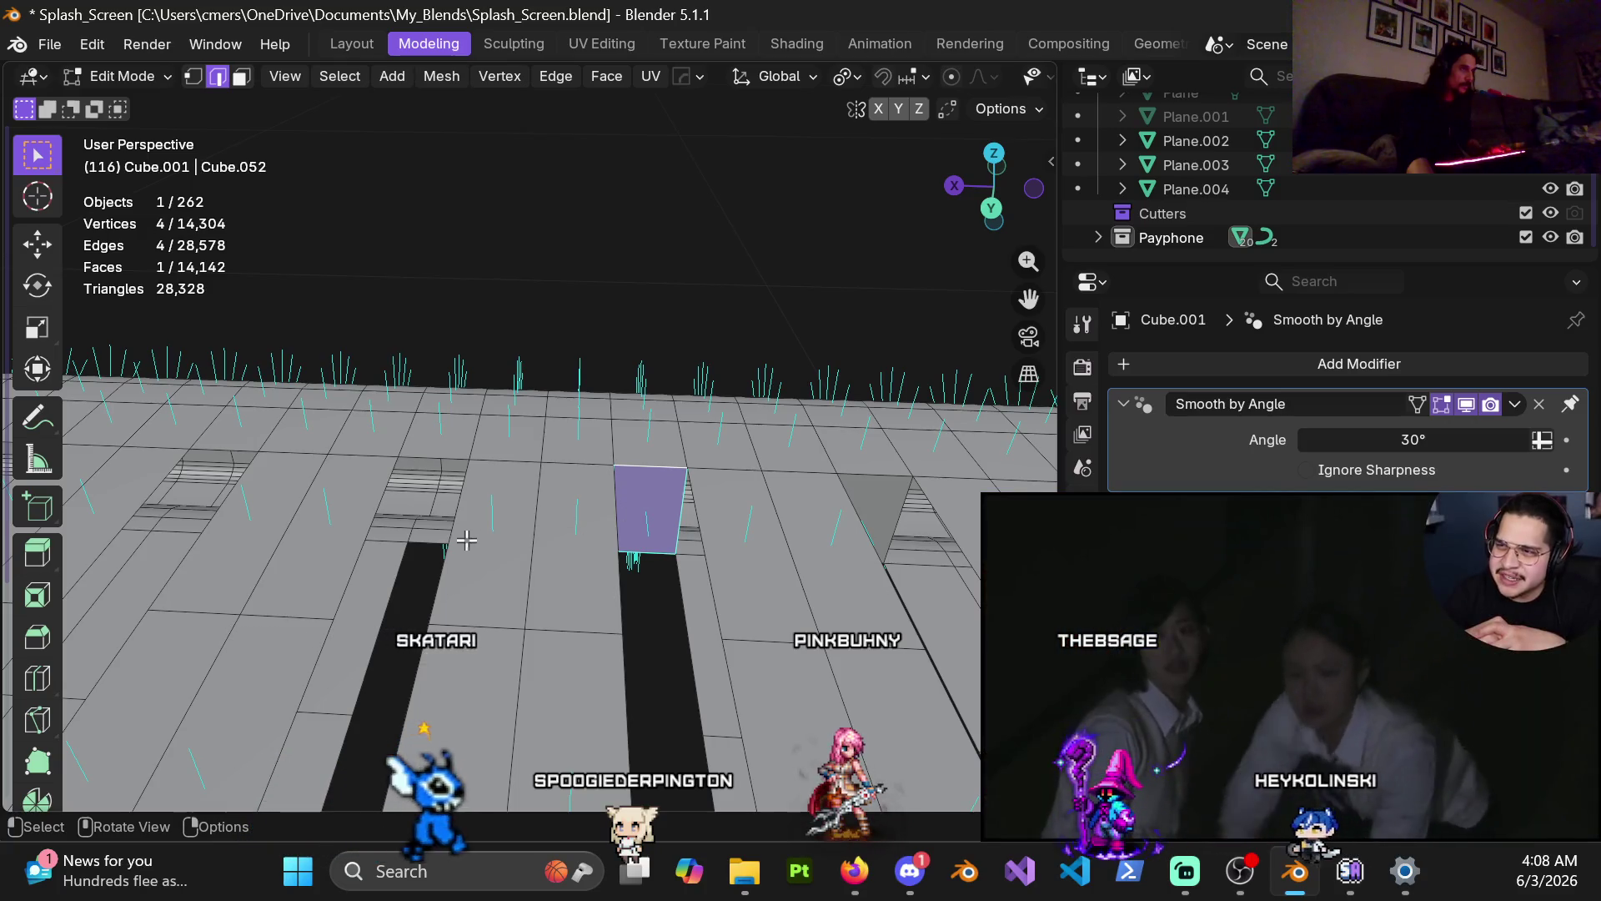
left_click(431, 540)
left_click(436, 459, "shift")
key("f")
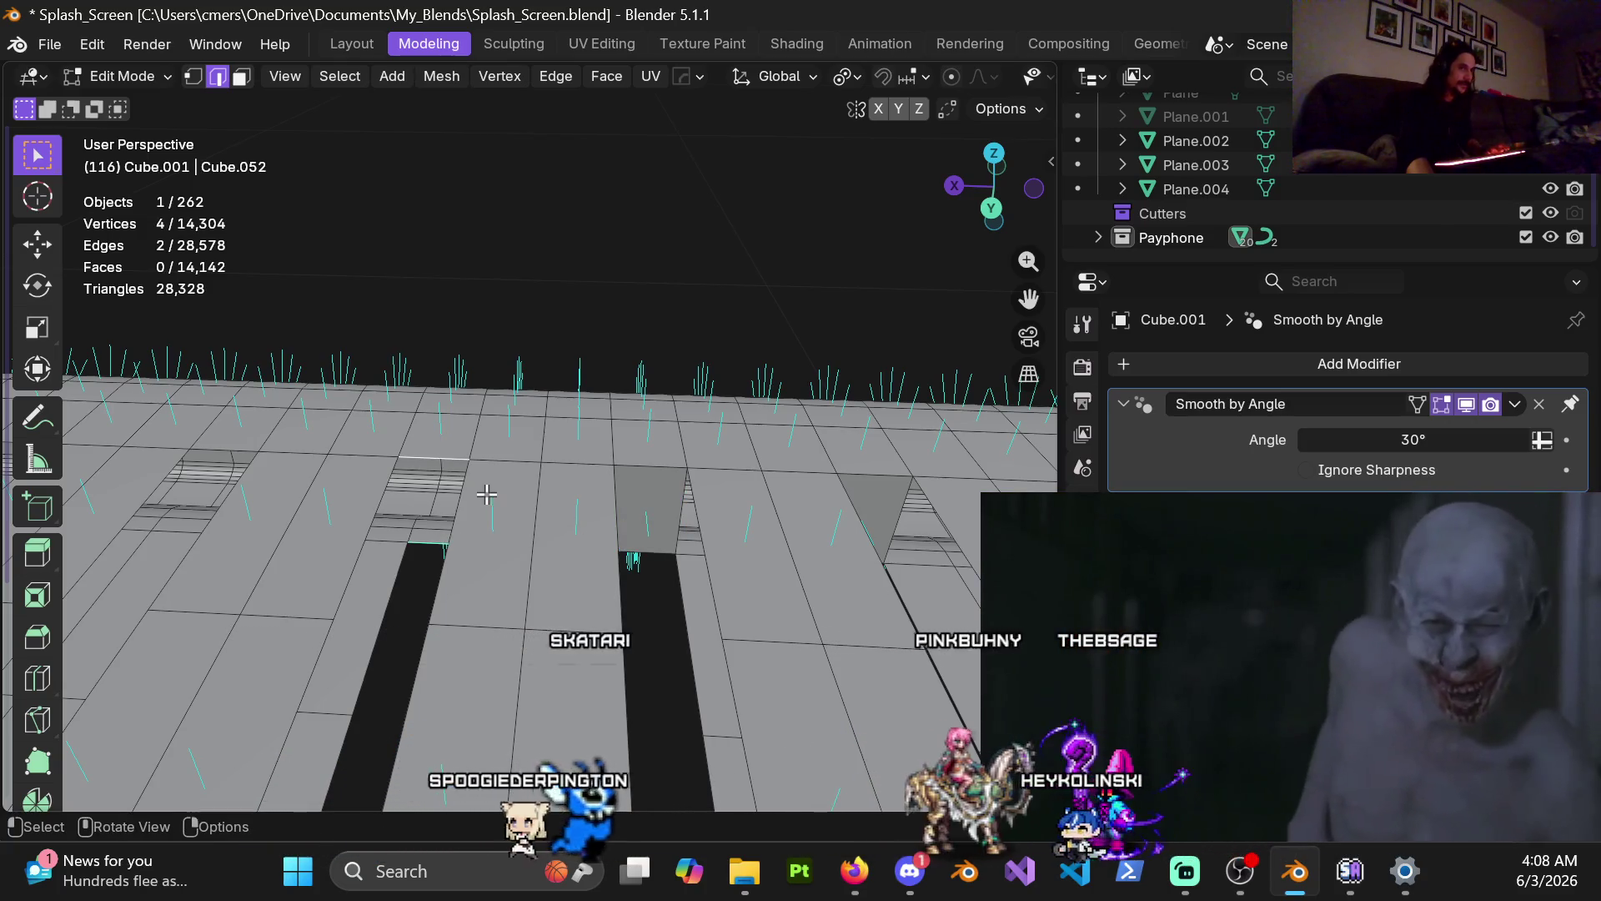
middle_click_drag(448, 477, 504, 483, "shift")
key("ctrl+z")
key("ctrl+z")
key("ctrl+z")
key("ctrl+shift+z")
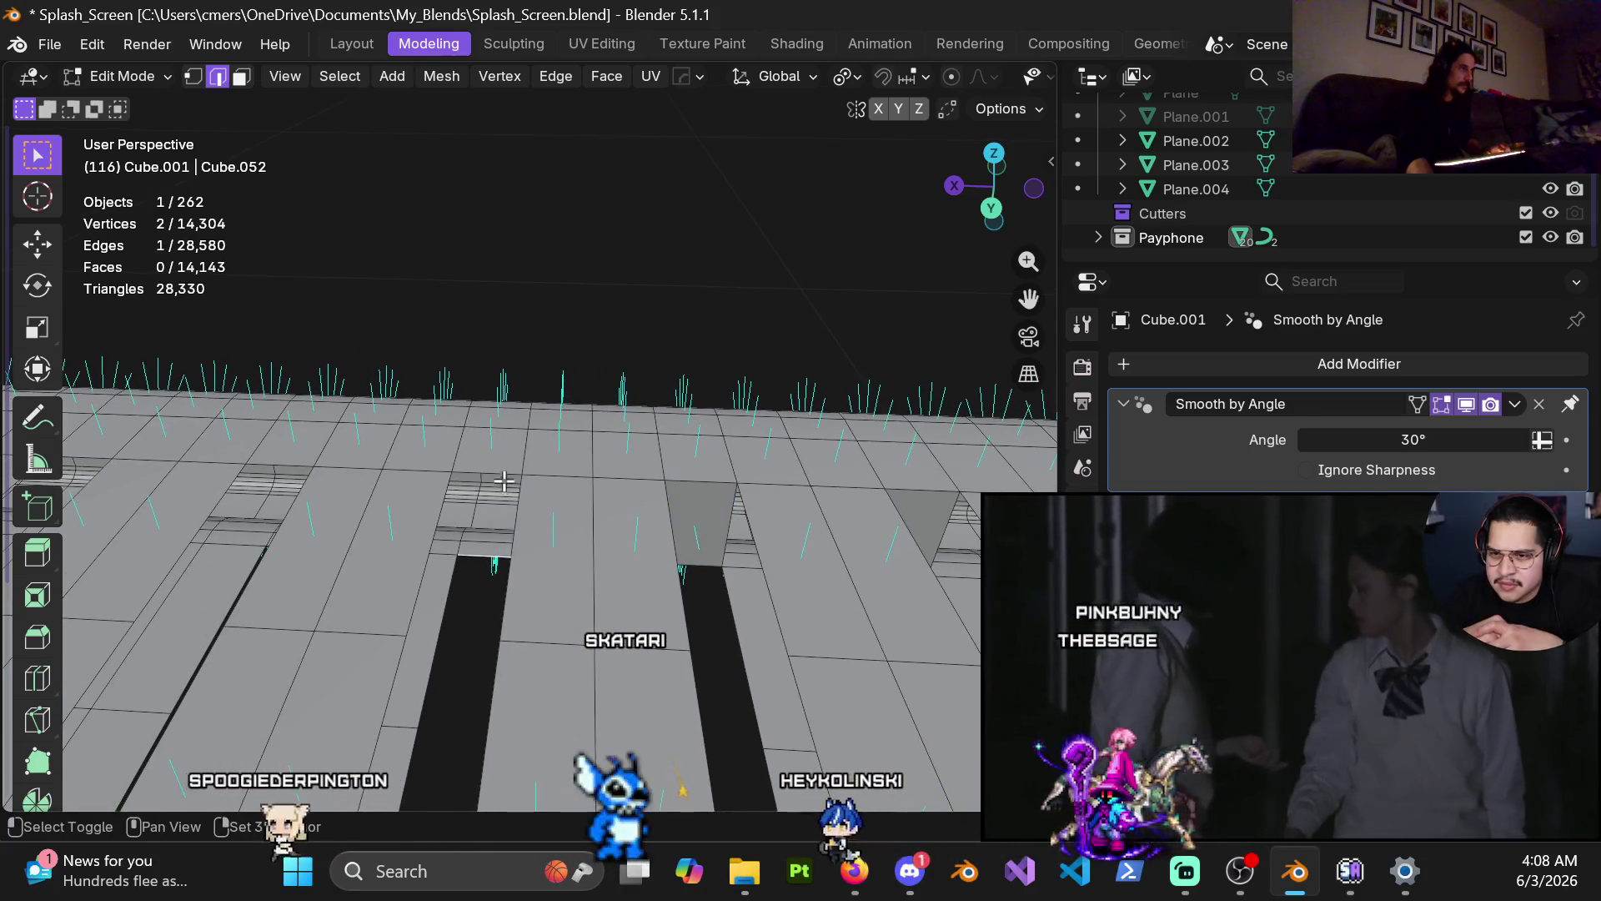
key("ctrl+z")
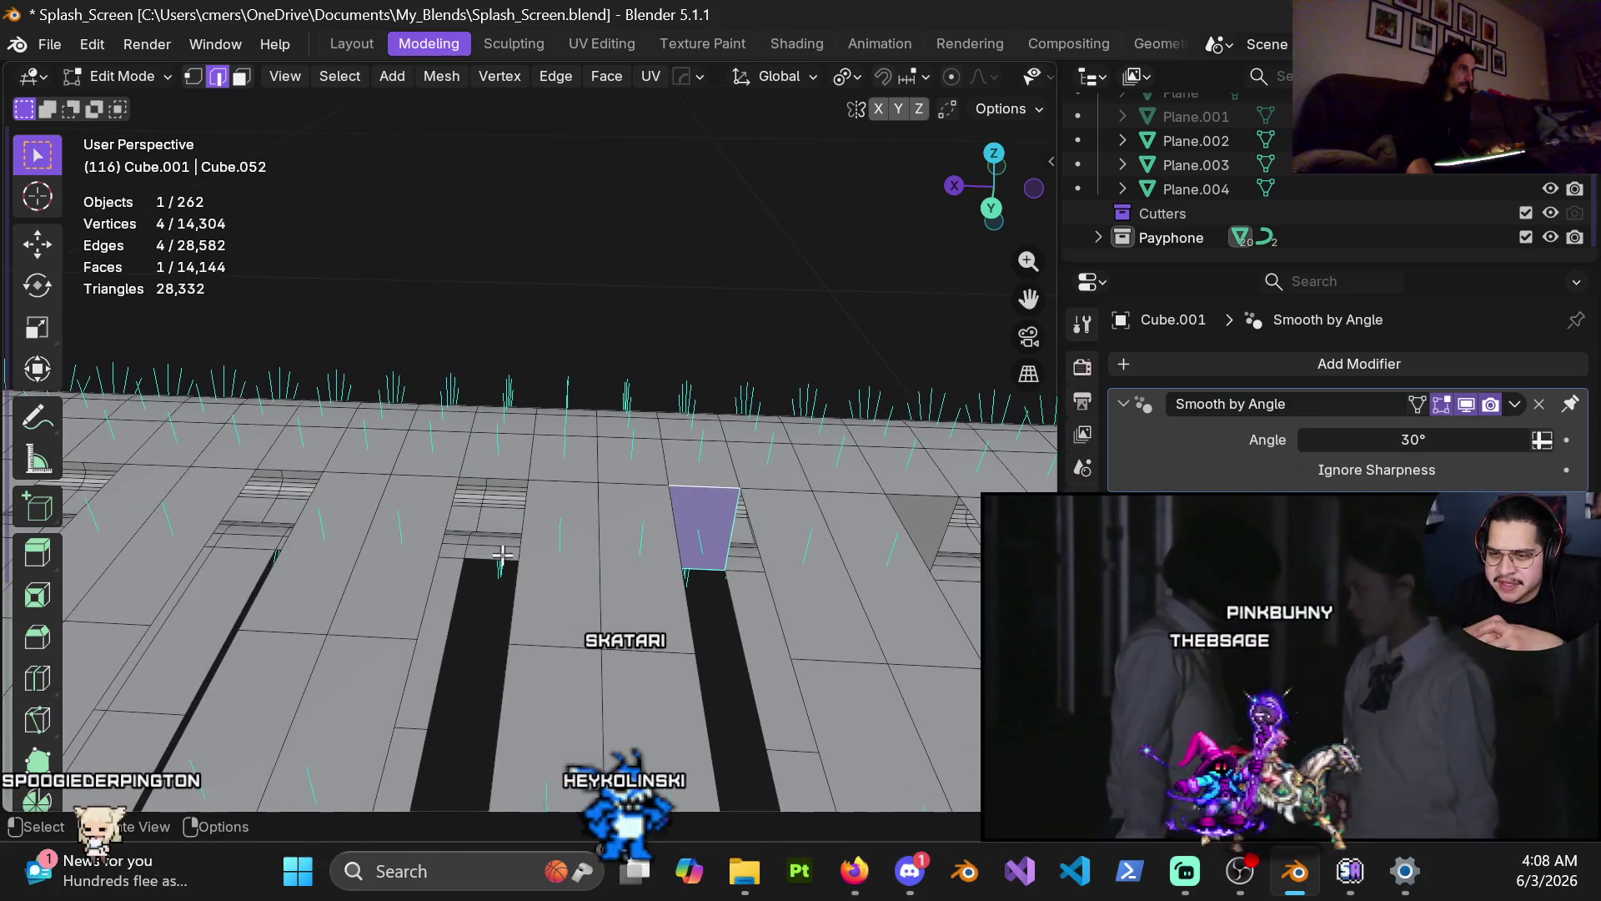
Step: Fill several more step gaps with faces, undoing one misplaced fill along the way
key("f")
middle_click_drag(457, 586, 615, 545, "shift")
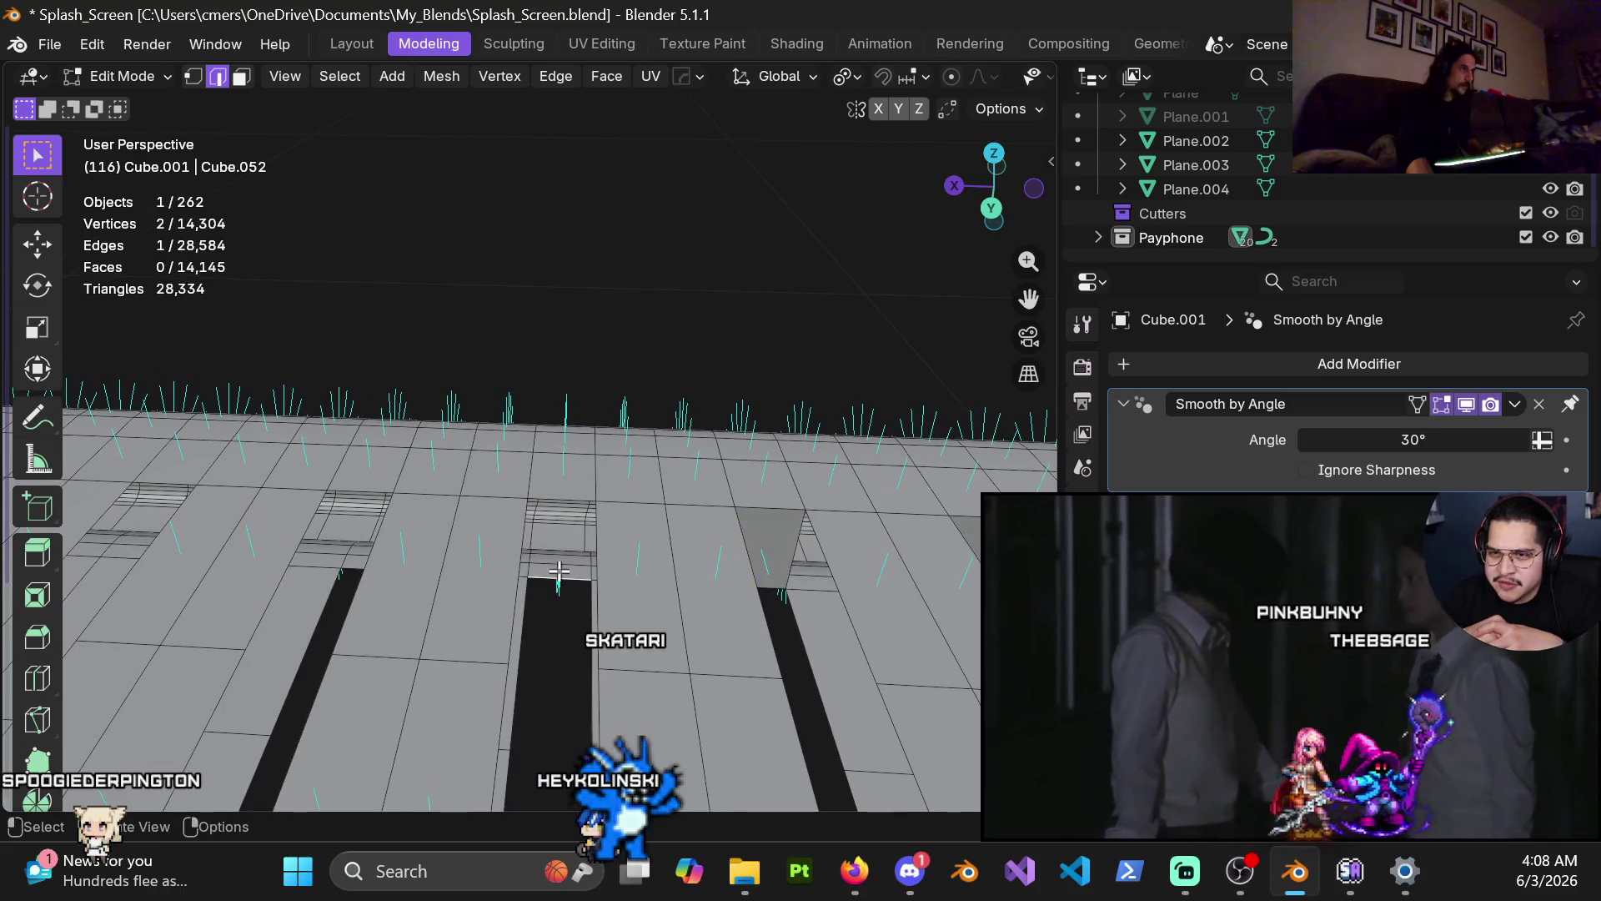
key("ctrl+z")
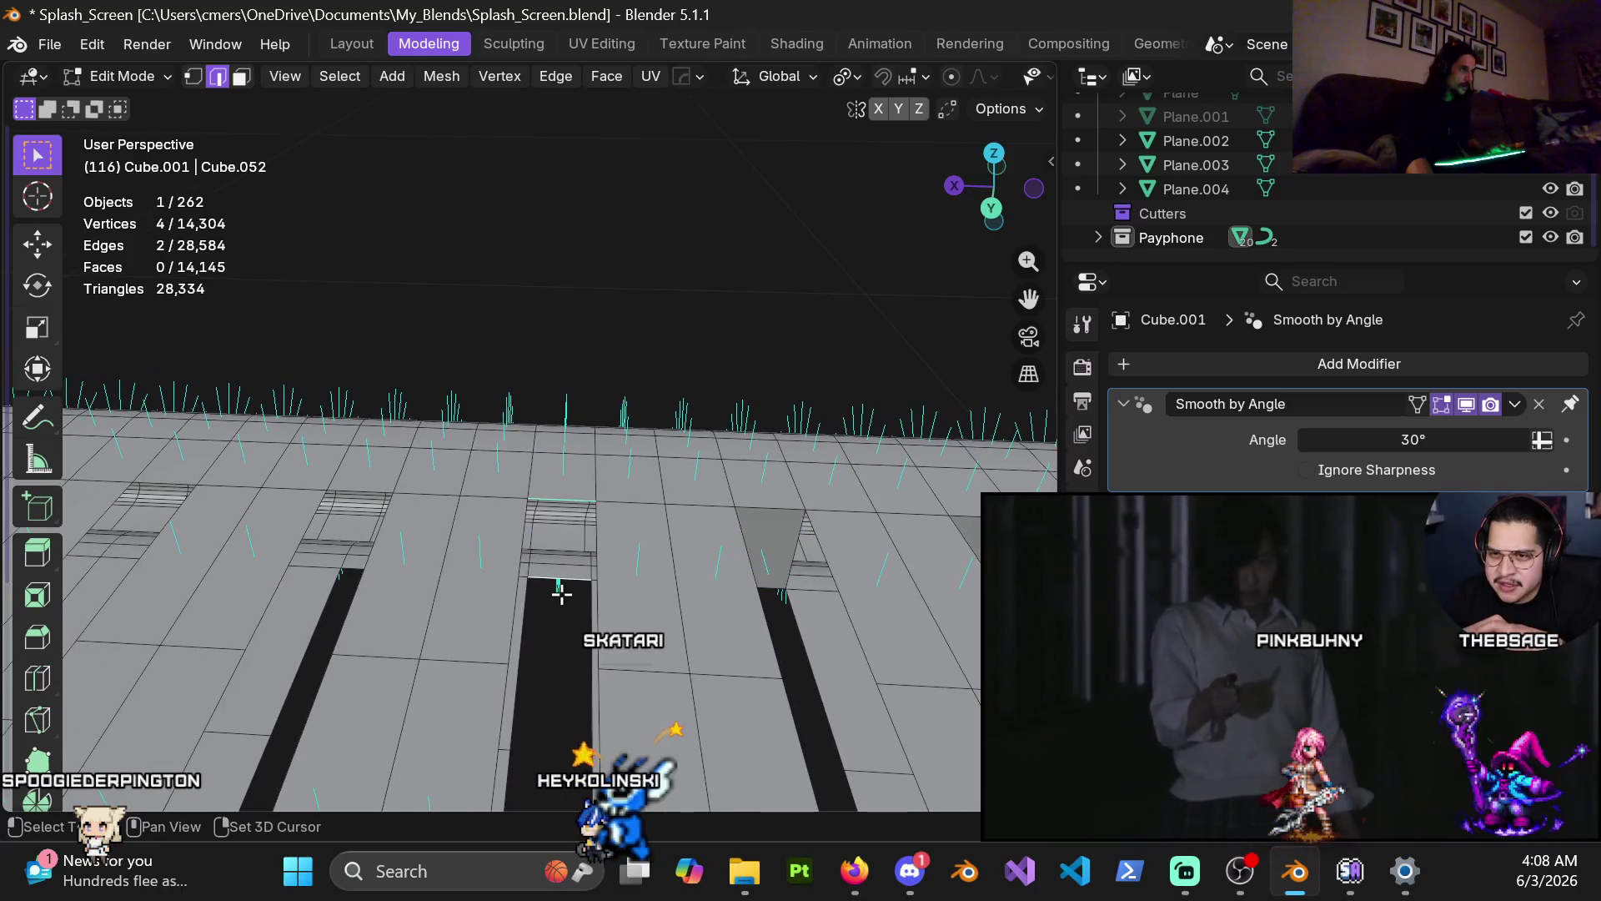
middle_click_drag(549, 575, 546, 501, "shift")
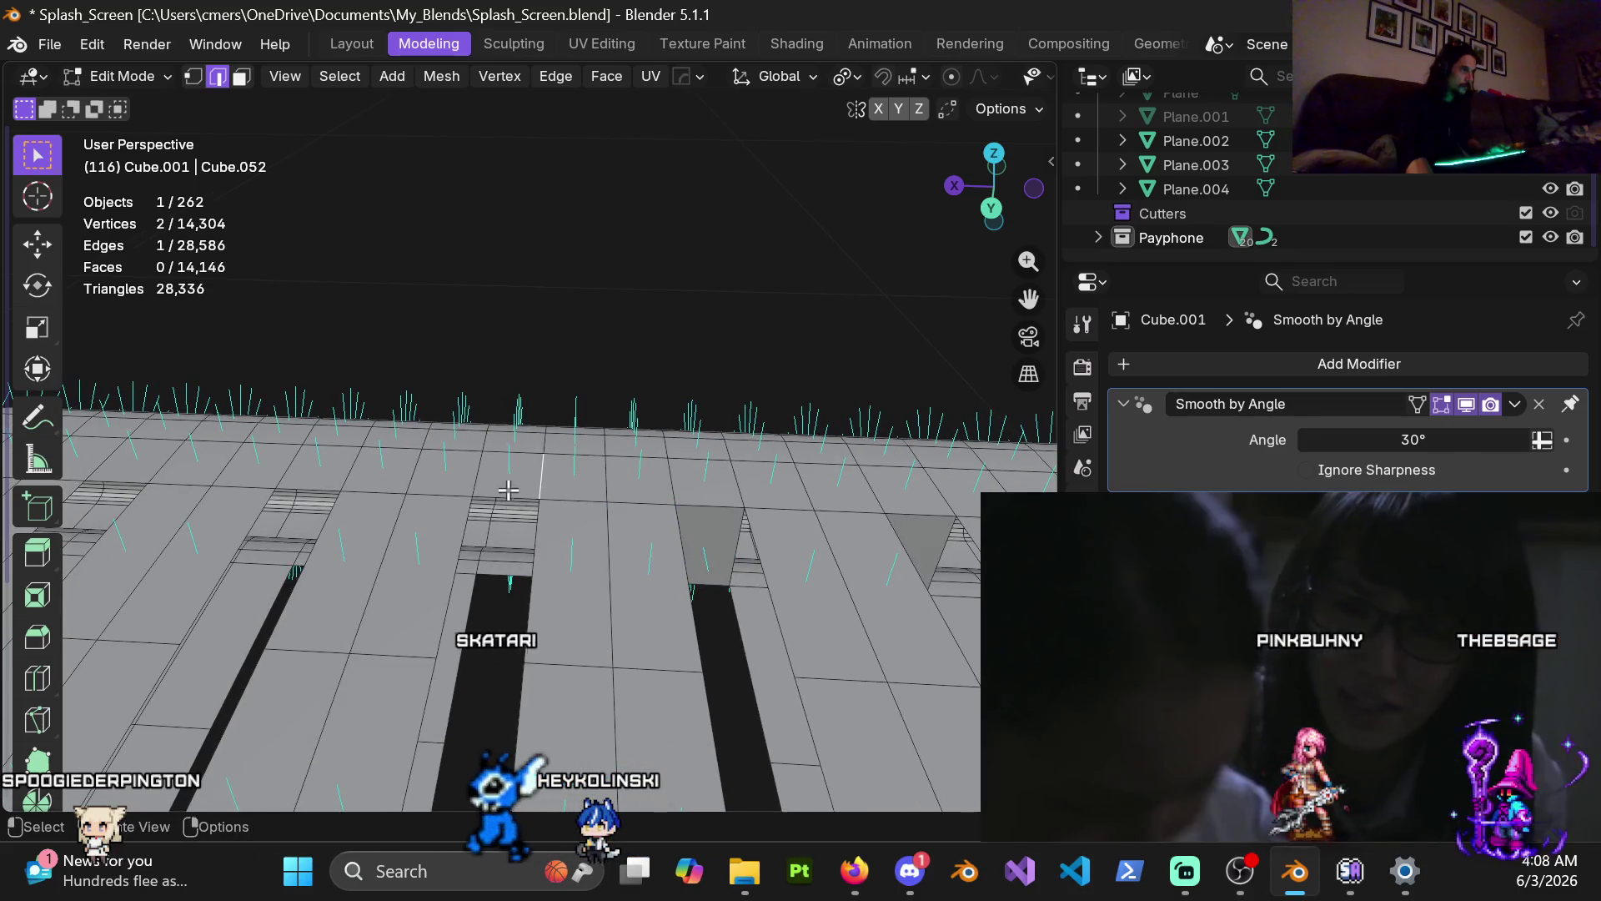
key("f")
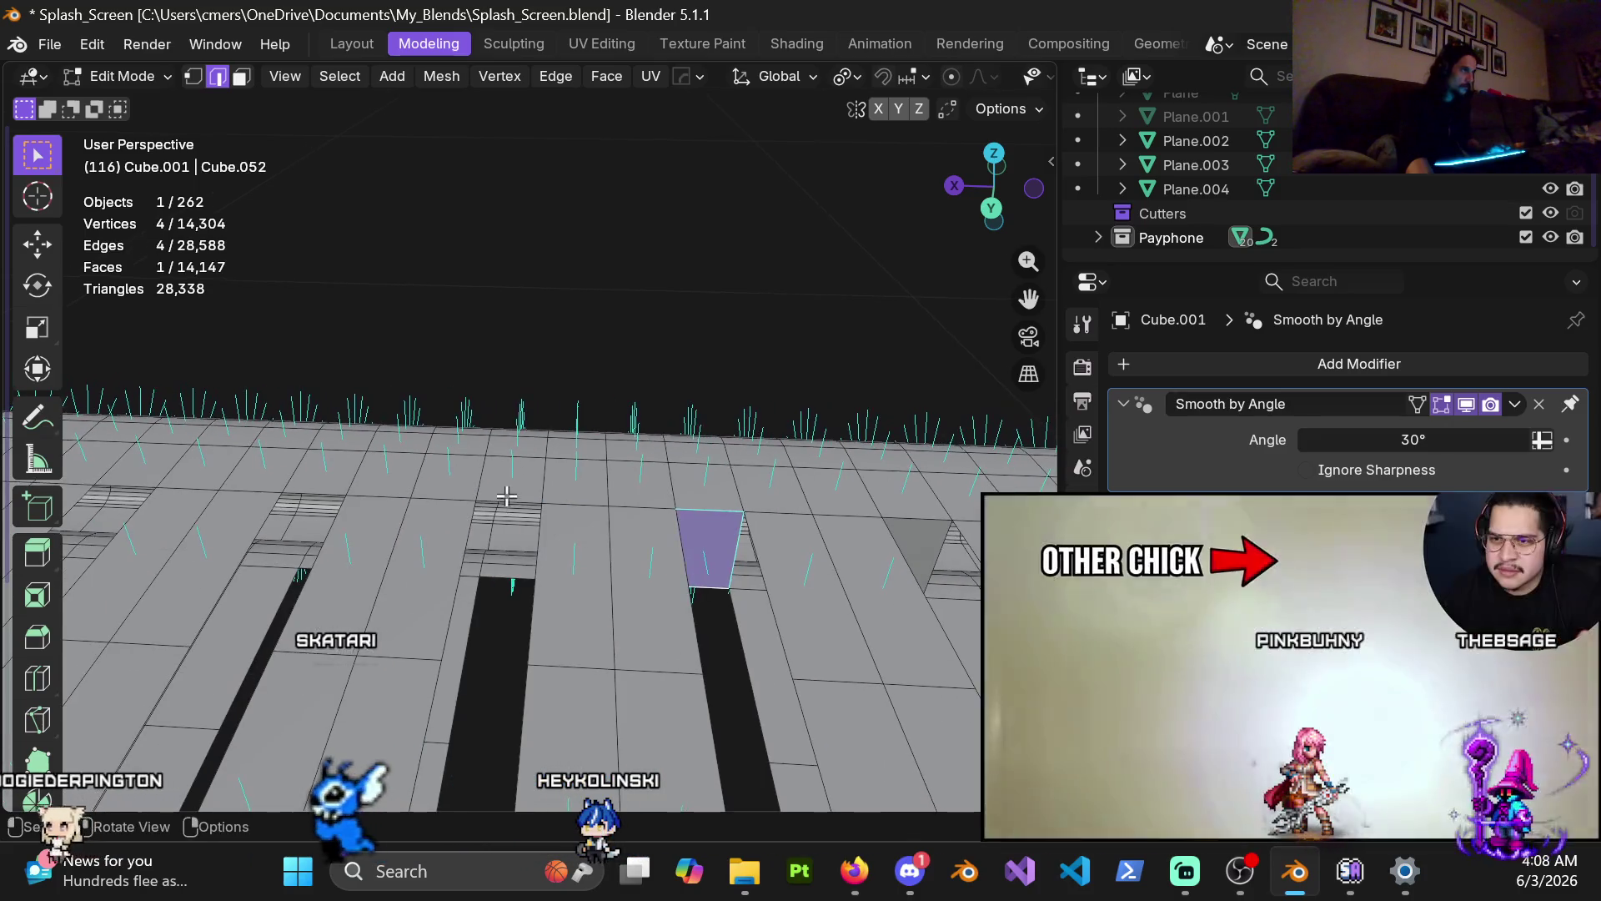
key("f")
middle_click_drag(510, 575, 665, 532, "shift")
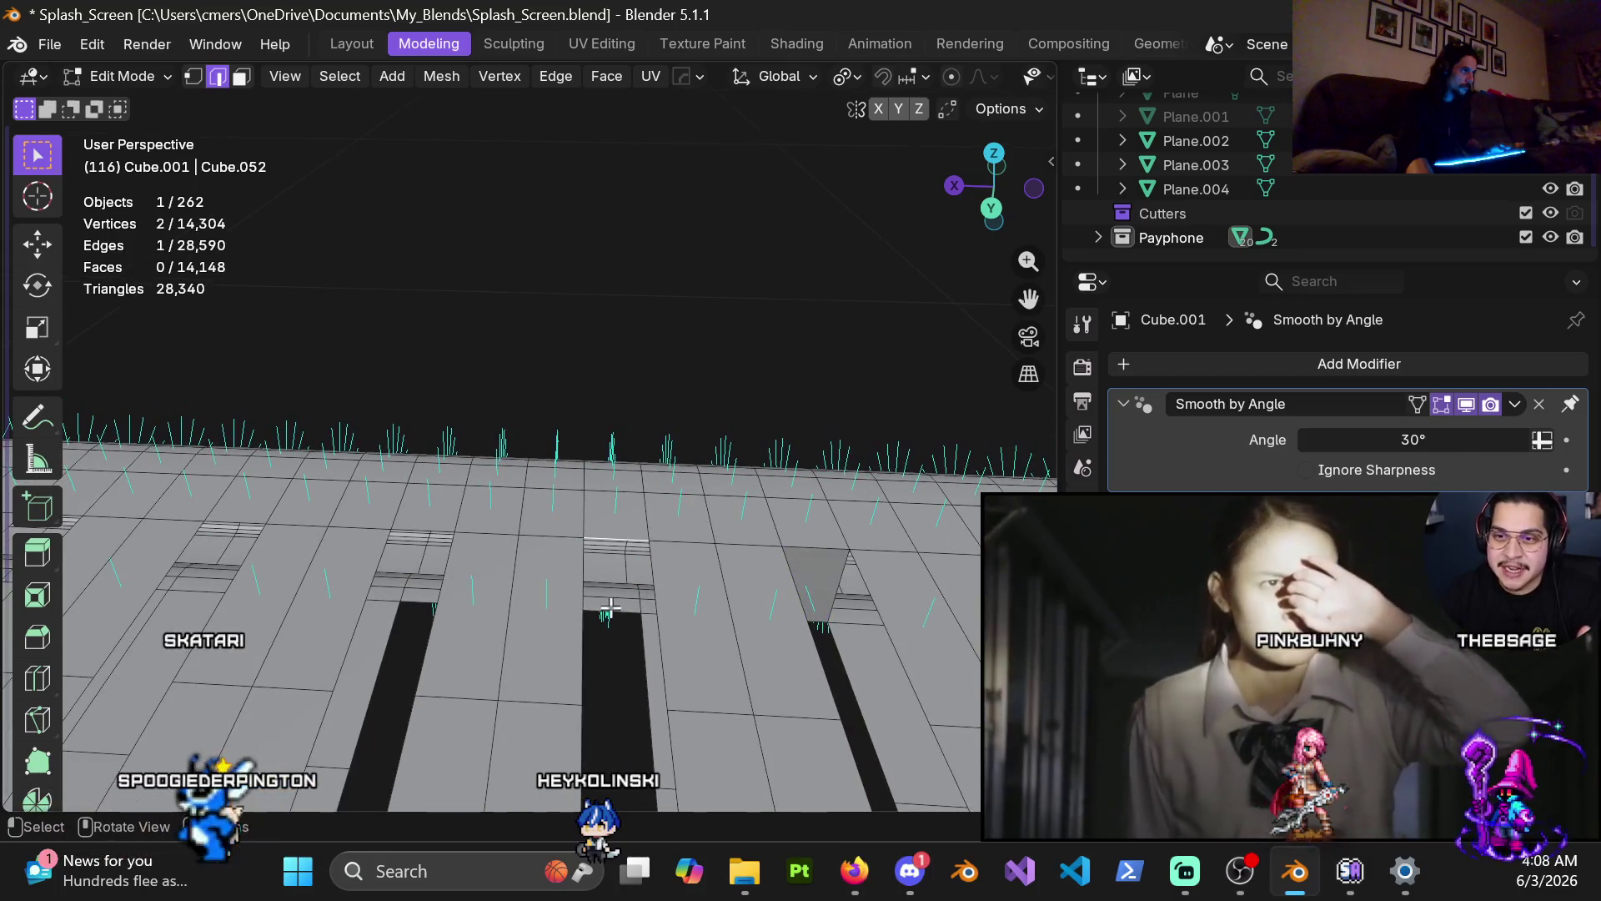
middle_click_drag(497, 555, 539, 518, "shift")
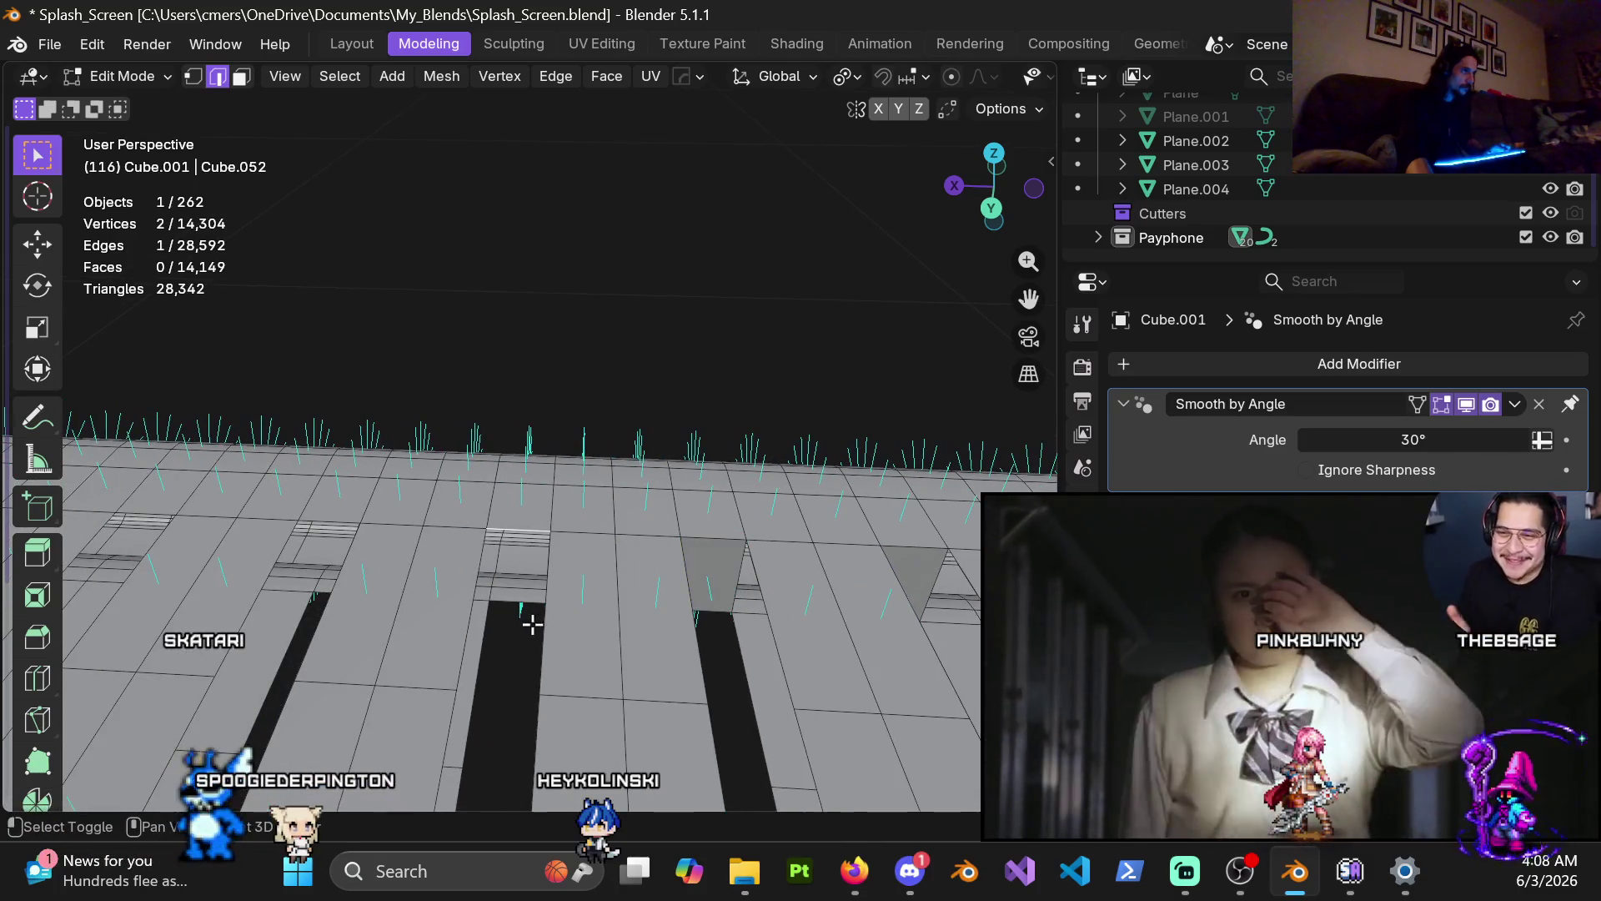
key("f")
Step: Fill four more gaps along the floor's step edges, selecting each gap's rim edge
mouse_move(538, 635)
middle_mouse_down("shift")
mouse_move(574, 517)
mouse_move(542, 534)
middle_mouse_up("shift")
left_click(506, 538)
key("f")
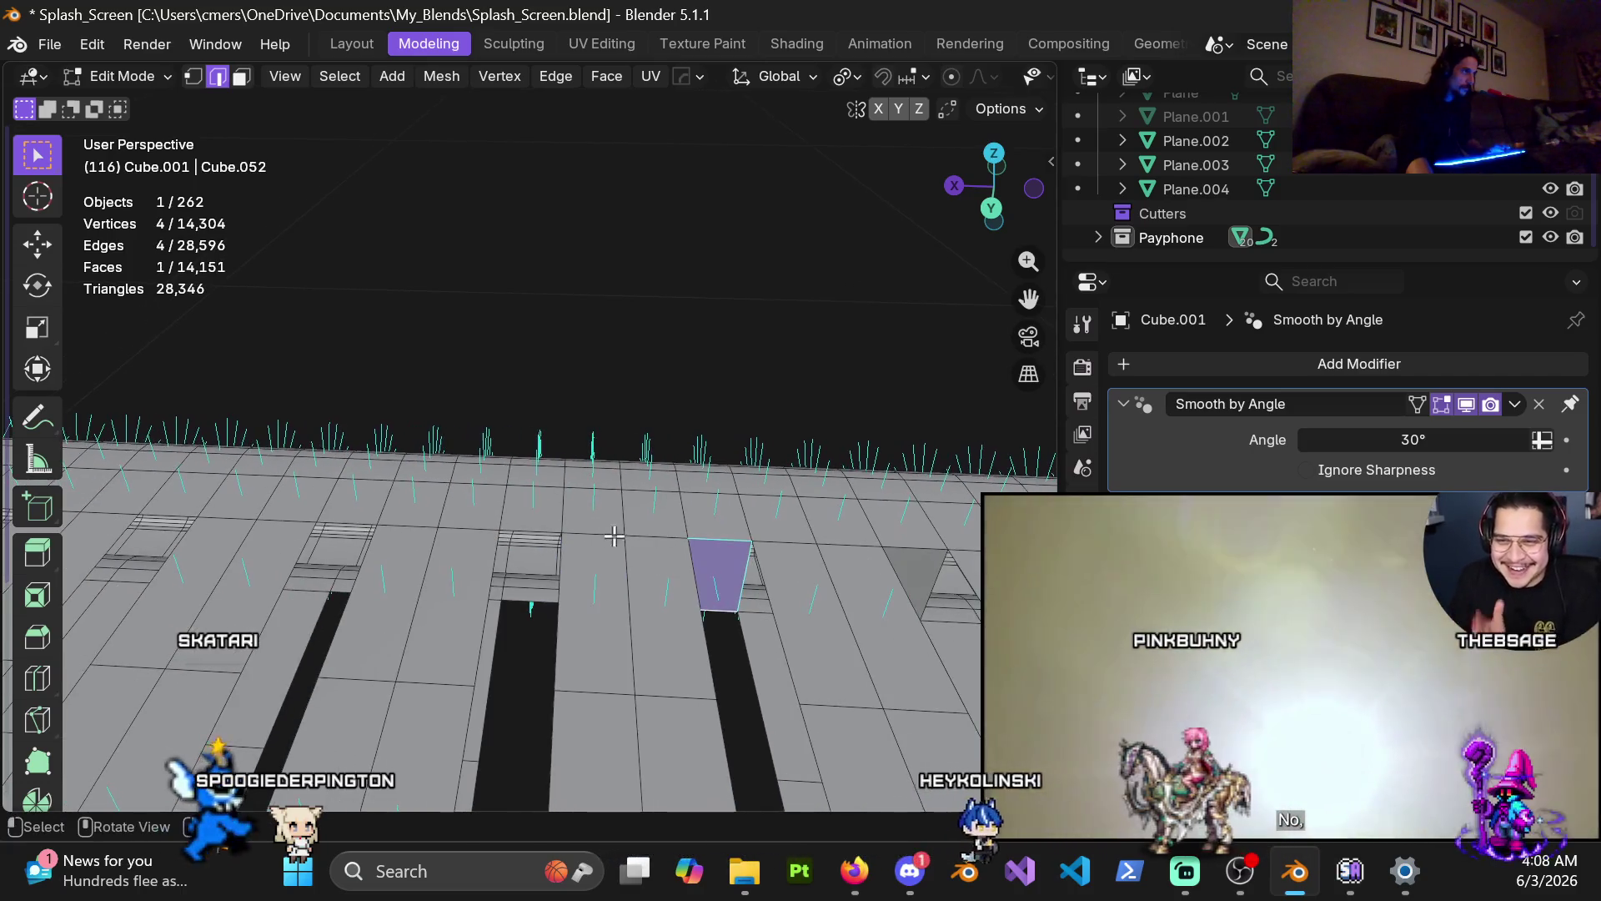
key("f")
middle_click_drag(518, 613, 504, 611, "shift")
left_click(507, 611)
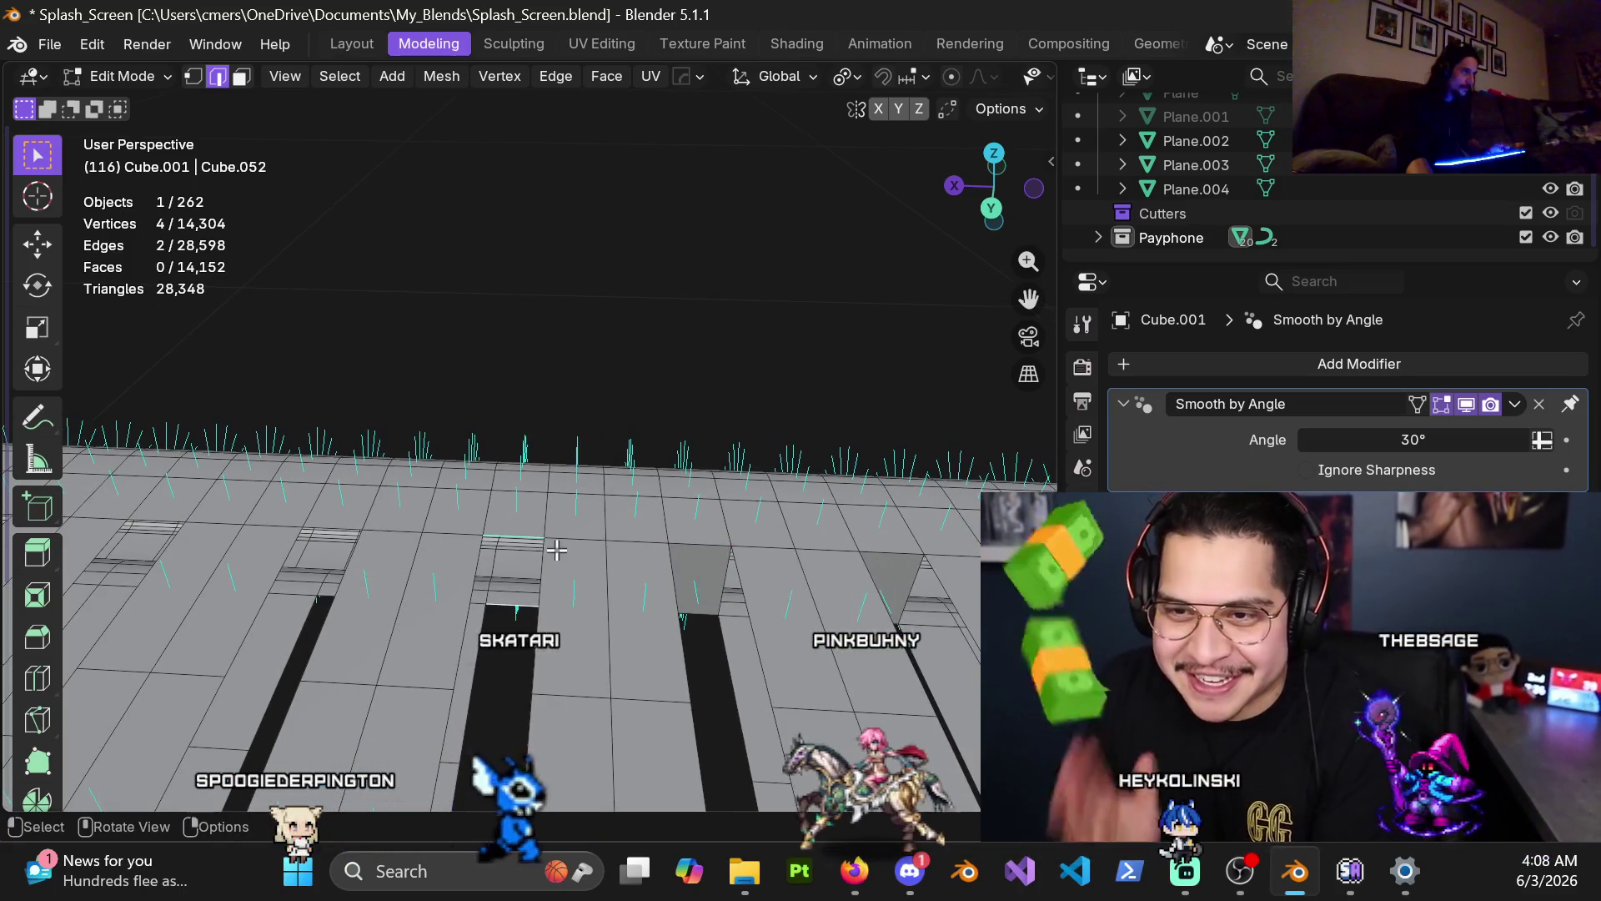
key("f")
mouse_move(529, 529)
middle_mouse_down("shift")
mouse_move(570, 542)
mouse_move(555, 557)
middle_mouse_up("shift")
key("f")
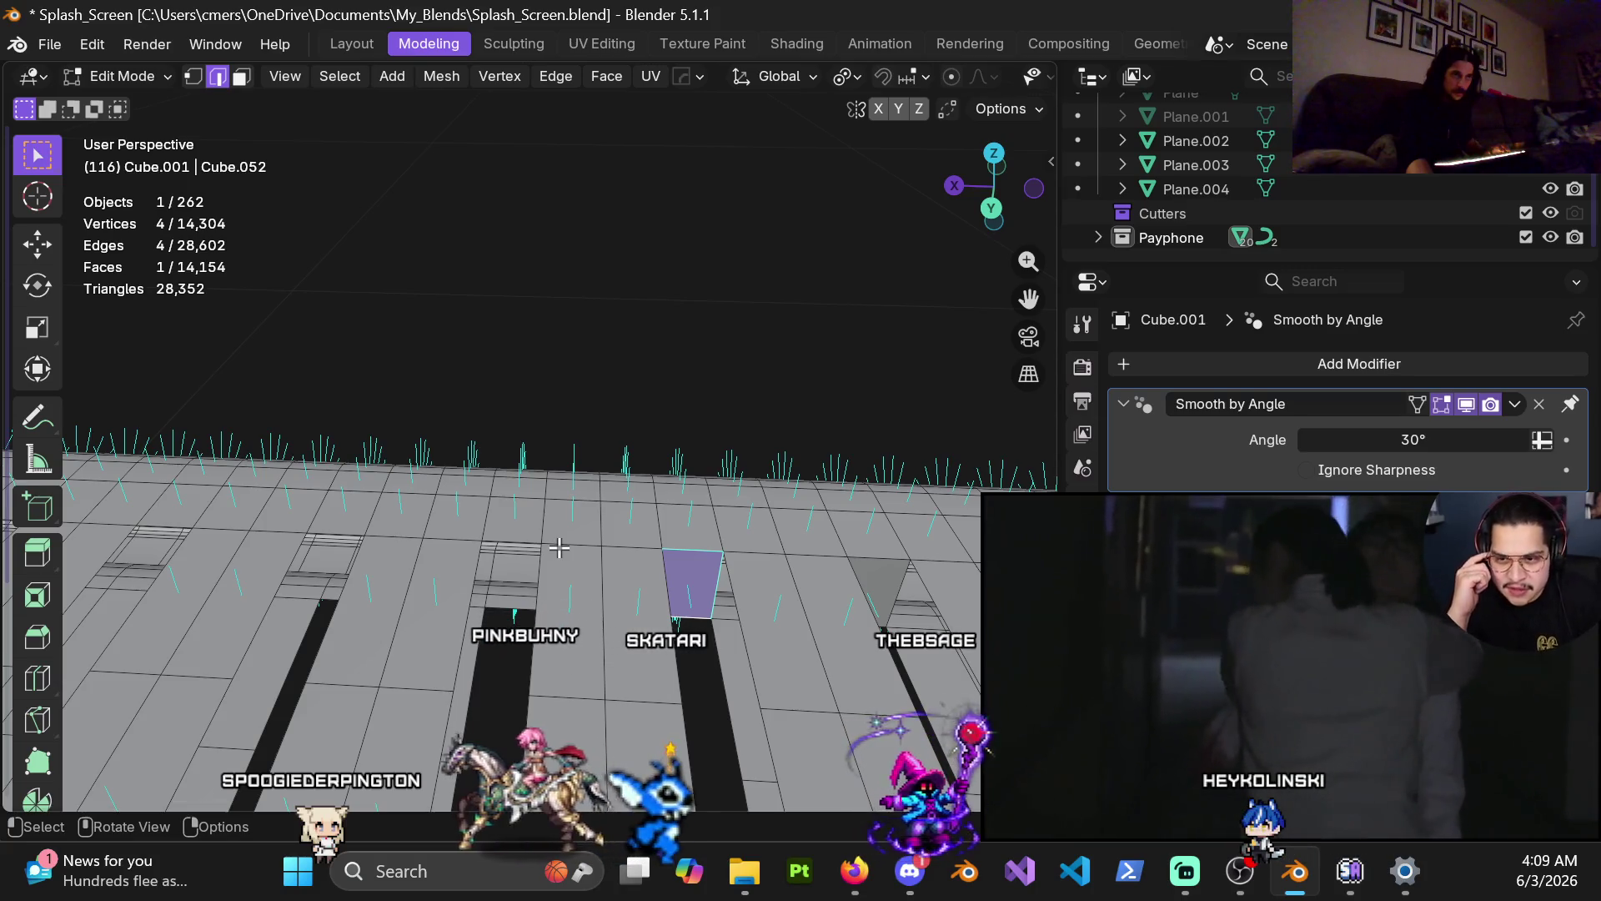
Step: Fill the next two gaps from their rim edges
left_click(506, 543, "alt")
key("f")
mouse_move(506, 554)
middle_mouse_down("shift")
mouse_move(586, 614)
mouse_move(623, 526)
middle_mouse_up("shift")
left_click(586, 615, "alt")
key("f")
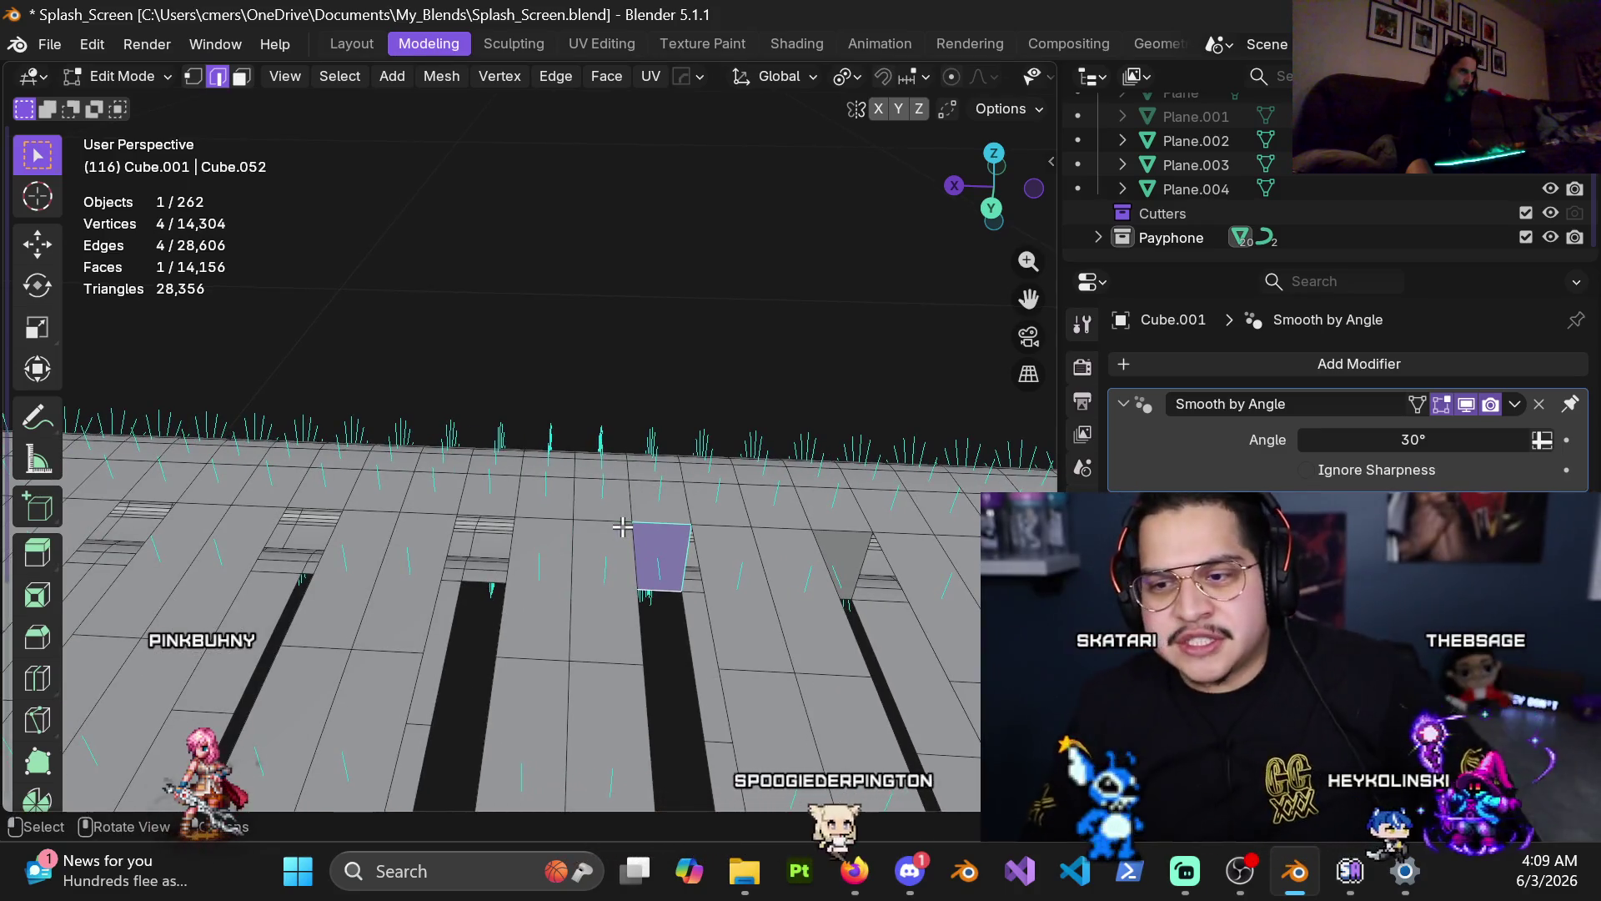
Step: Add the hole's lower edge and fill the remaining gaps in this stretch of floor
left_click(484, 593, "shift")
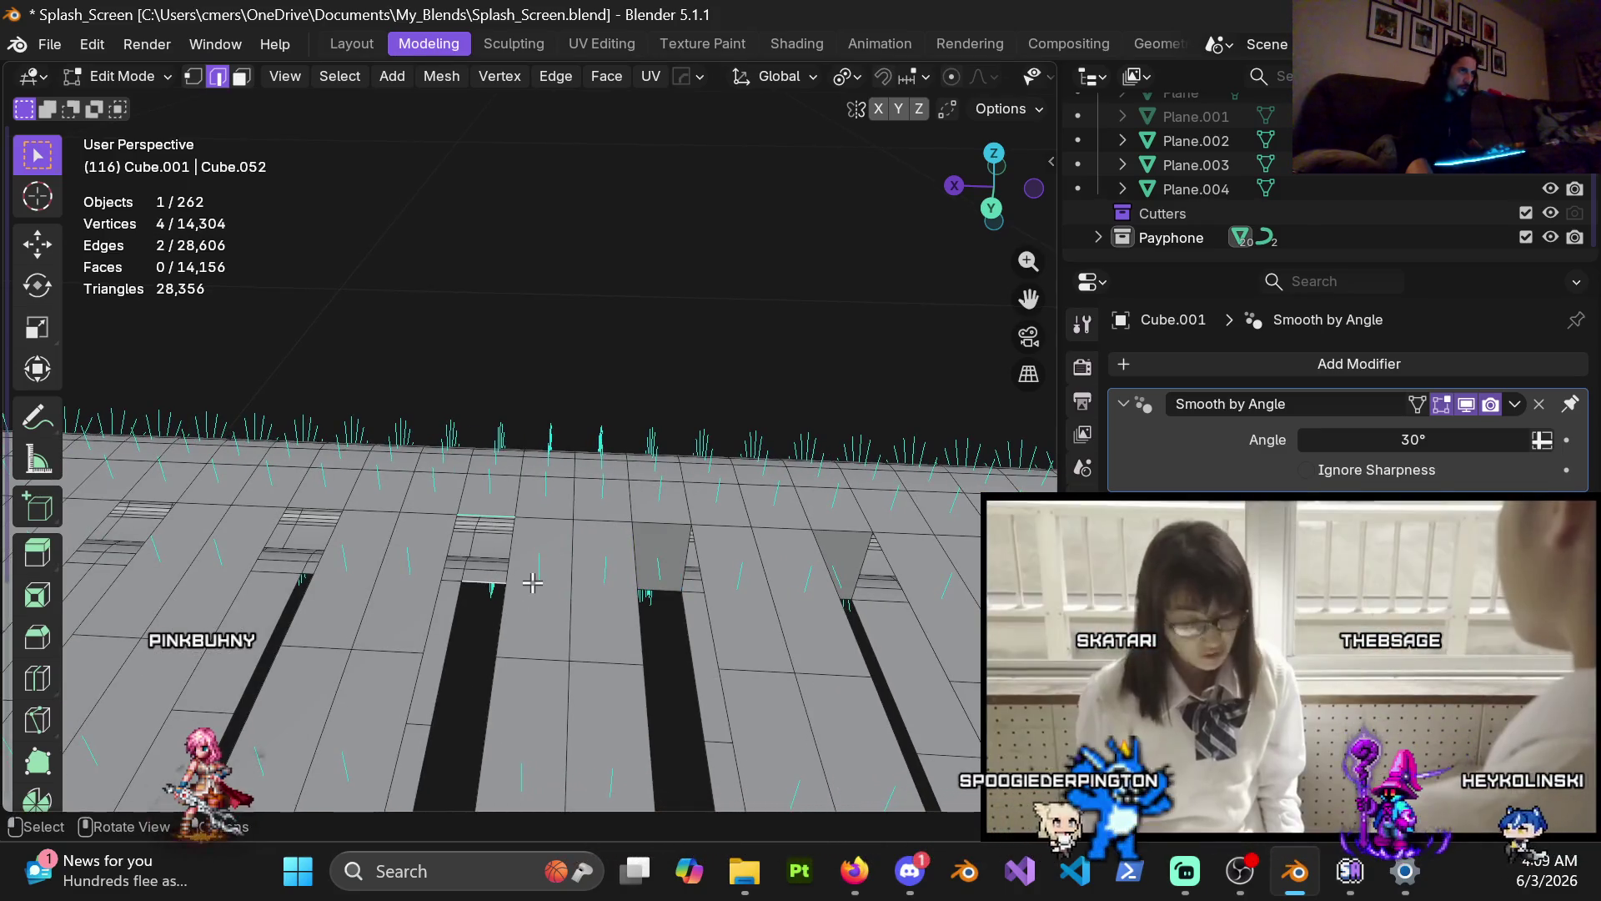
middle_click_drag(566, 517, 734, 525, "shift")
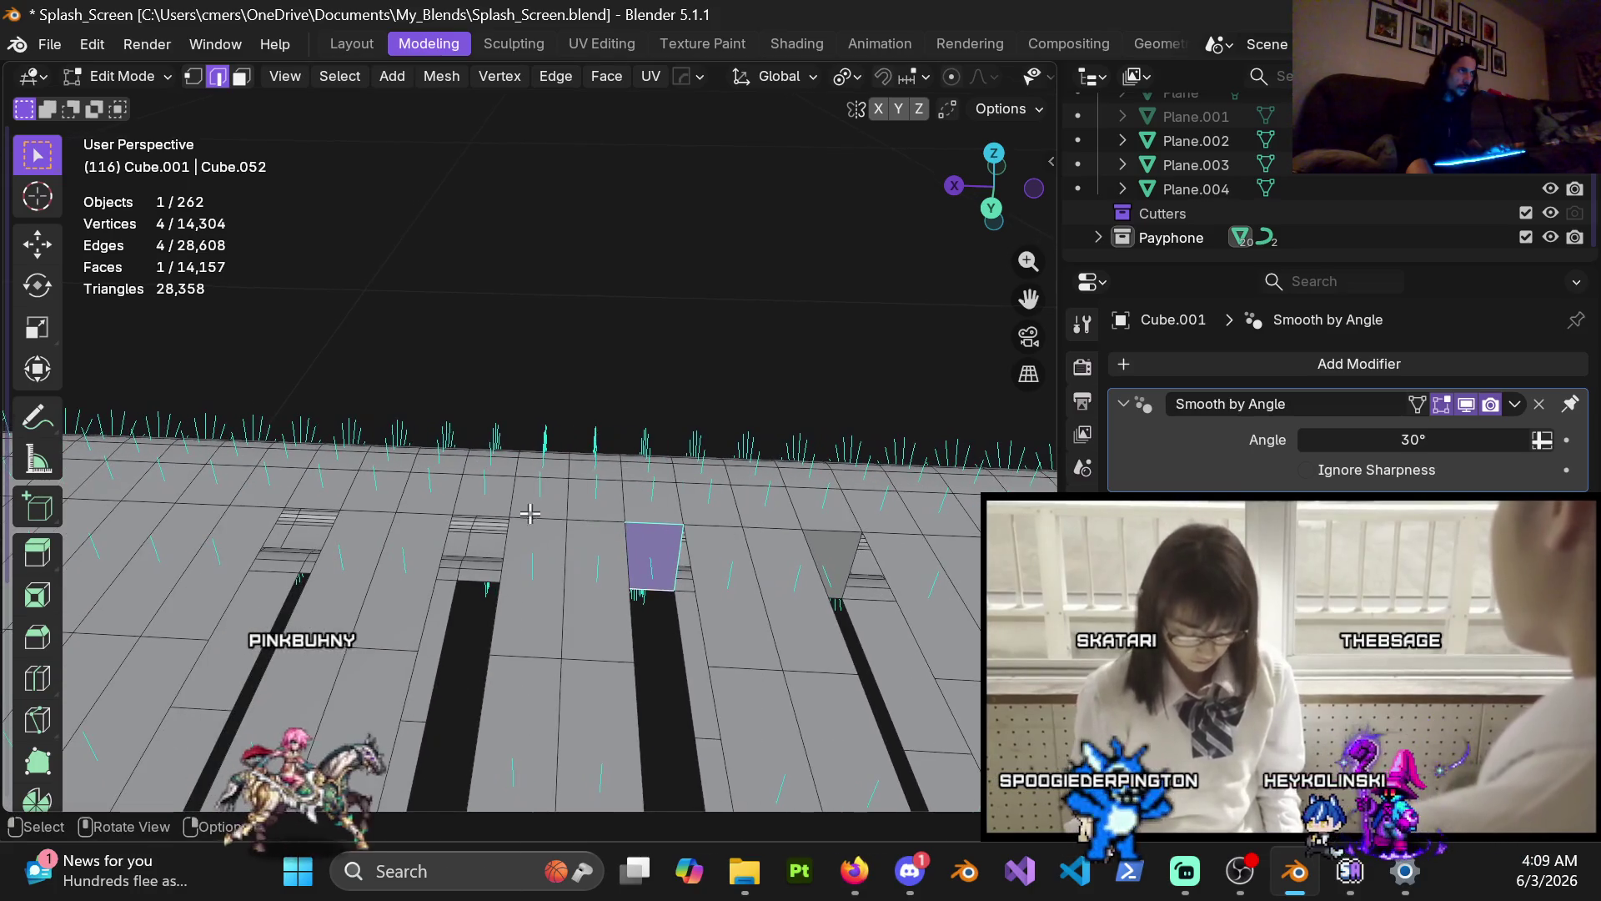
middle_click_drag(527, 546, 529, 572)
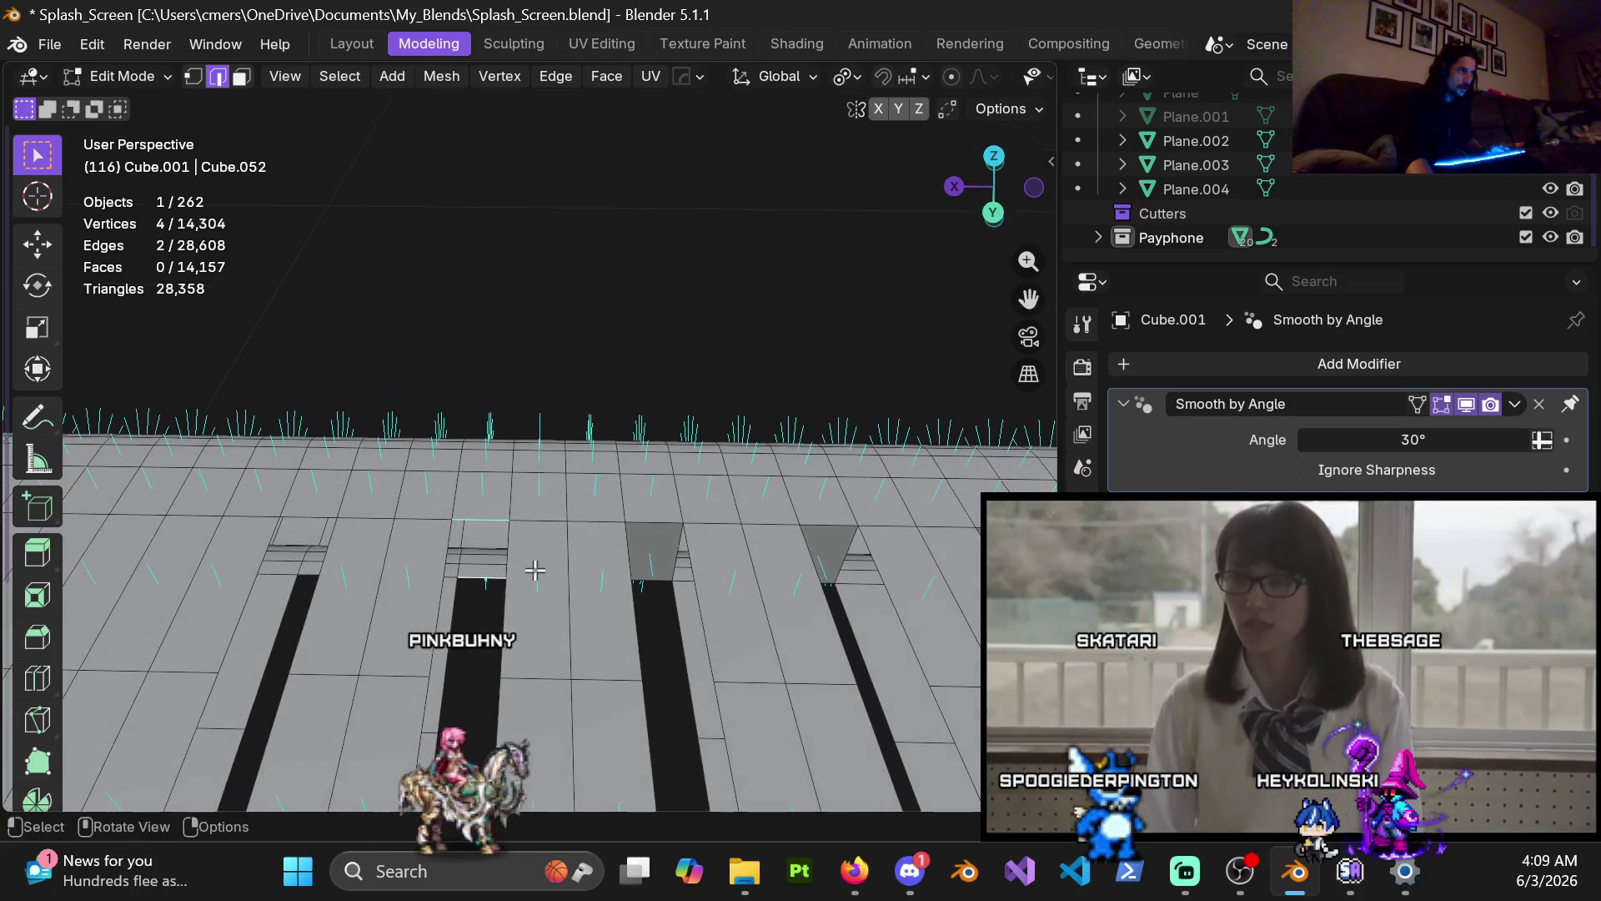
key("f")
middle_click_drag(668, 561, 527, 511)
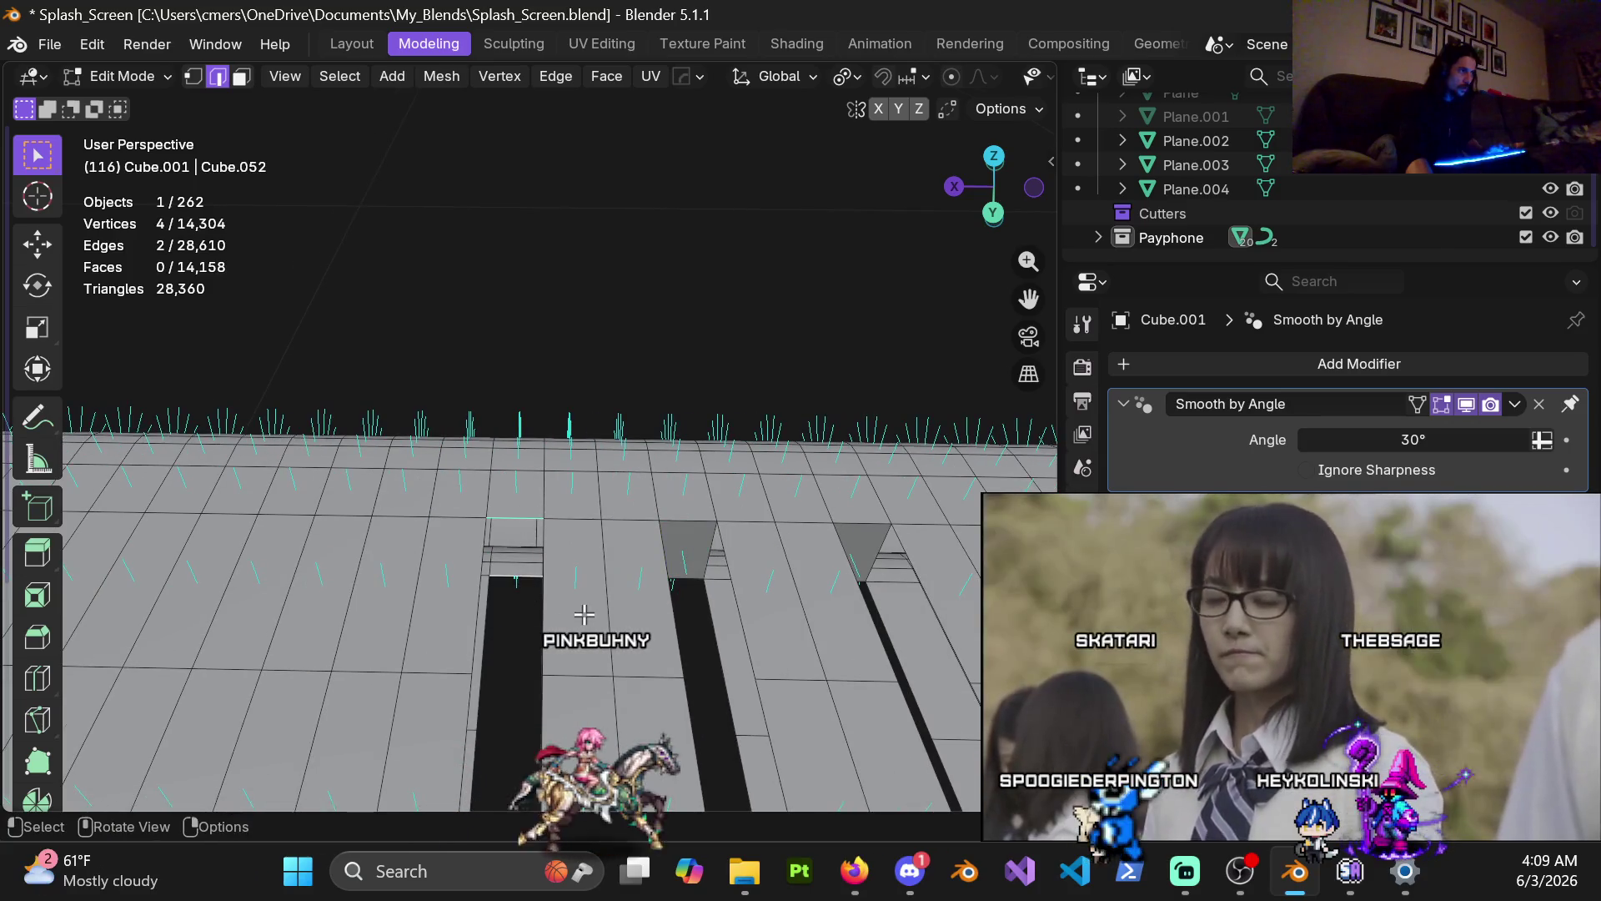
key("f")
mouse_move(583, 615)
middle_mouse_down()
mouse_move(252, 465)
mouse_move(591, 621)
mouse_move(754, 453)
mouse_move(706, 482)
middle_mouse_up()
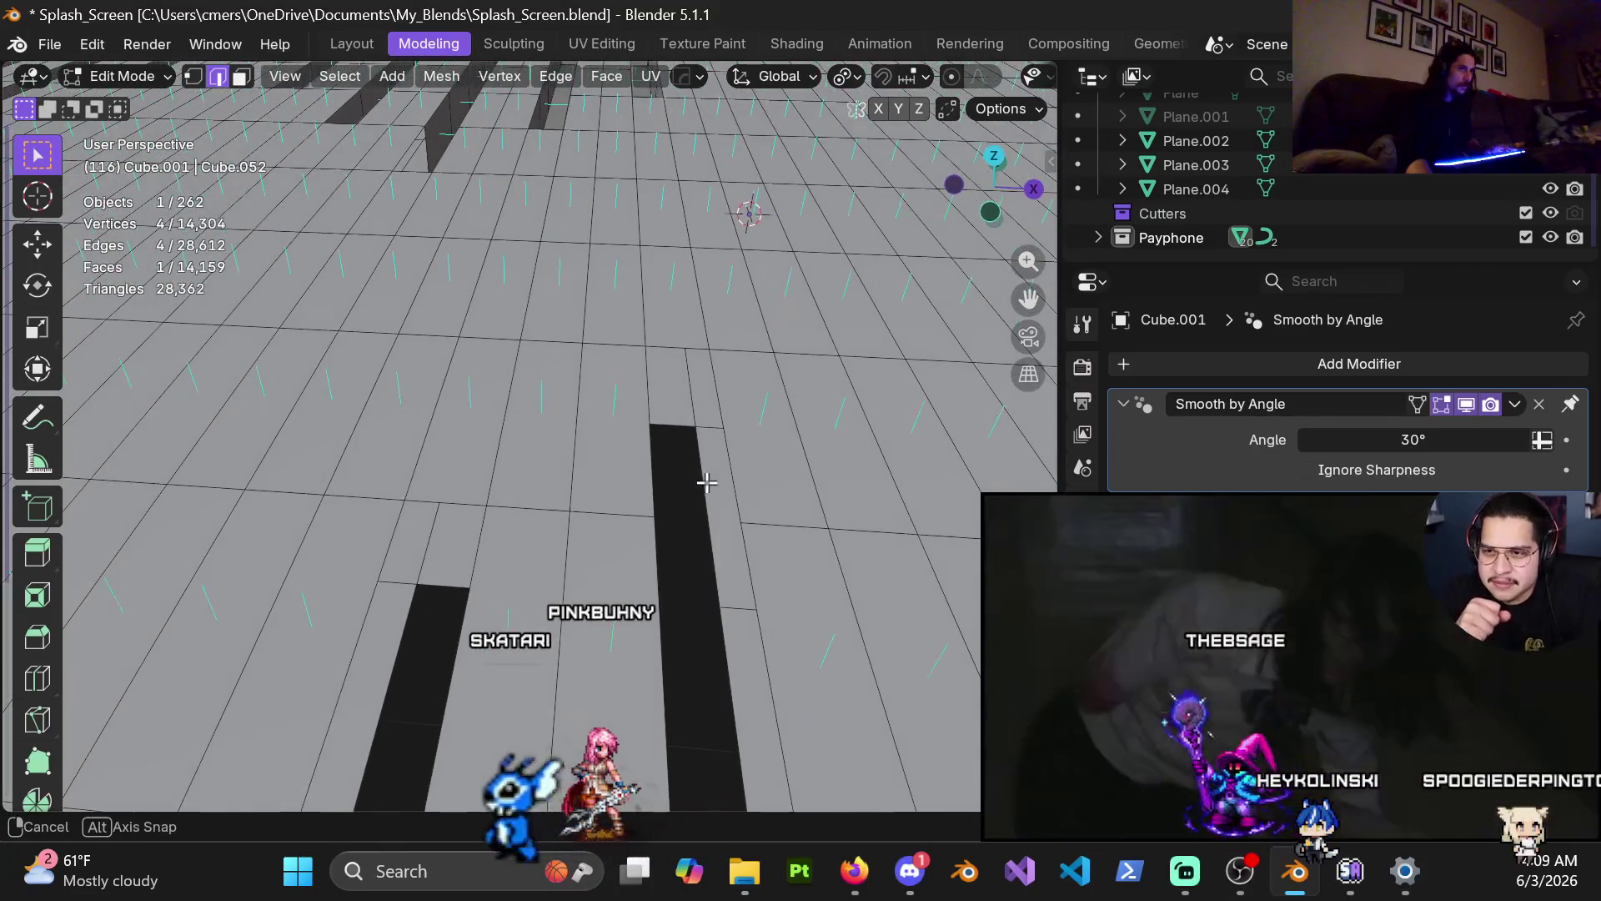
Step: In Edge select mode, fill four gaps farther along the stepped floor
key("2")
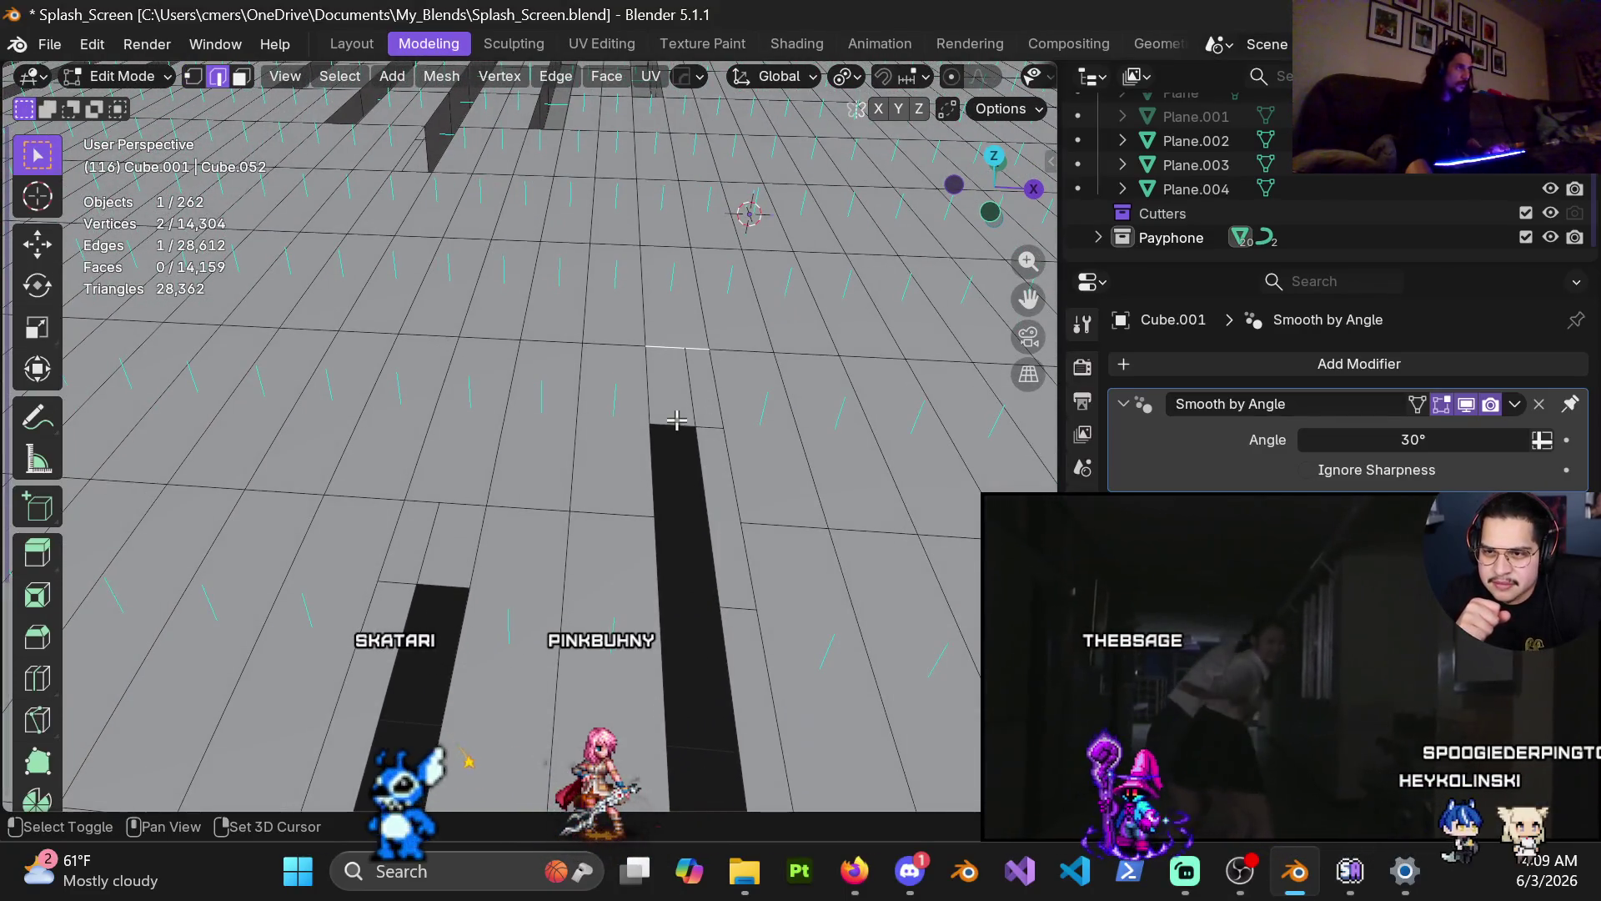
middle_click_drag(563, 564, 577, 402)
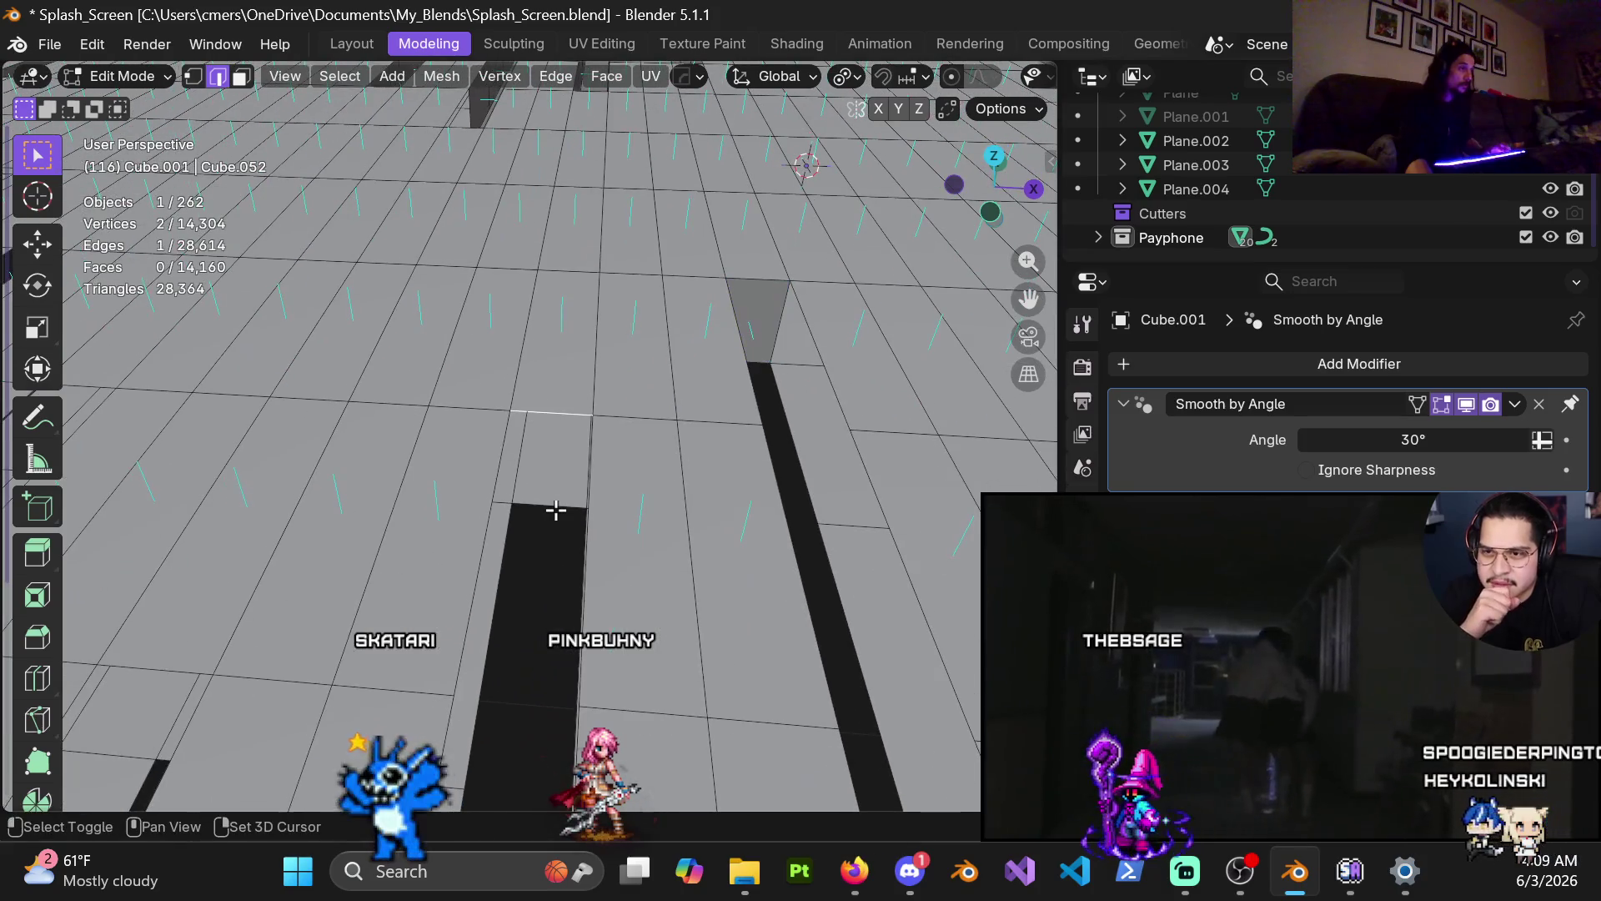
key("f")
scroll(609, 501, "down", 4)
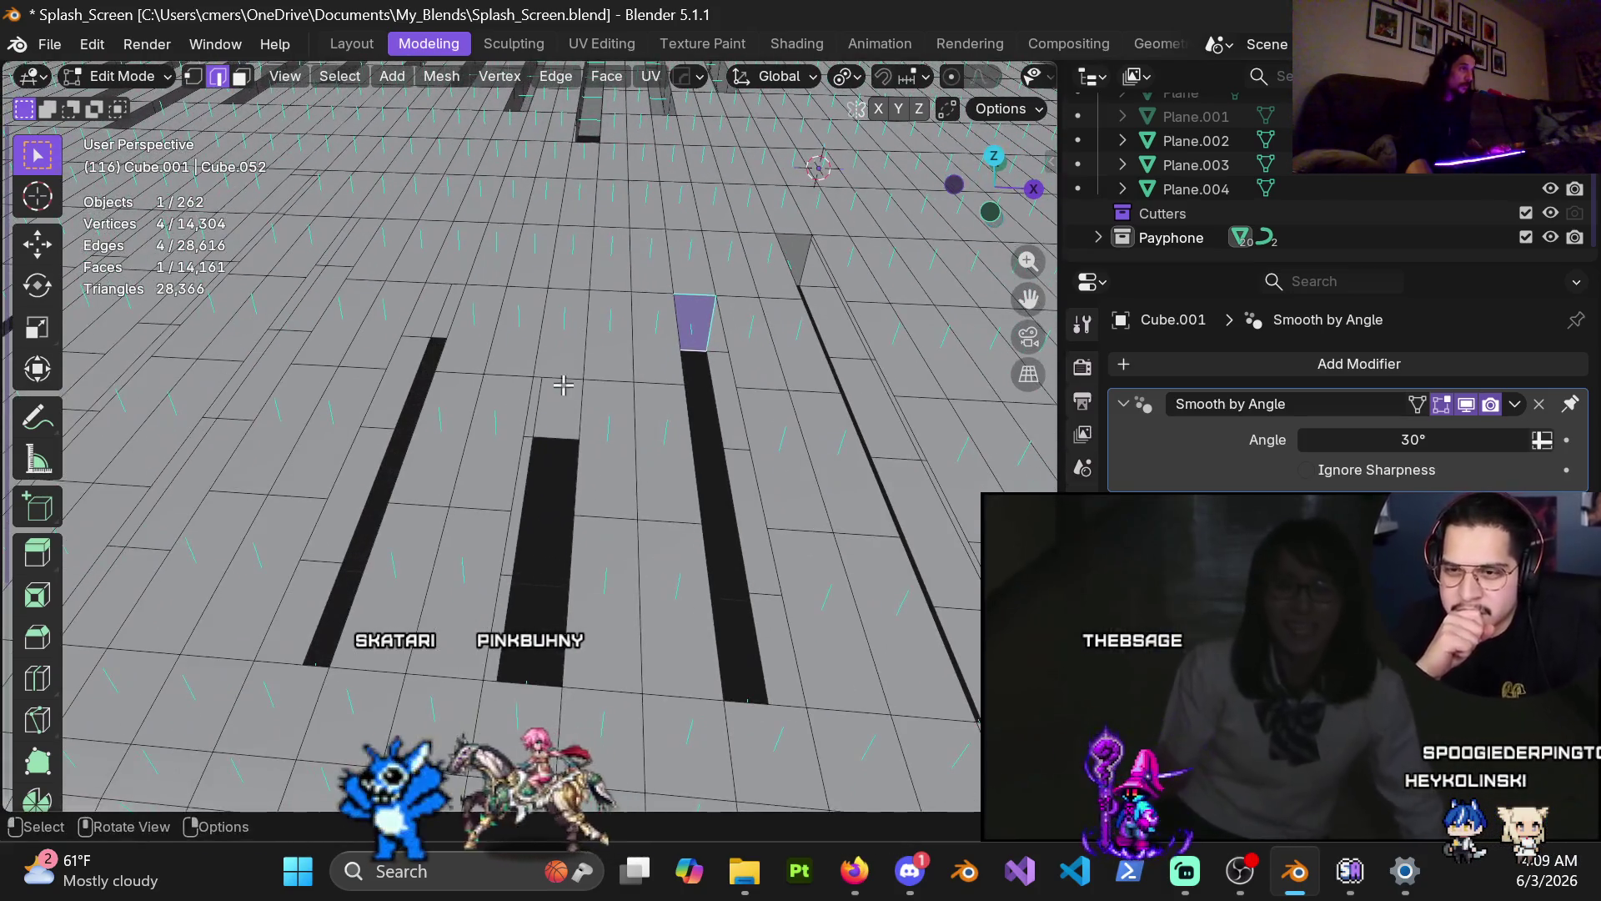
key("f")
mouse_move(553, 452)
middle_mouse_down("shift")
mouse_move(589, 379)
mouse_move(697, 540)
middle_mouse_up("shift")
key("f")
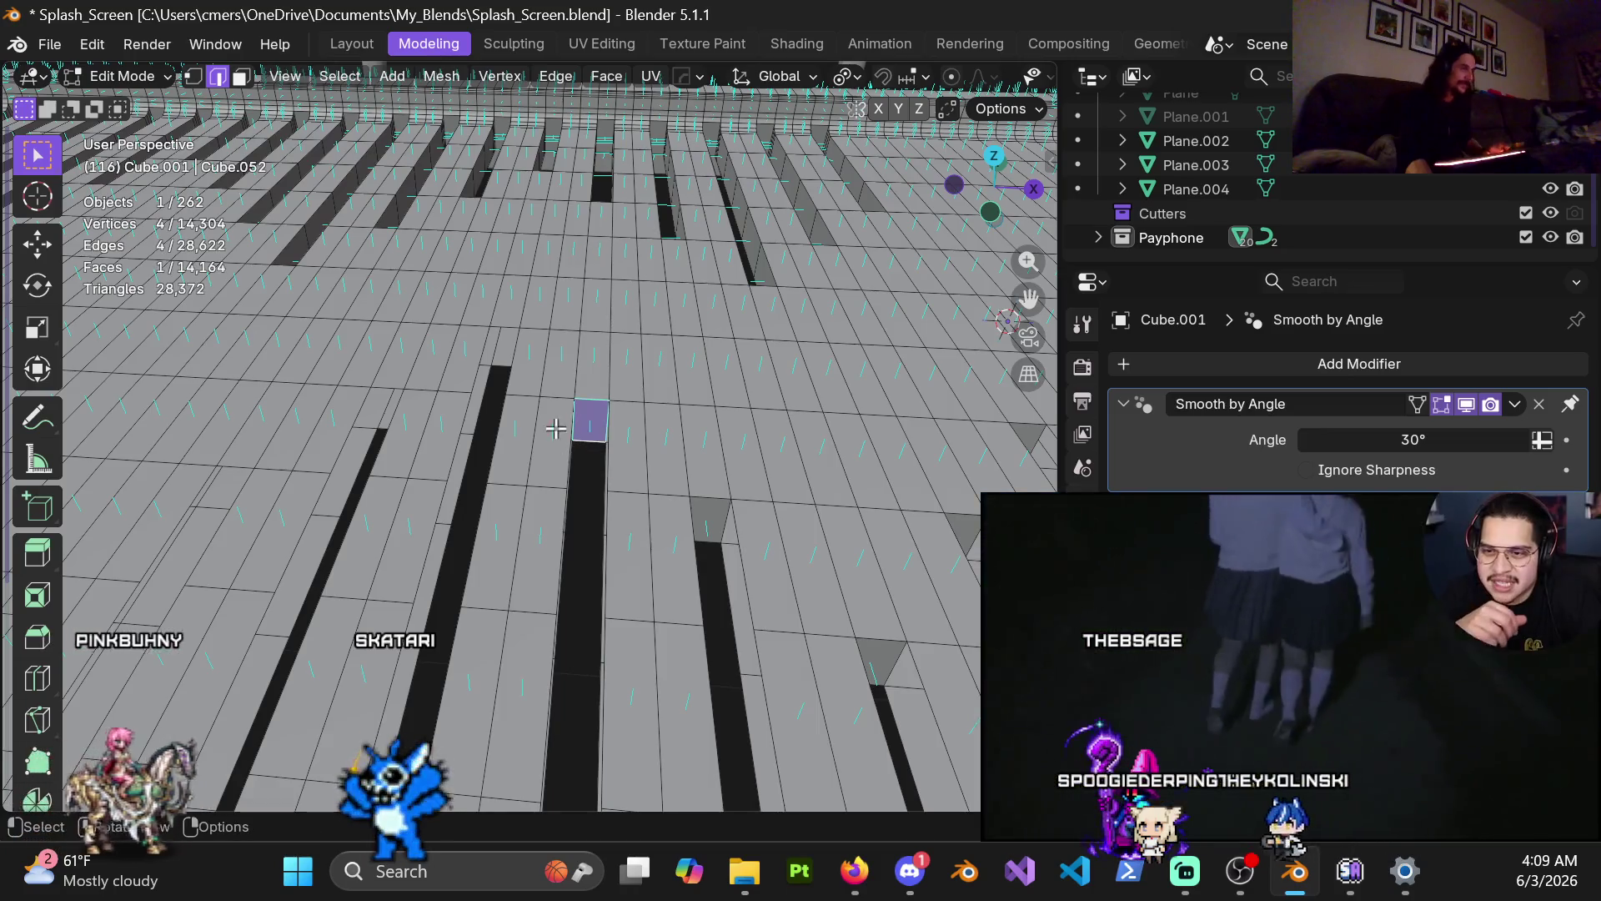
key("f")
Step: Fill another gap farther down the floor, then pause the video playing alongside
middle_click_drag(592, 444, 597, 444, "shift")
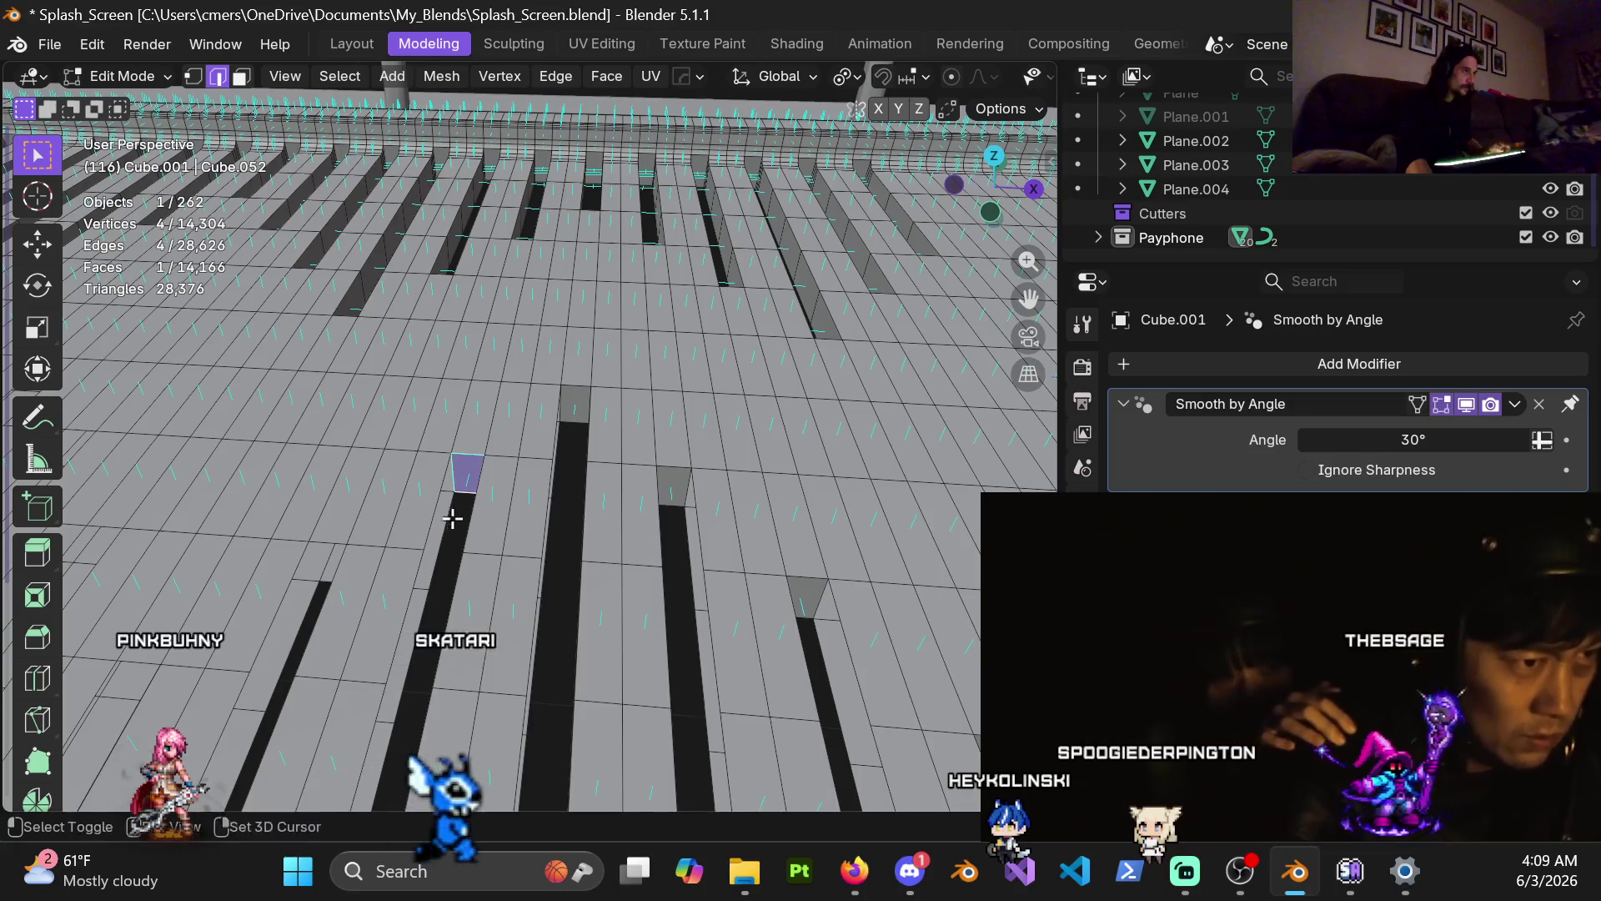
middle_click_drag(449, 518, 626, 449, "shift")
left_click(627, 385)
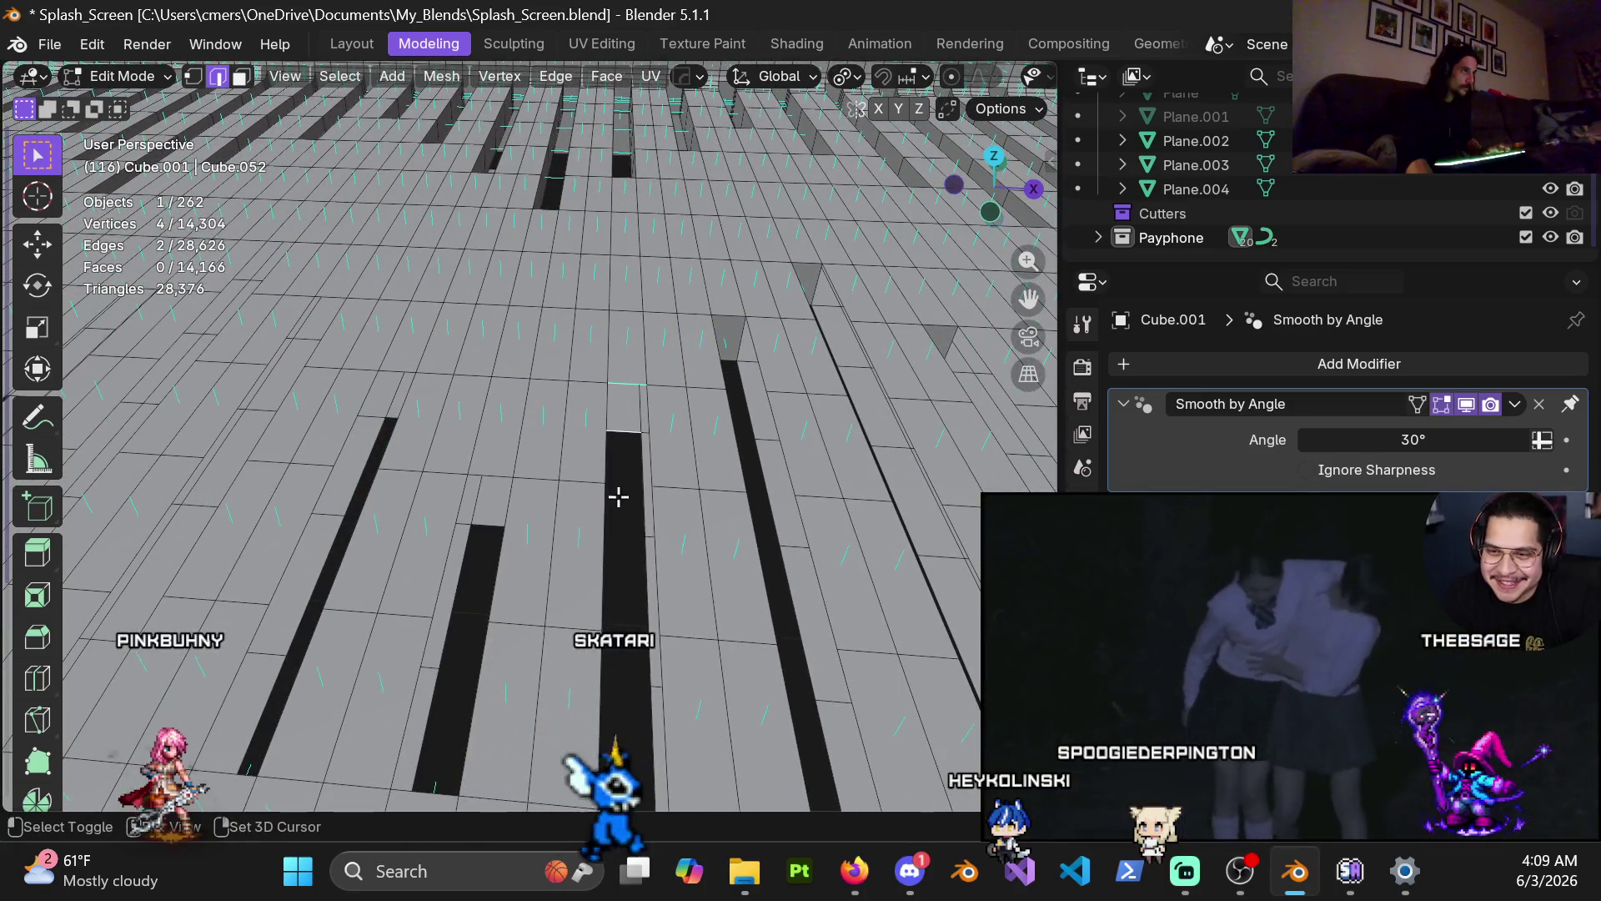
key("f")
middle_click_drag(489, 536, 607, 364, "shift")
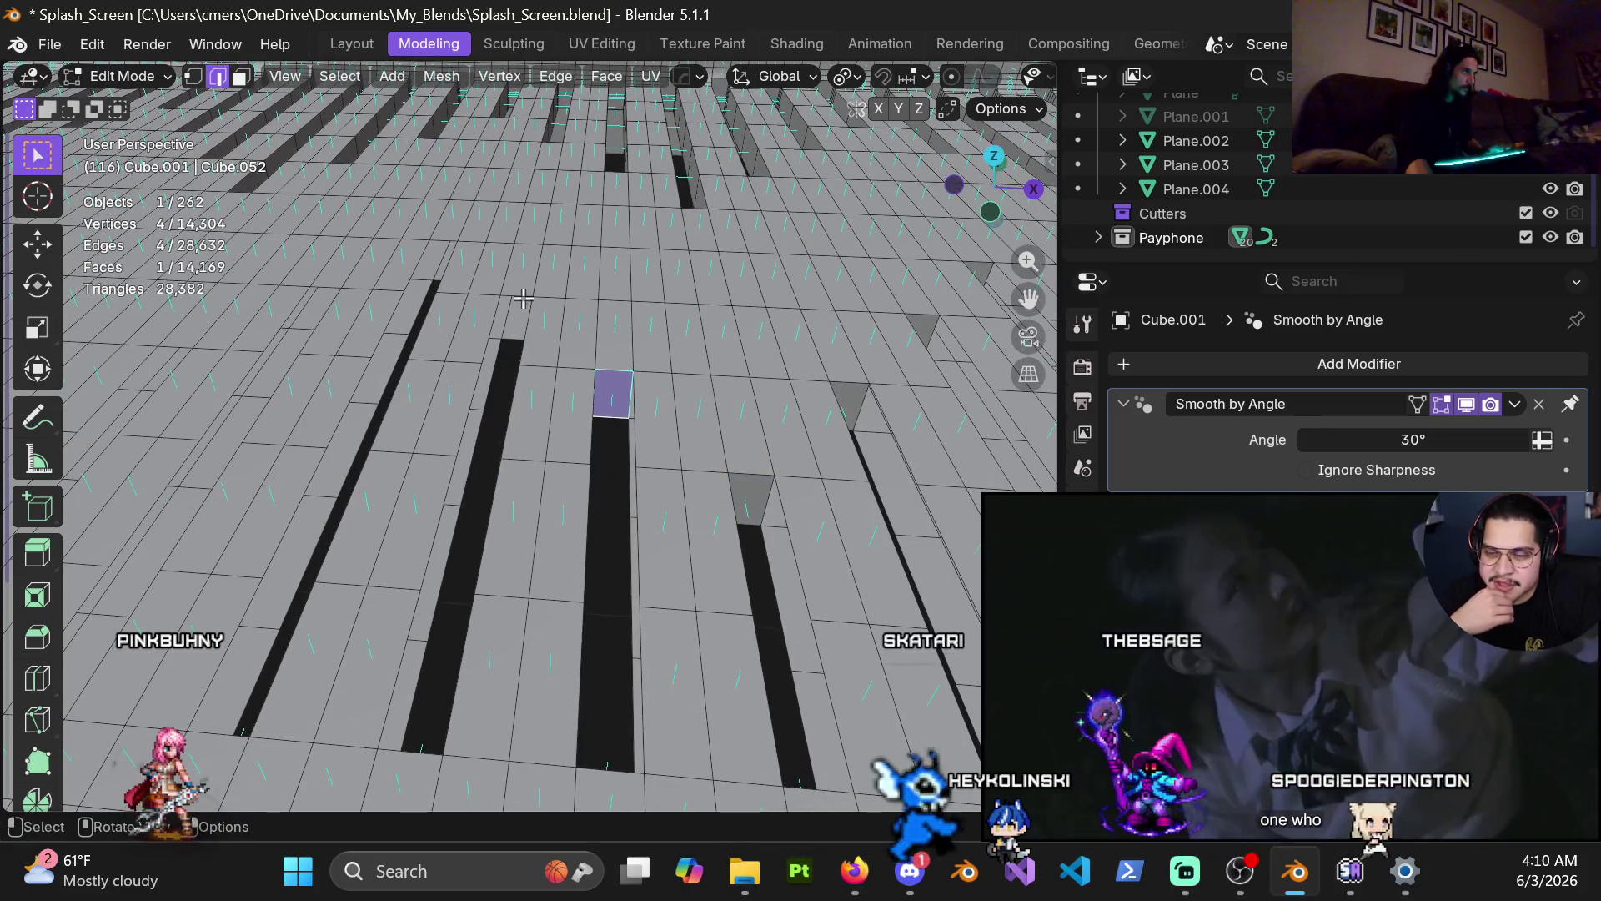
middle_click_drag(518, 341, 573, 442, "shift")
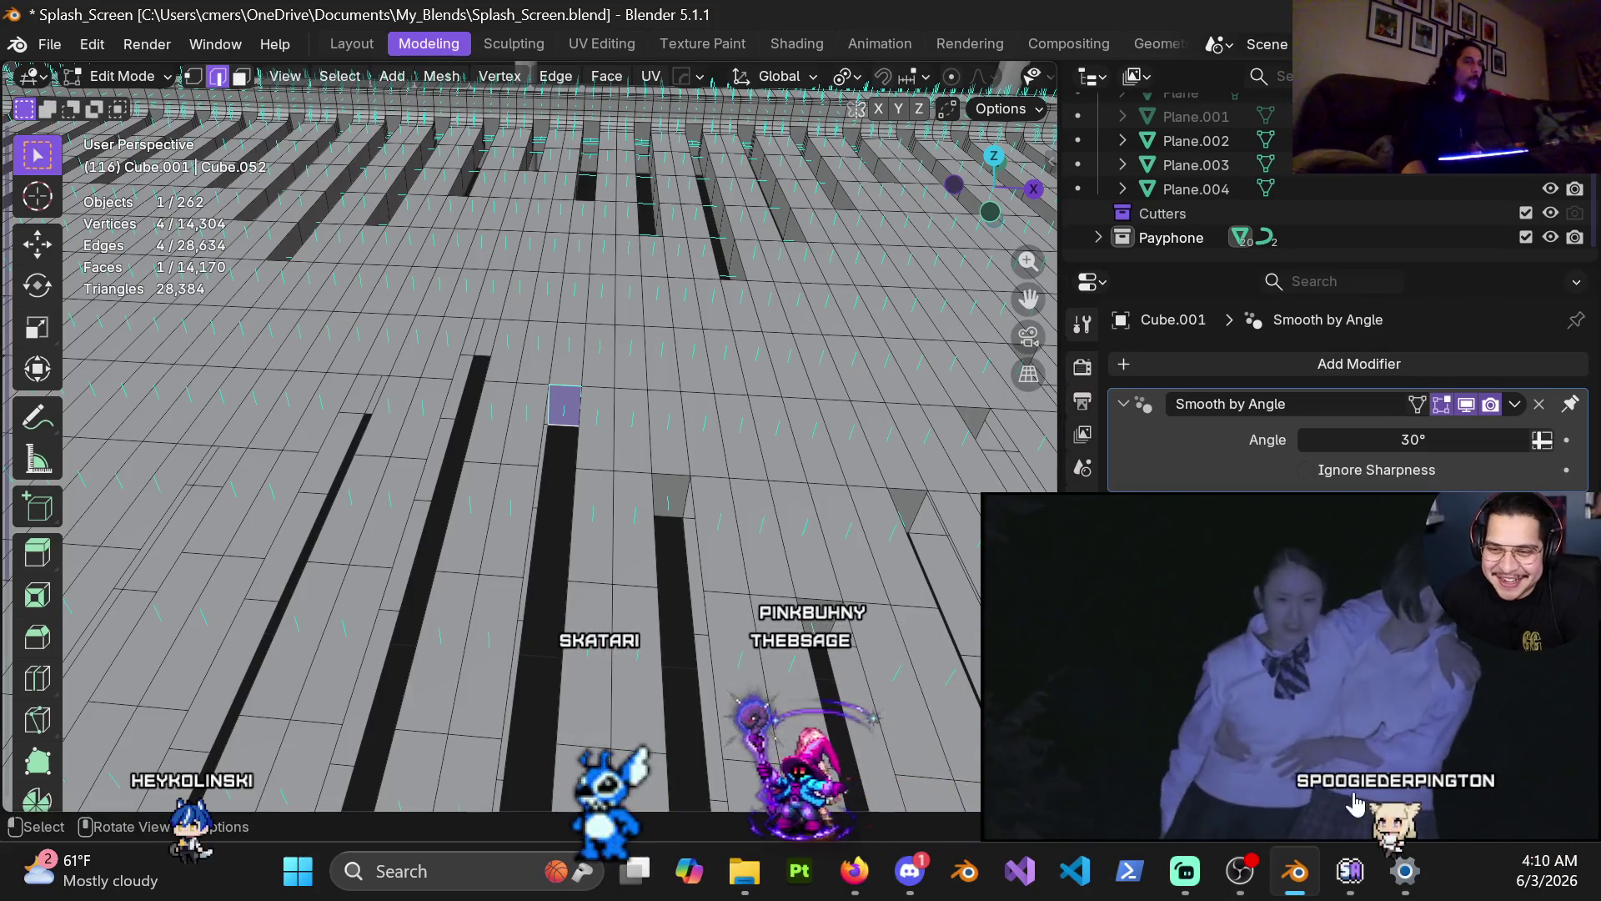
left_click(1291, 797)
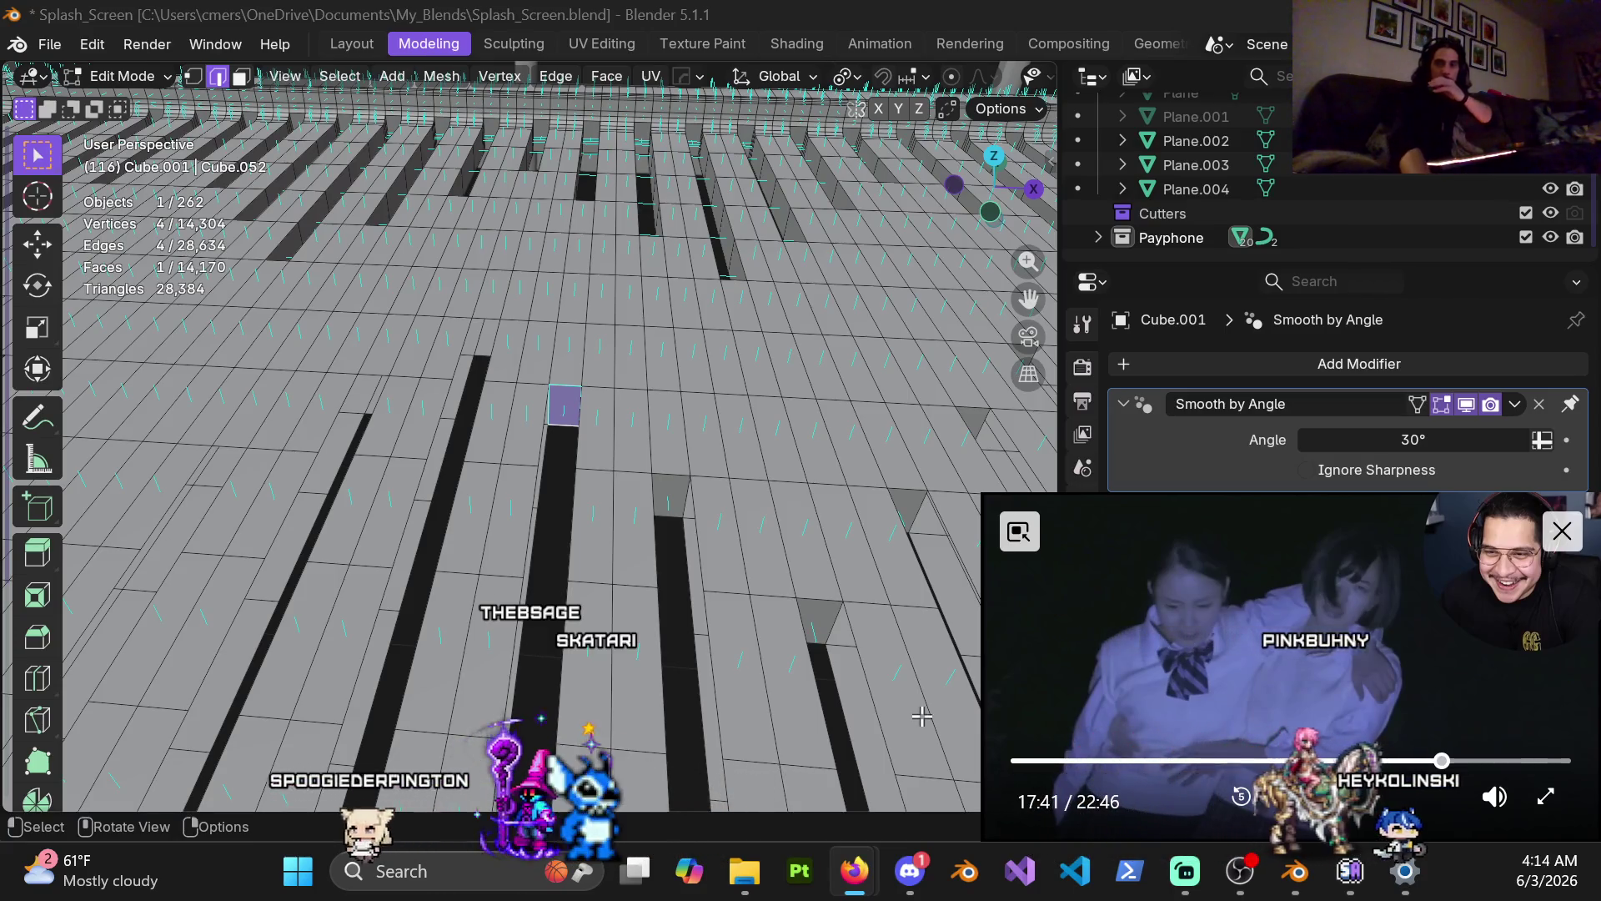
mouse_move(1084, 731)
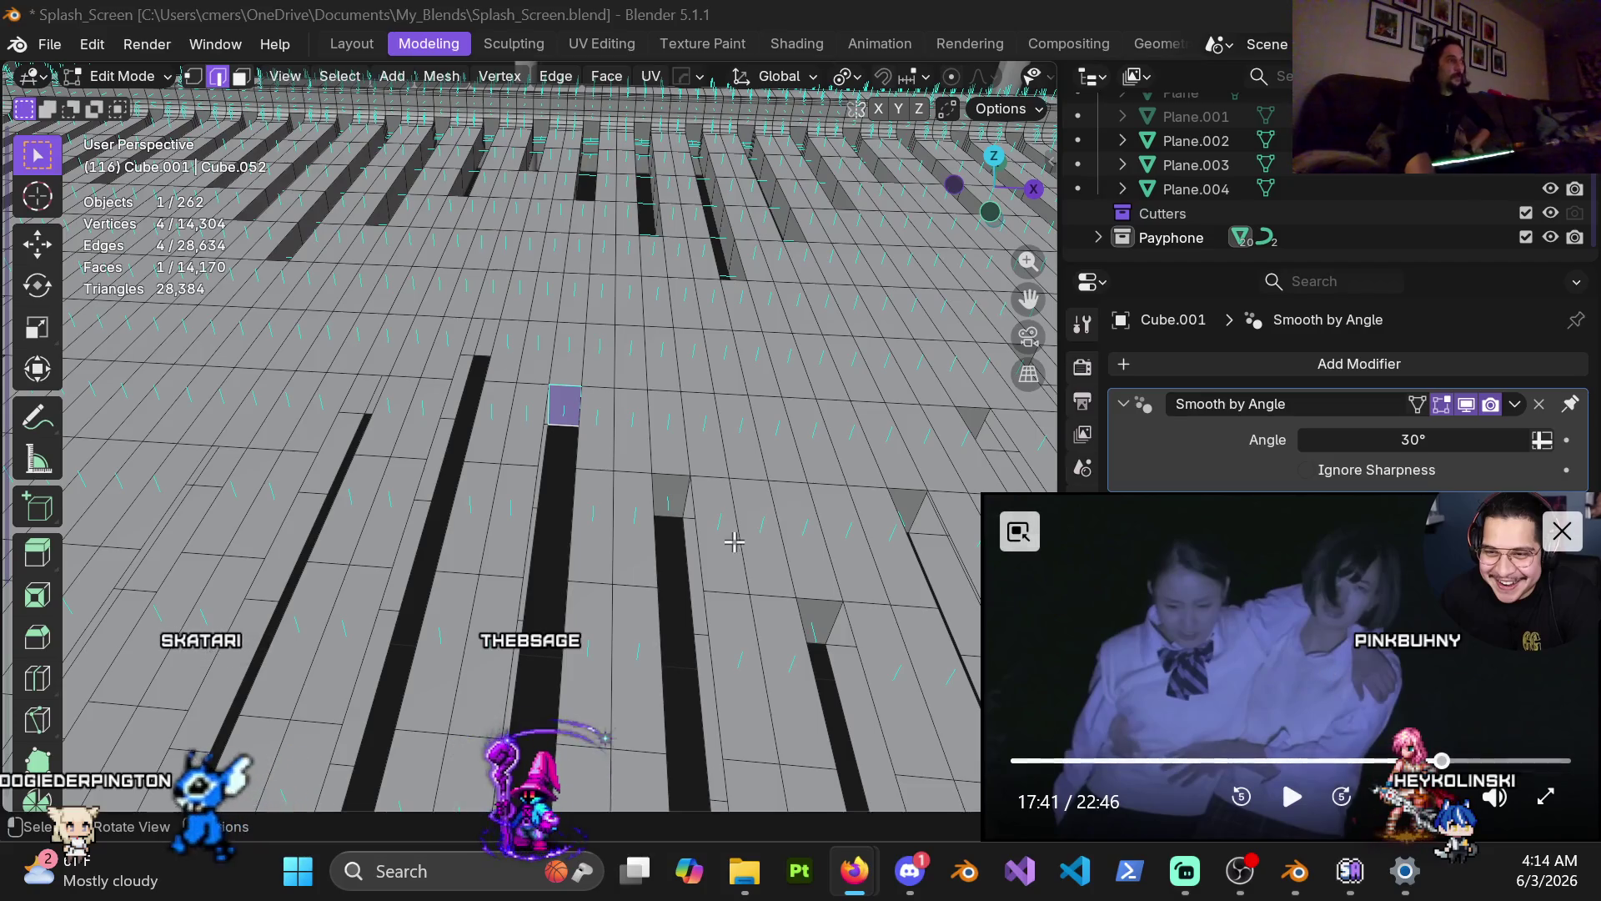
middle_click_drag(633, 454, 646, 437)
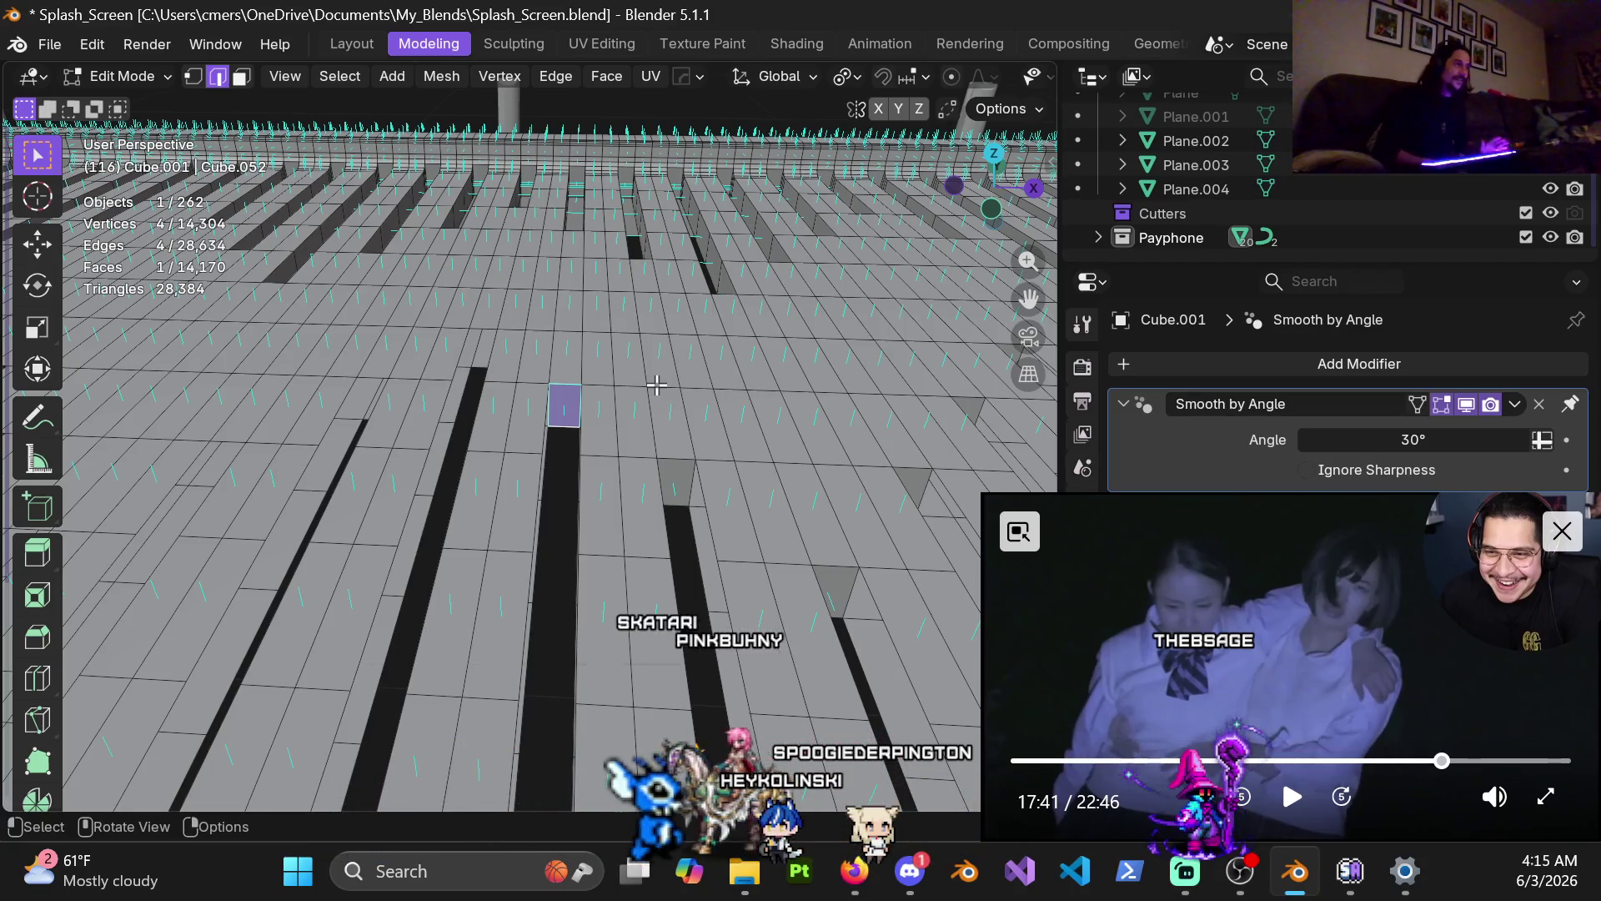
middle_click_drag(653, 384, 587, 451)
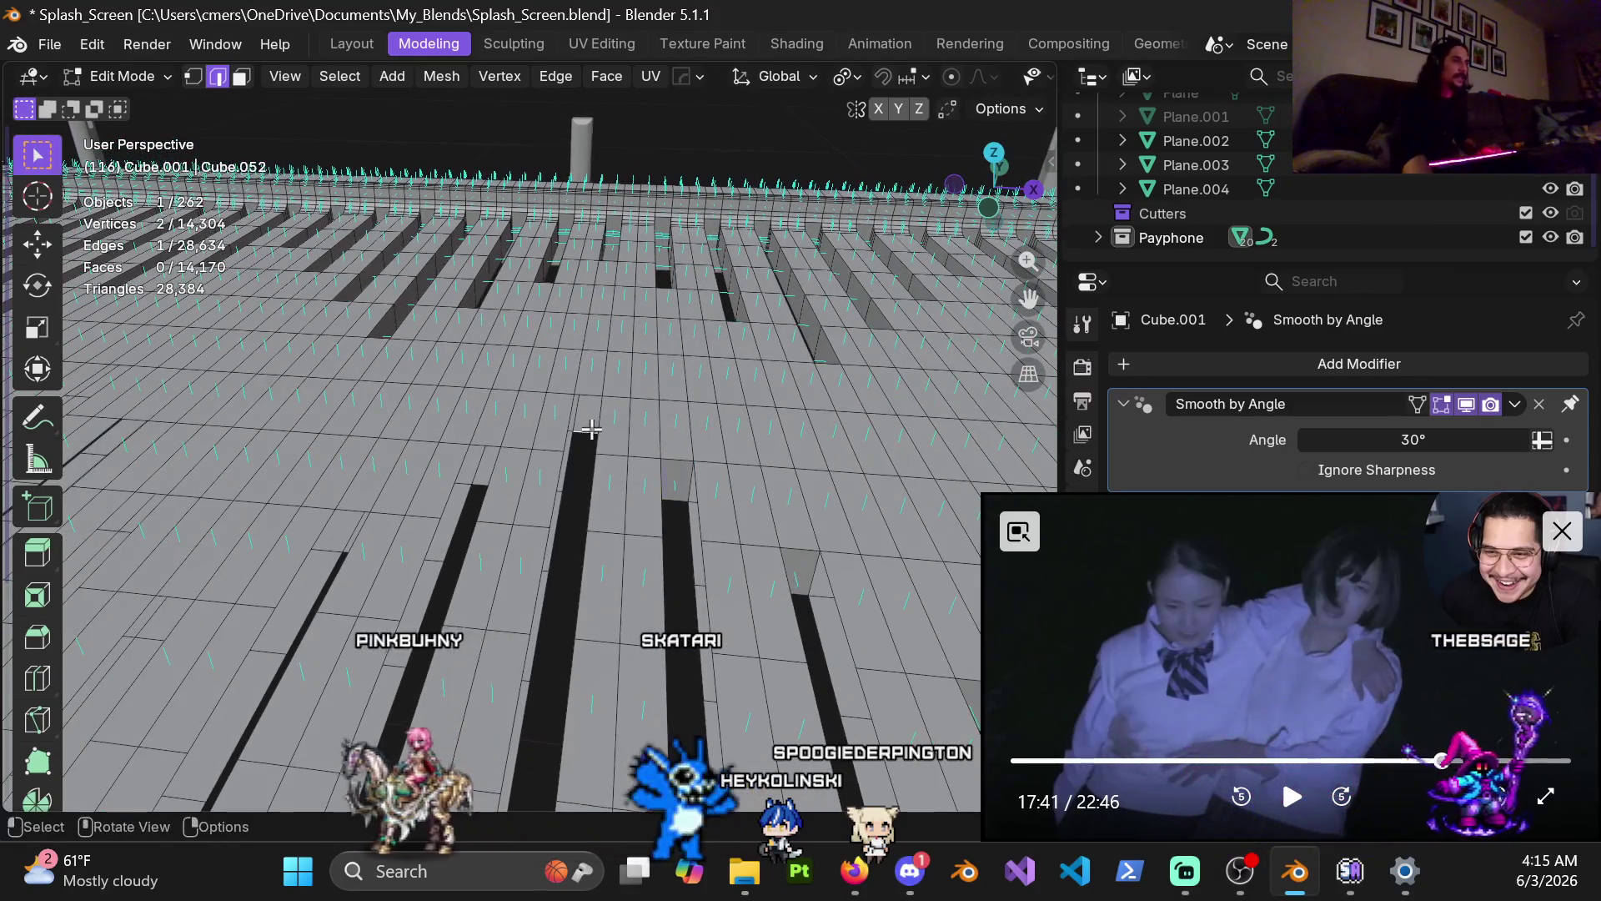
Step: Undo the last mesh change and fill a gap between its two bordering edges
key("ctrl+z")
mouse_move(585, 492)
middle_mouse_down()
mouse_move(589, 457)
mouse_move(503, 543)
middle_mouse_up()
left_click(598, 416, "shift")
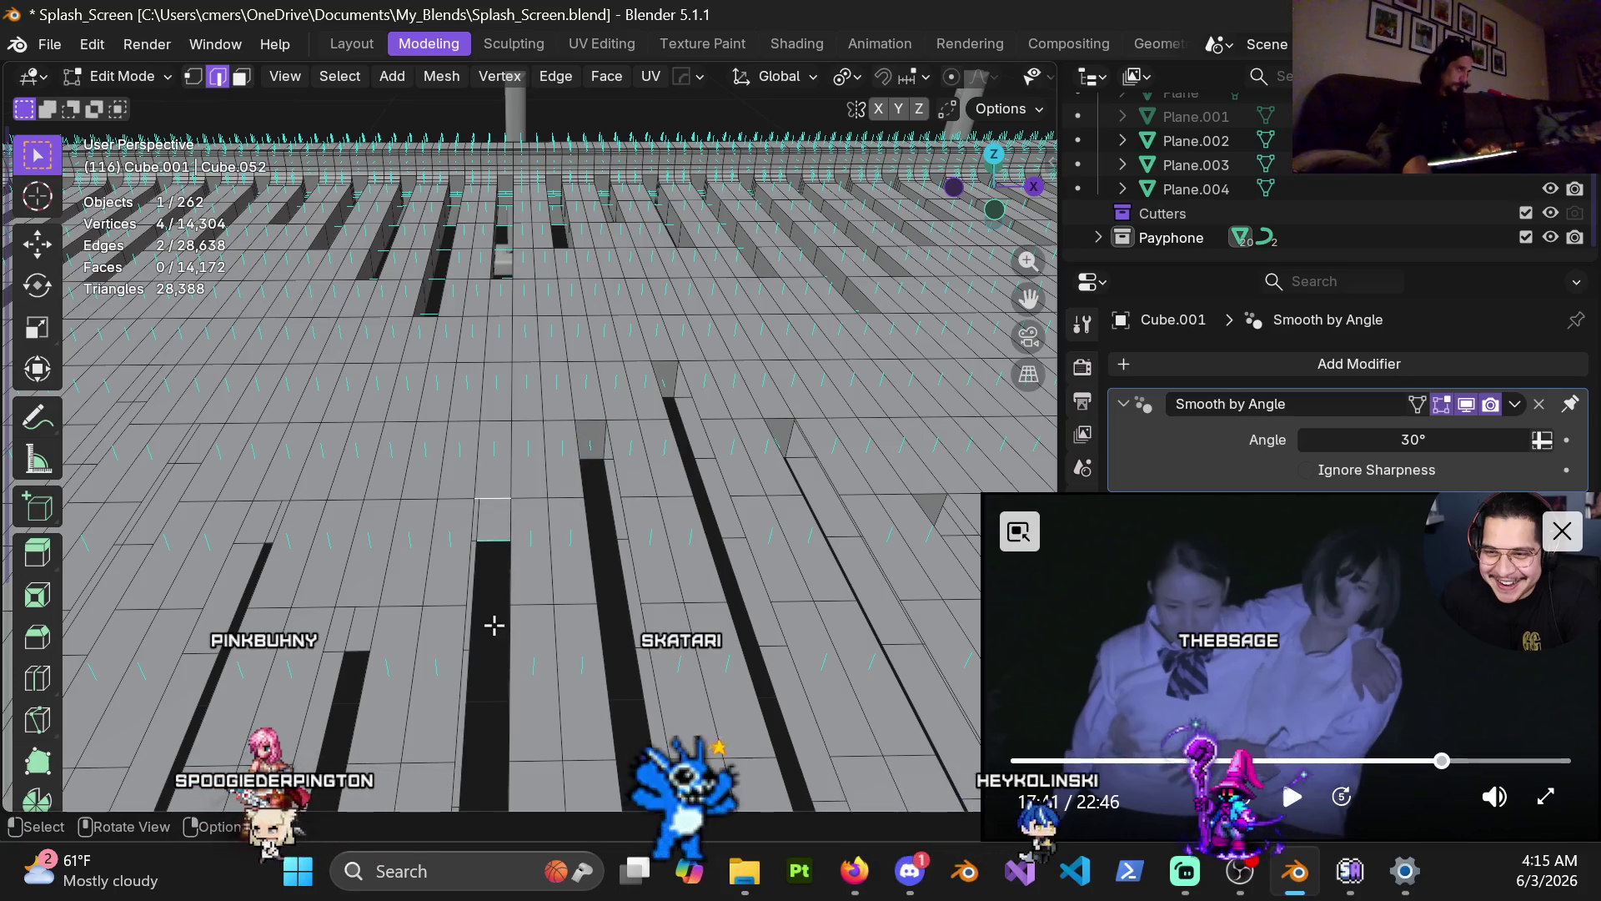
mouse_move(433, 624)
middle_mouse_down()
mouse_move(607, 538)
mouse_move(576, 502)
mouse_move(552, 503)
middle_mouse_up()
left_click(585, 498, "shift")
key("f")
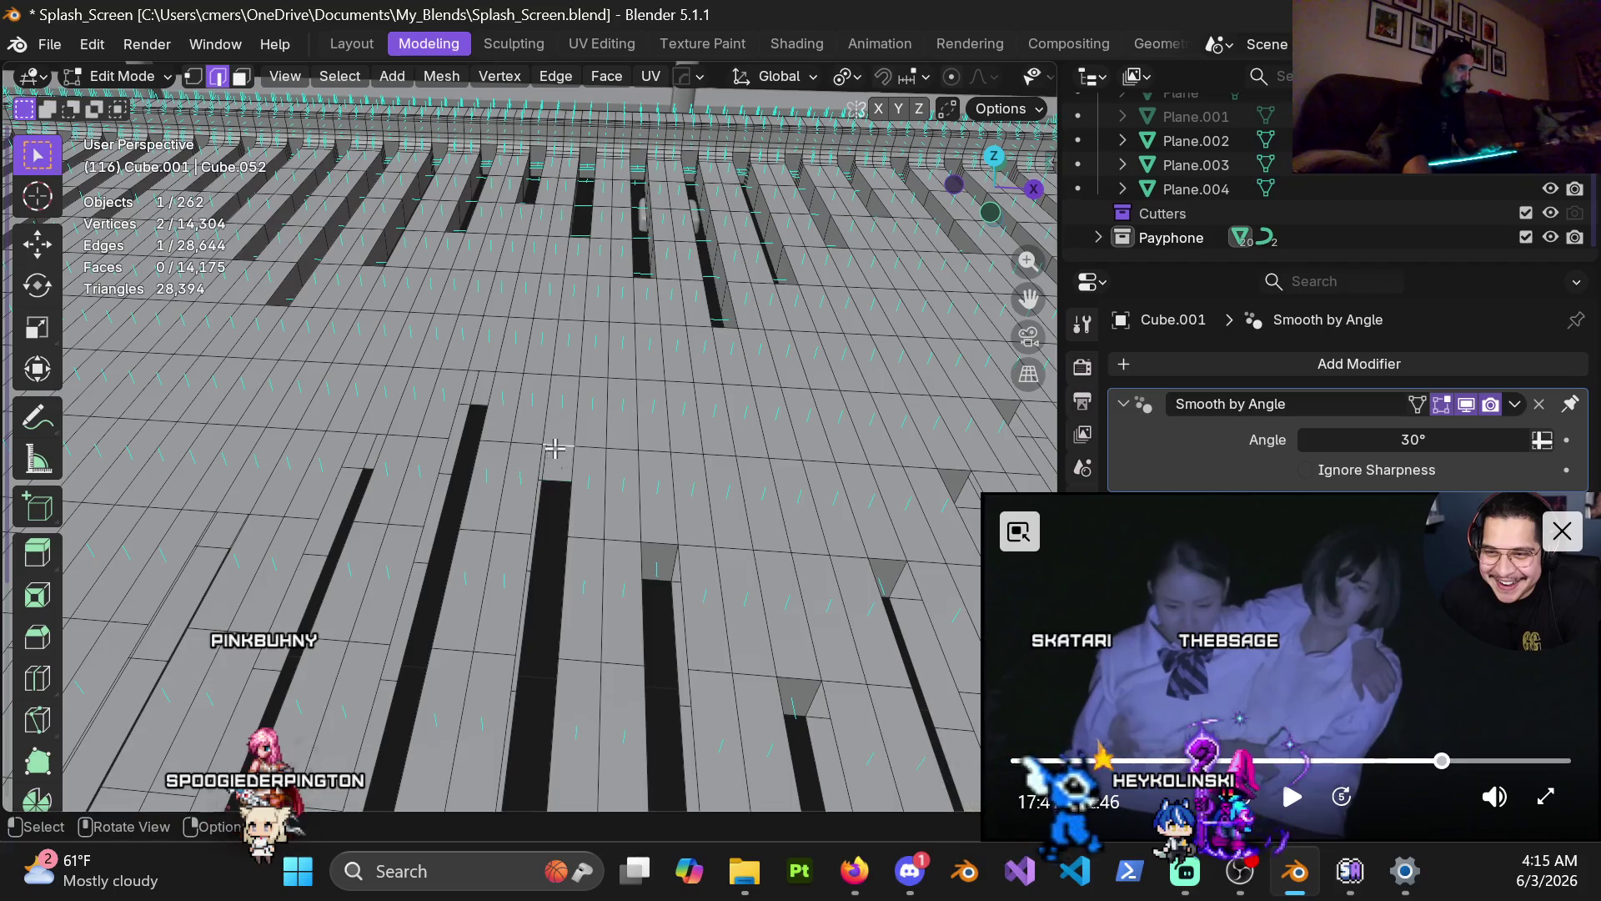
Step: Fill three more step gaps from their bordering edges
mouse_move(543, 467)
middle_mouse_down("shift")
mouse_move(561, 522)
mouse_move(588, 442)
mouse_move(576, 450)
middle_mouse_up("shift")
key("f")
left_click(573, 451)
key("f")
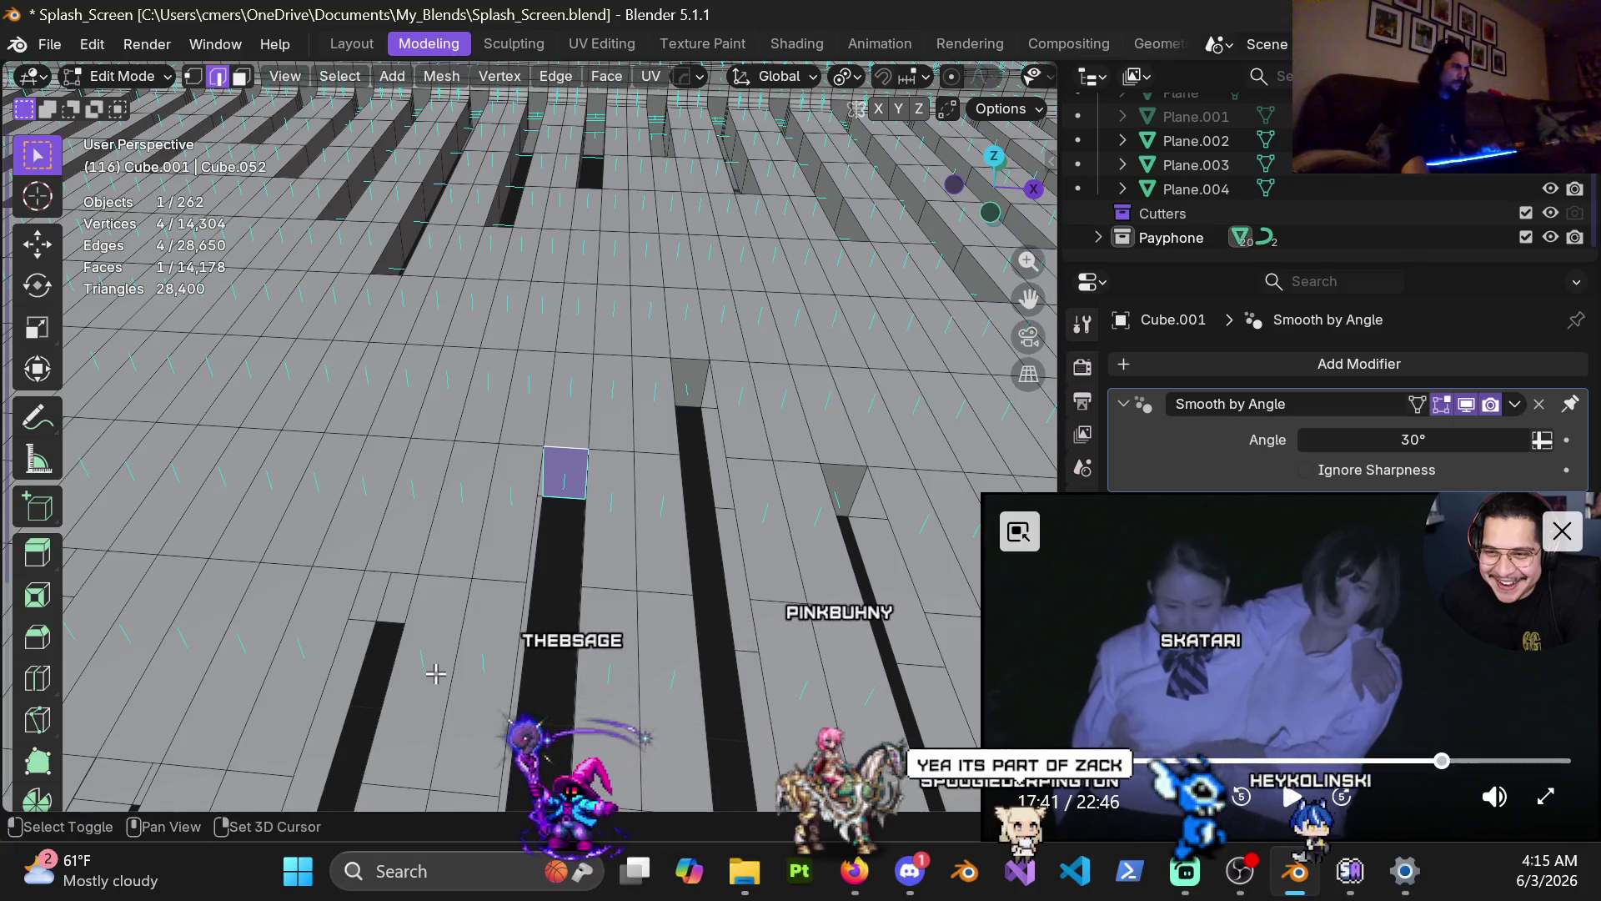
middle_click_drag(398, 667, 523, 559, "shift")
middle_click_drag(538, 551, 520, 499)
left_click(519, 499)
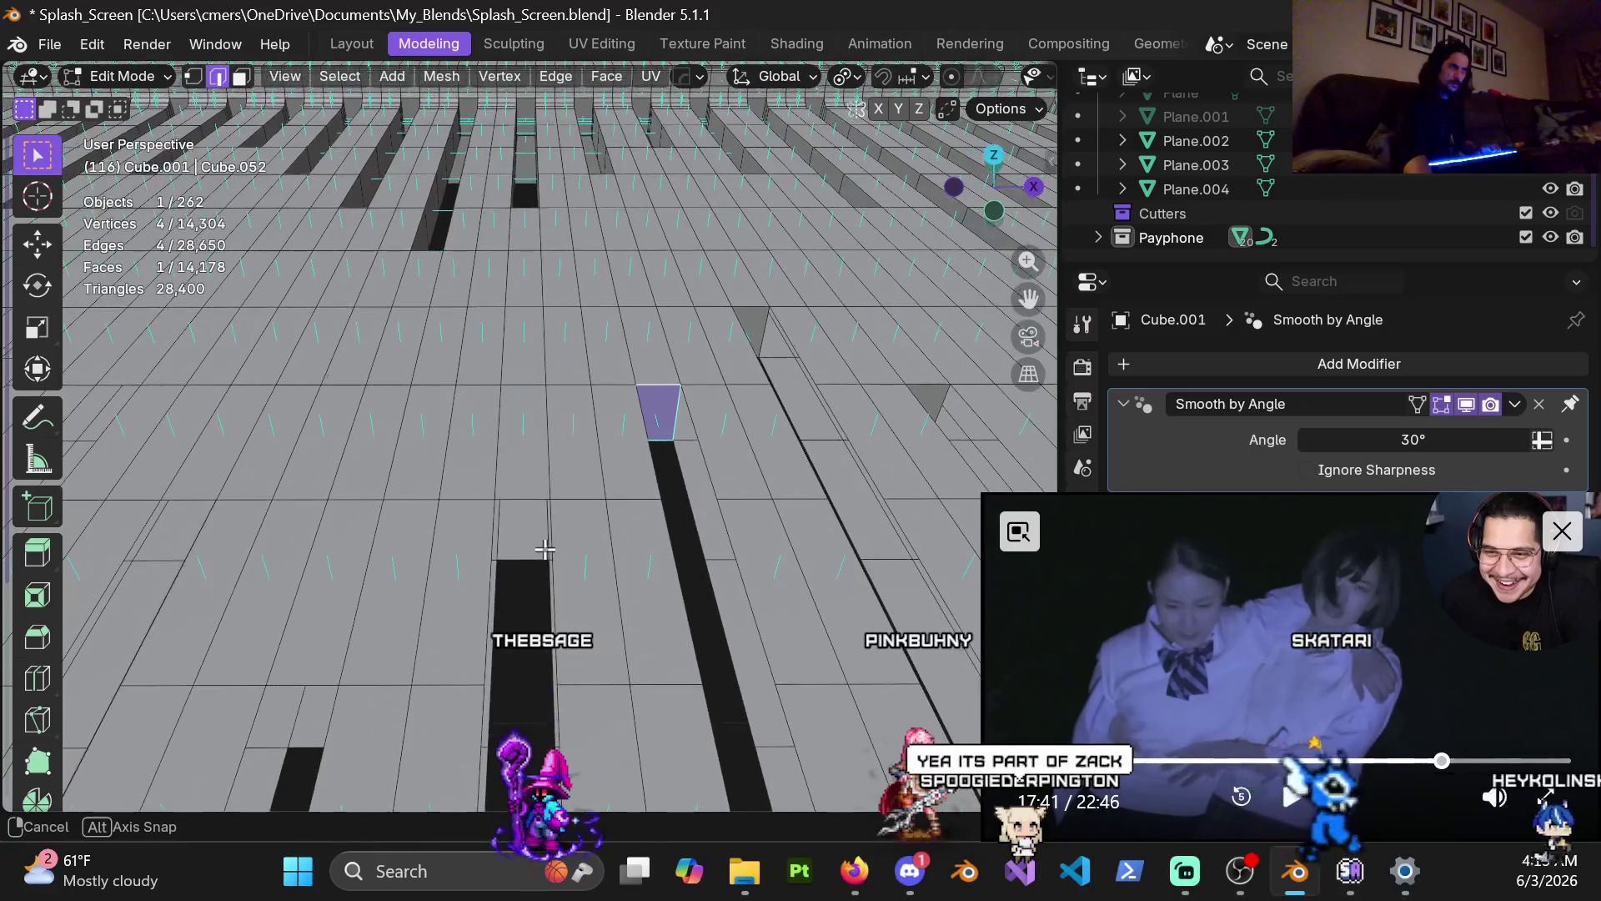
left_click(519, 499, "shift")
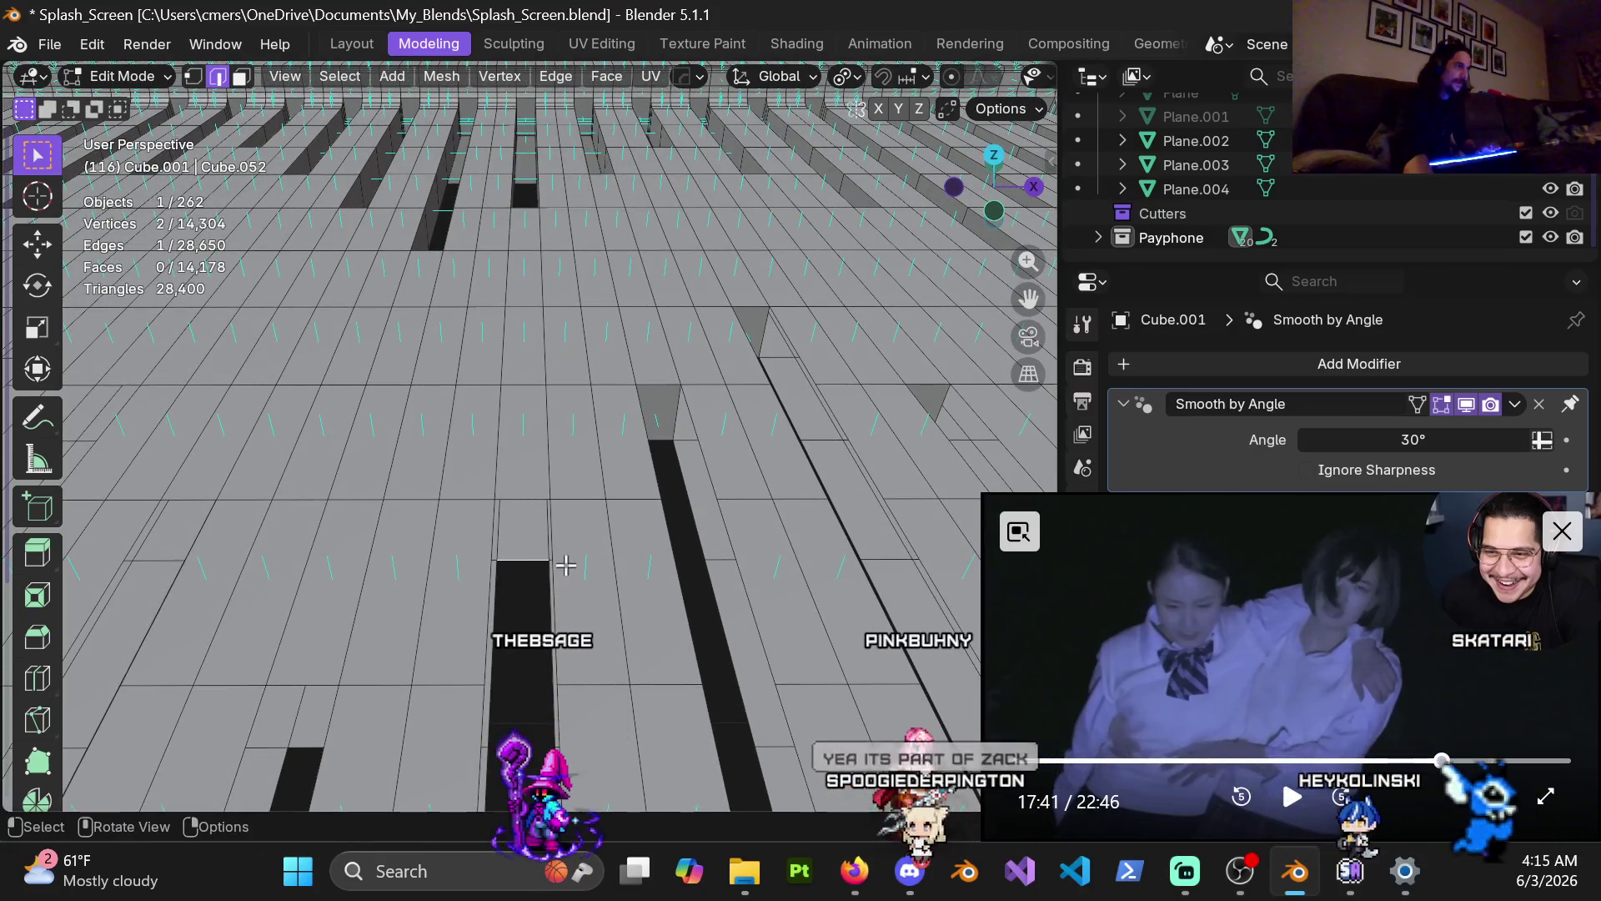
key("f")
Step: Fill another gap between its top and bottom edges, then move on to the next
scroll(538, 593, "down", 4)
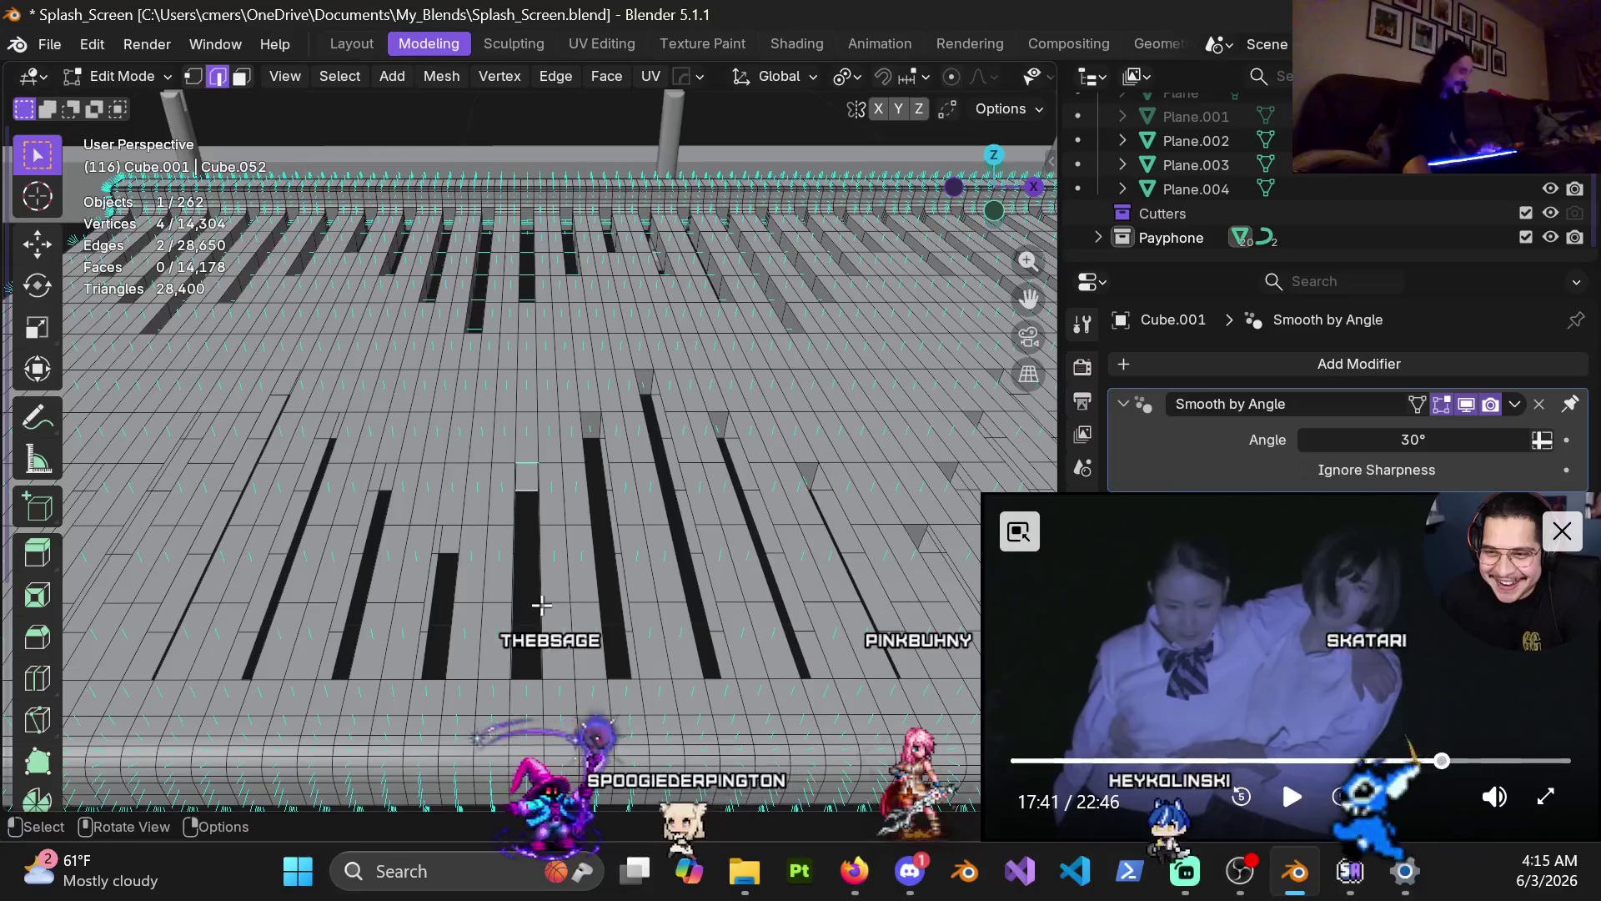
scroll(582, 529, "up", 4)
left_click(526, 499)
left_click(525, 447, "shift")
key("f")
middle_click_drag(417, 464, 495, 465, "shift")
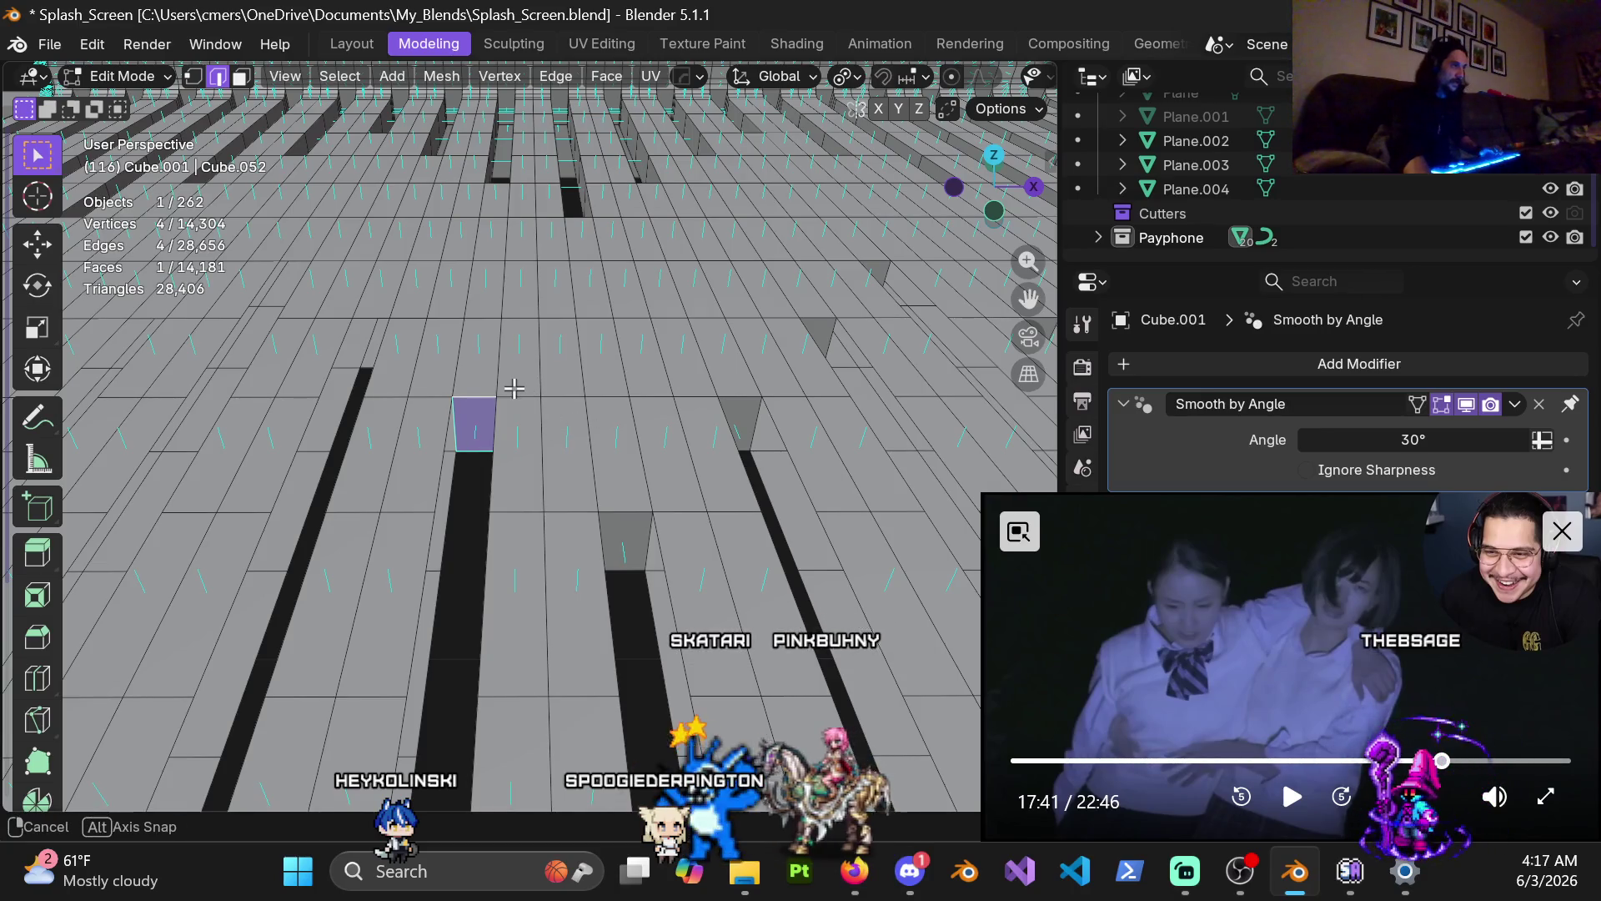
Step: Fill three gaps along the step edges, orbiting the view between them
middle_click_drag(513, 388, 512, 494)
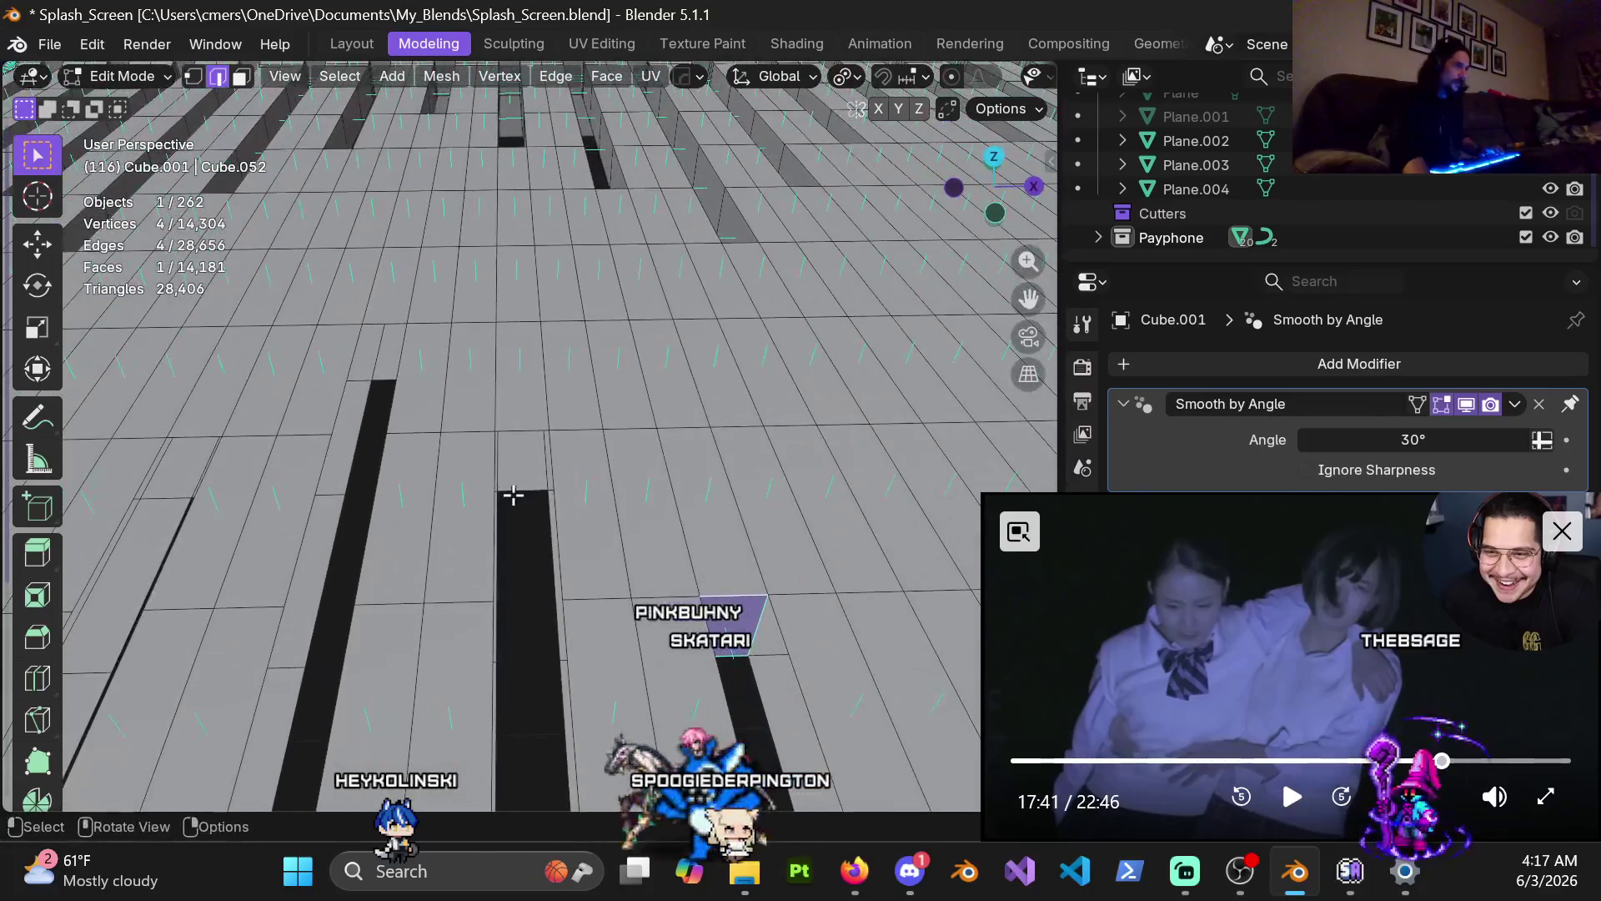
middle_click_drag(545, 537, 530, 561)
key("f")
mouse_move(519, 450)
middle_mouse_down()
mouse_move(512, 370)
mouse_move(500, 470)
middle_mouse_up()
key("f")
key("f")
mouse_move(650, 436)
middle_mouse_down()
mouse_move(590, 451)
mouse_move(613, 389)
middle_mouse_up()
key("f")
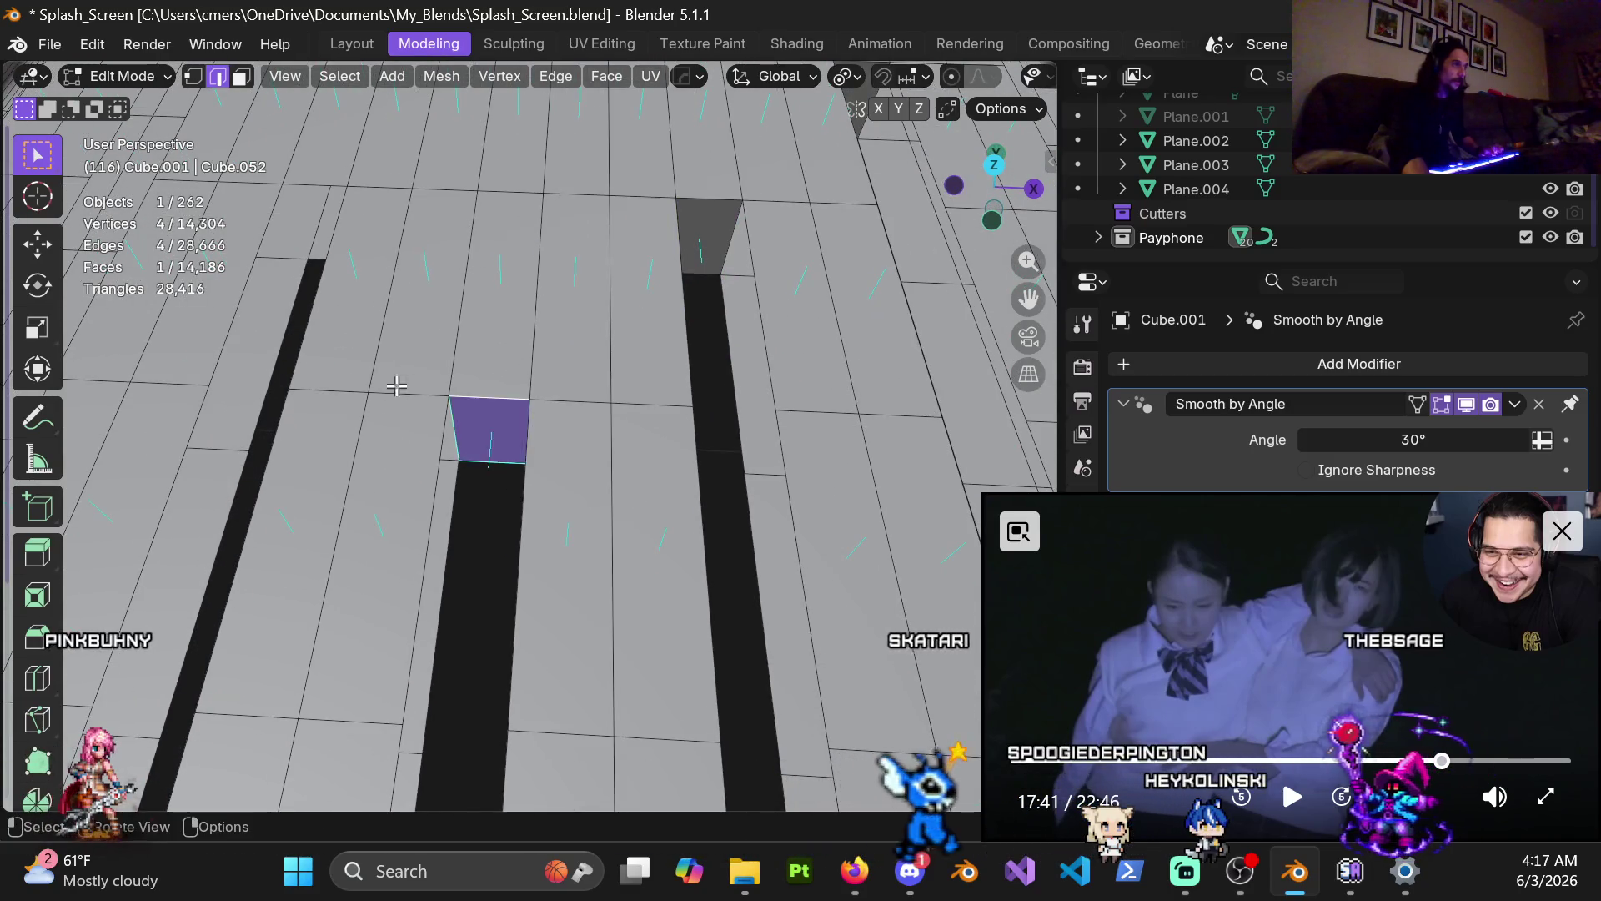
Step: Fill three more gaps, selecting each gap's top and bottom edges first
middle_click_drag(395, 396, 672, 400)
left_click(559, 315, "ctrl+alt")
mouse_move(560, 322)
middle_mouse_down()
mouse_move(576, 325)
mouse_move(542, 343)
mouse_move(521, 481)
middle_mouse_up()
key("f")
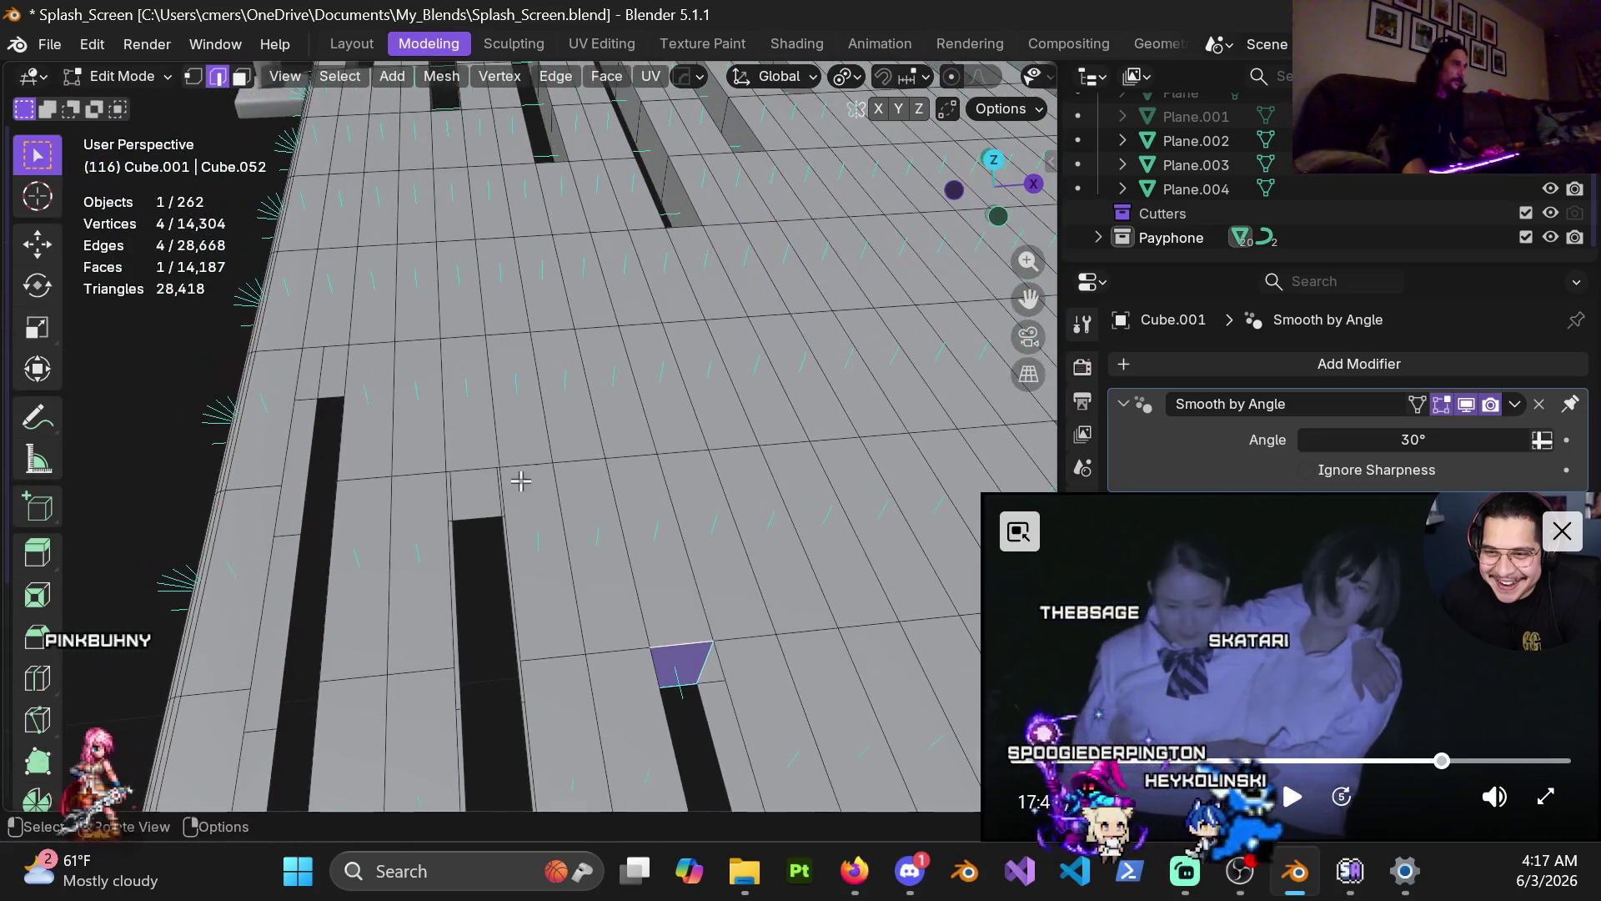
left_click(521, 481, "ctrl+alt")
key("f")
middle_click_drag(520, 481, 490, 398)
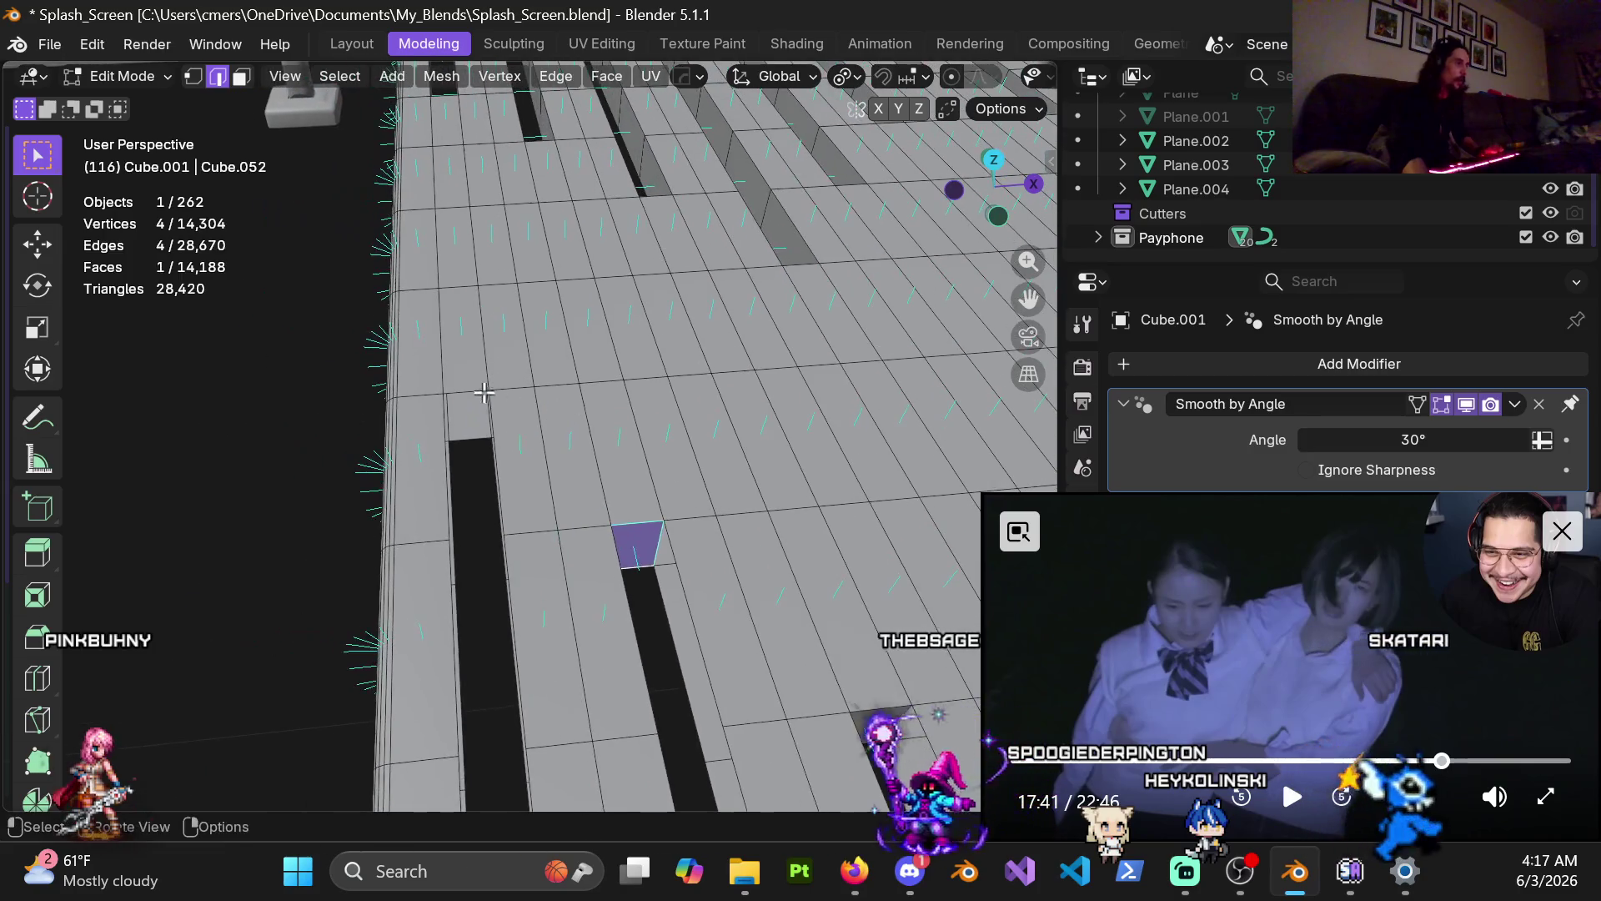
key("f")
middle_click_drag(553, 476, 489, 478)
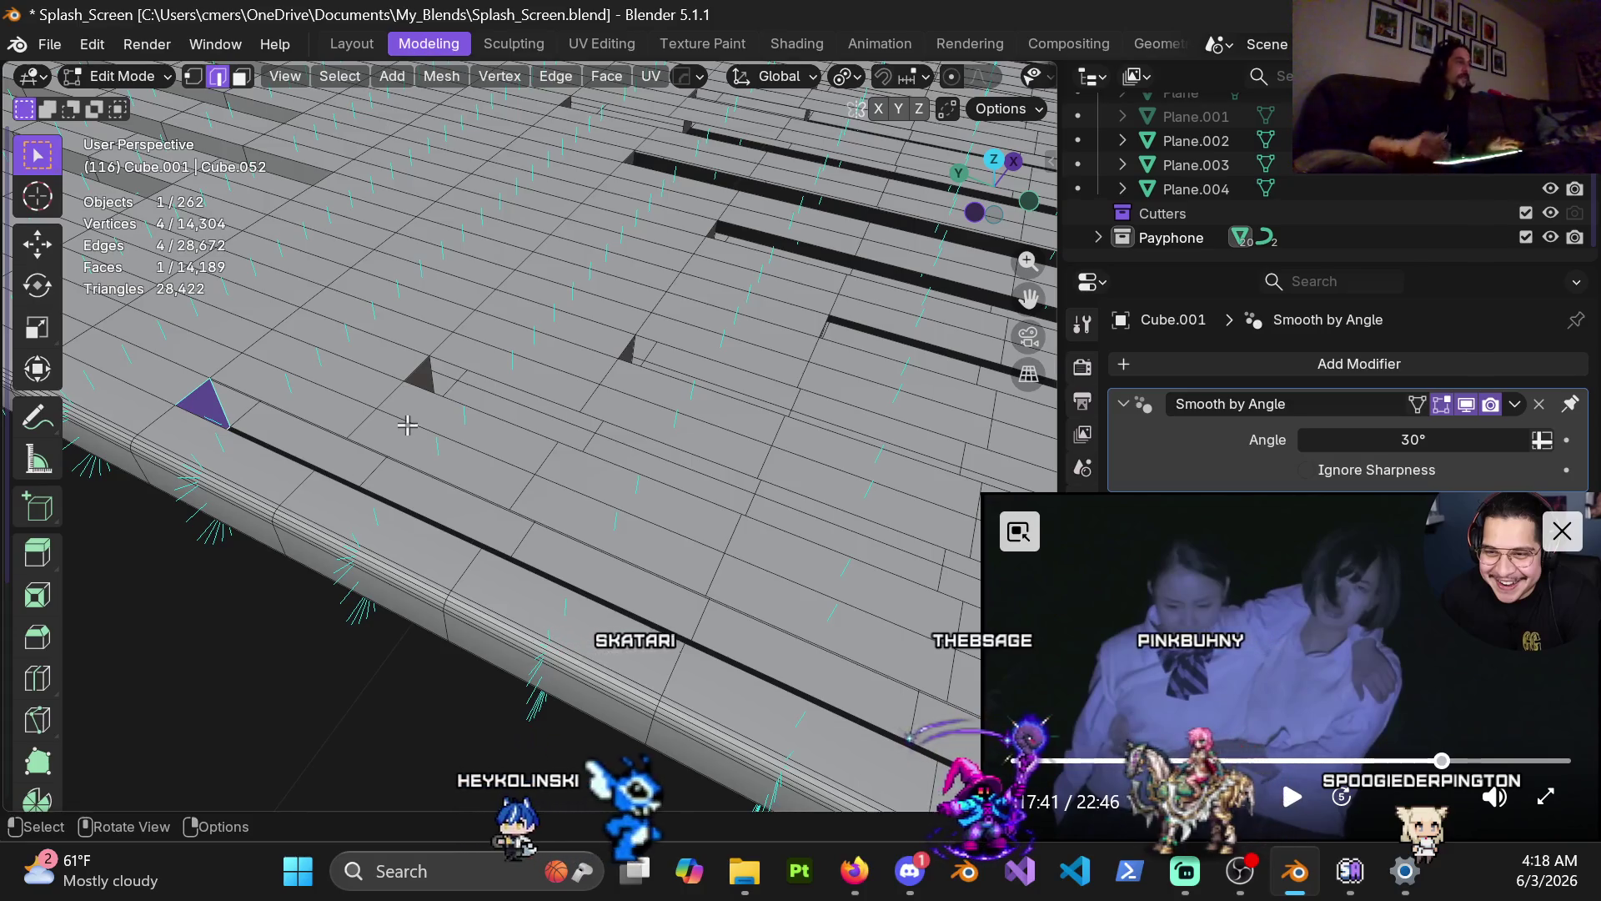
mouse_move(407, 425)
middle_mouse_down()
mouse_move(579, 490)
mouse_move(505, 516)
mouse_move(553, 436)
mouse_move(542, 550)
middle_mouse_up()
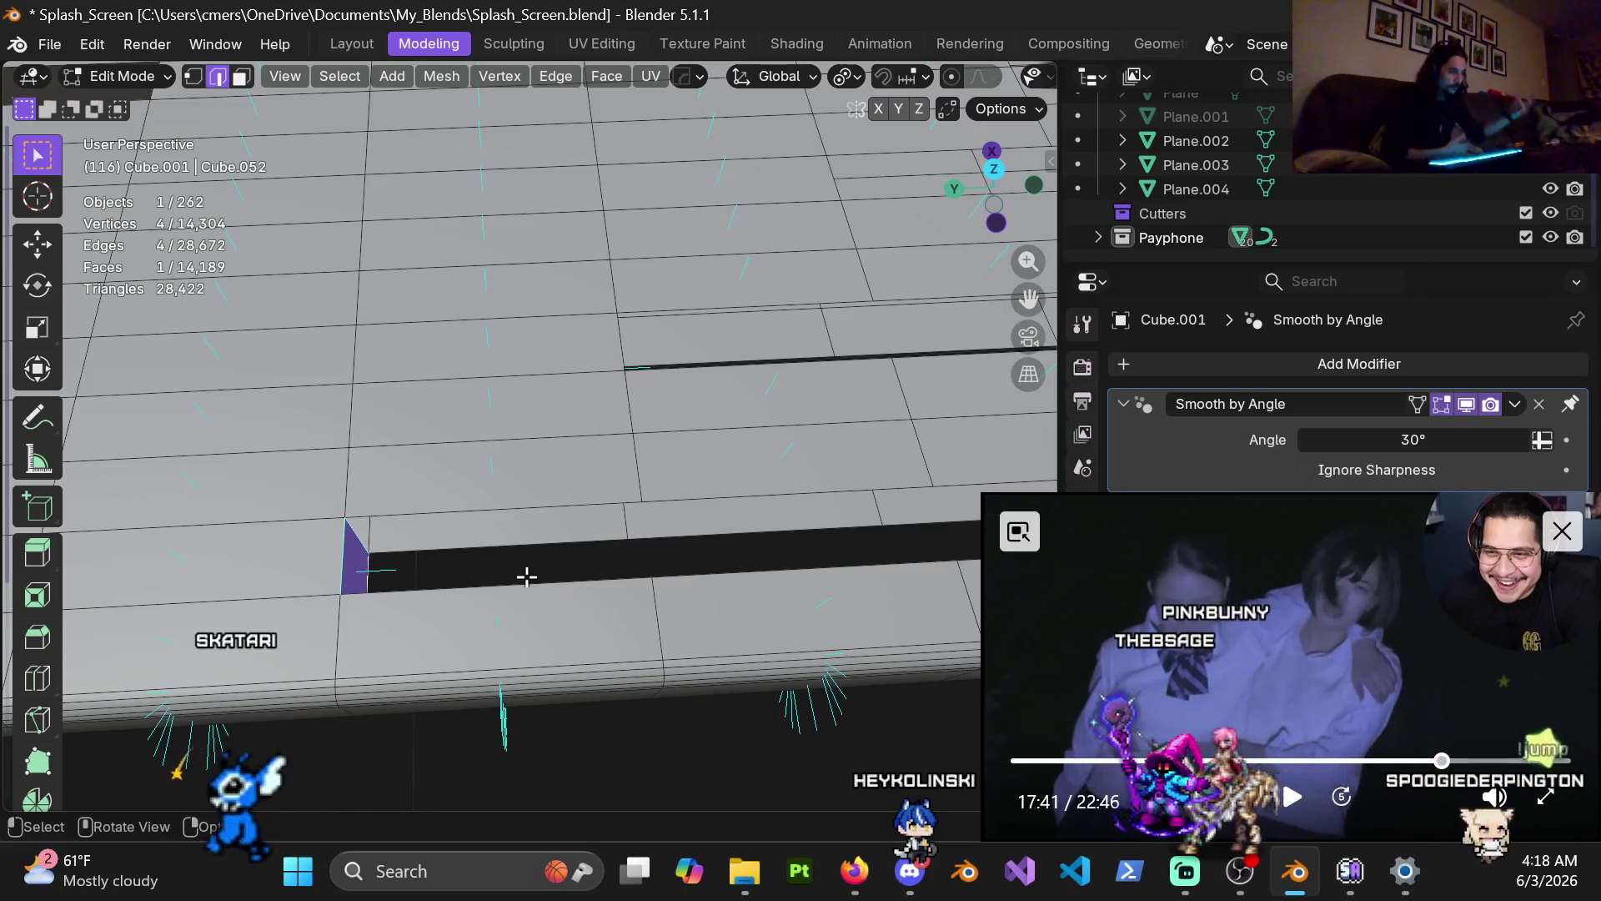
key("XF86AudioPlay")
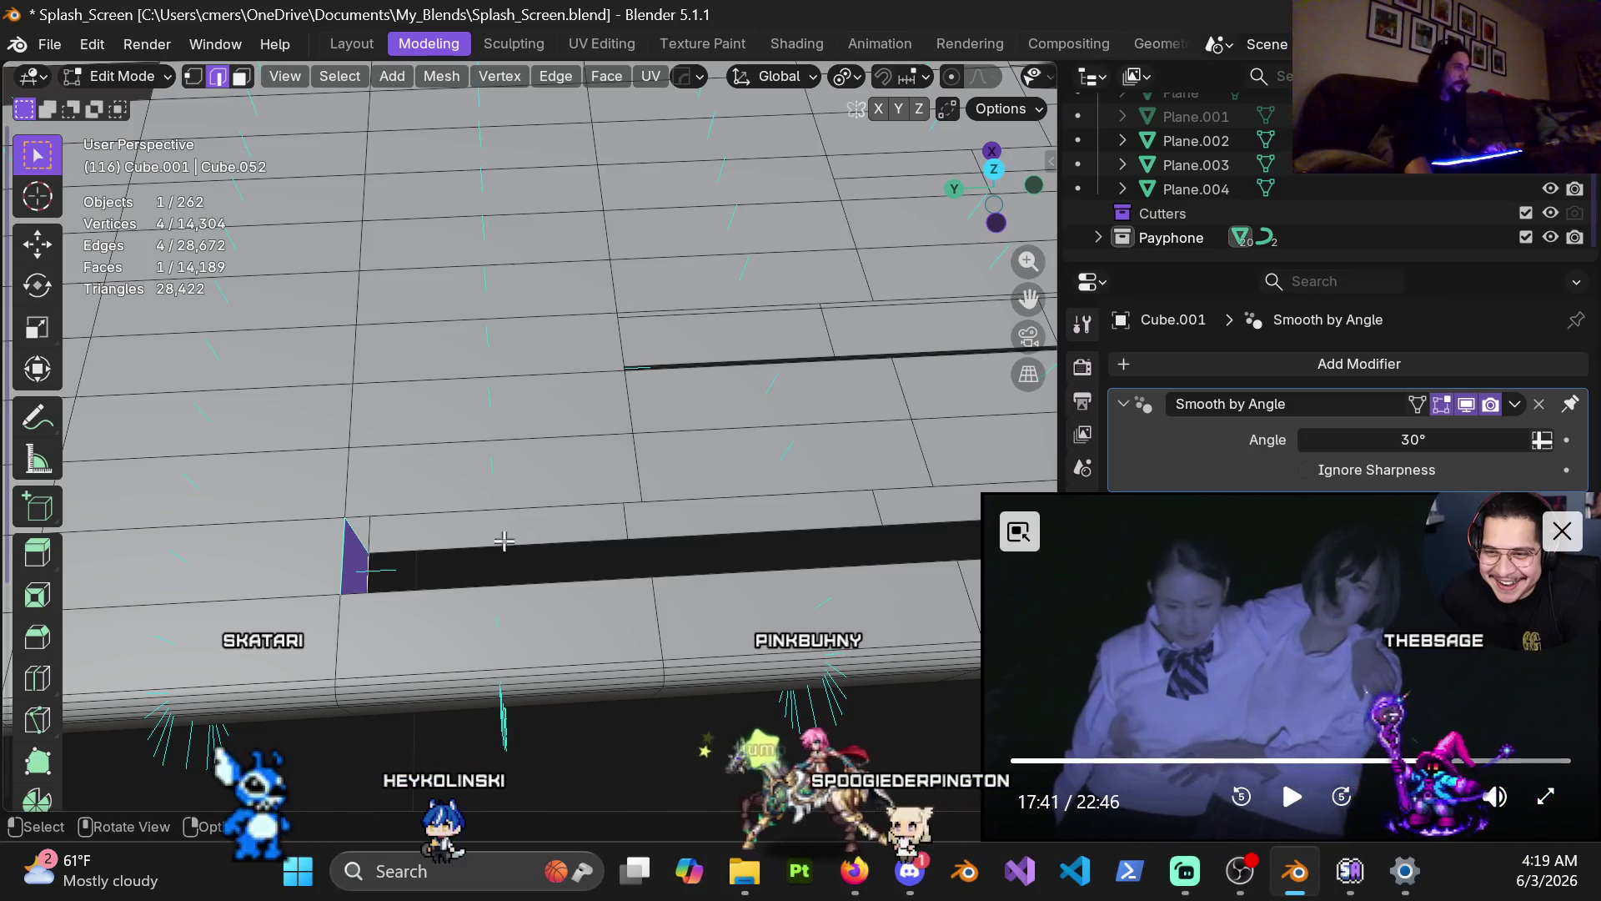
left_click(415, 561)
mouse_move(415, 561)
middle_mouse_down()
mouse_move(551, 428)
mouse_move(381, 488)
middle_mouse_up()
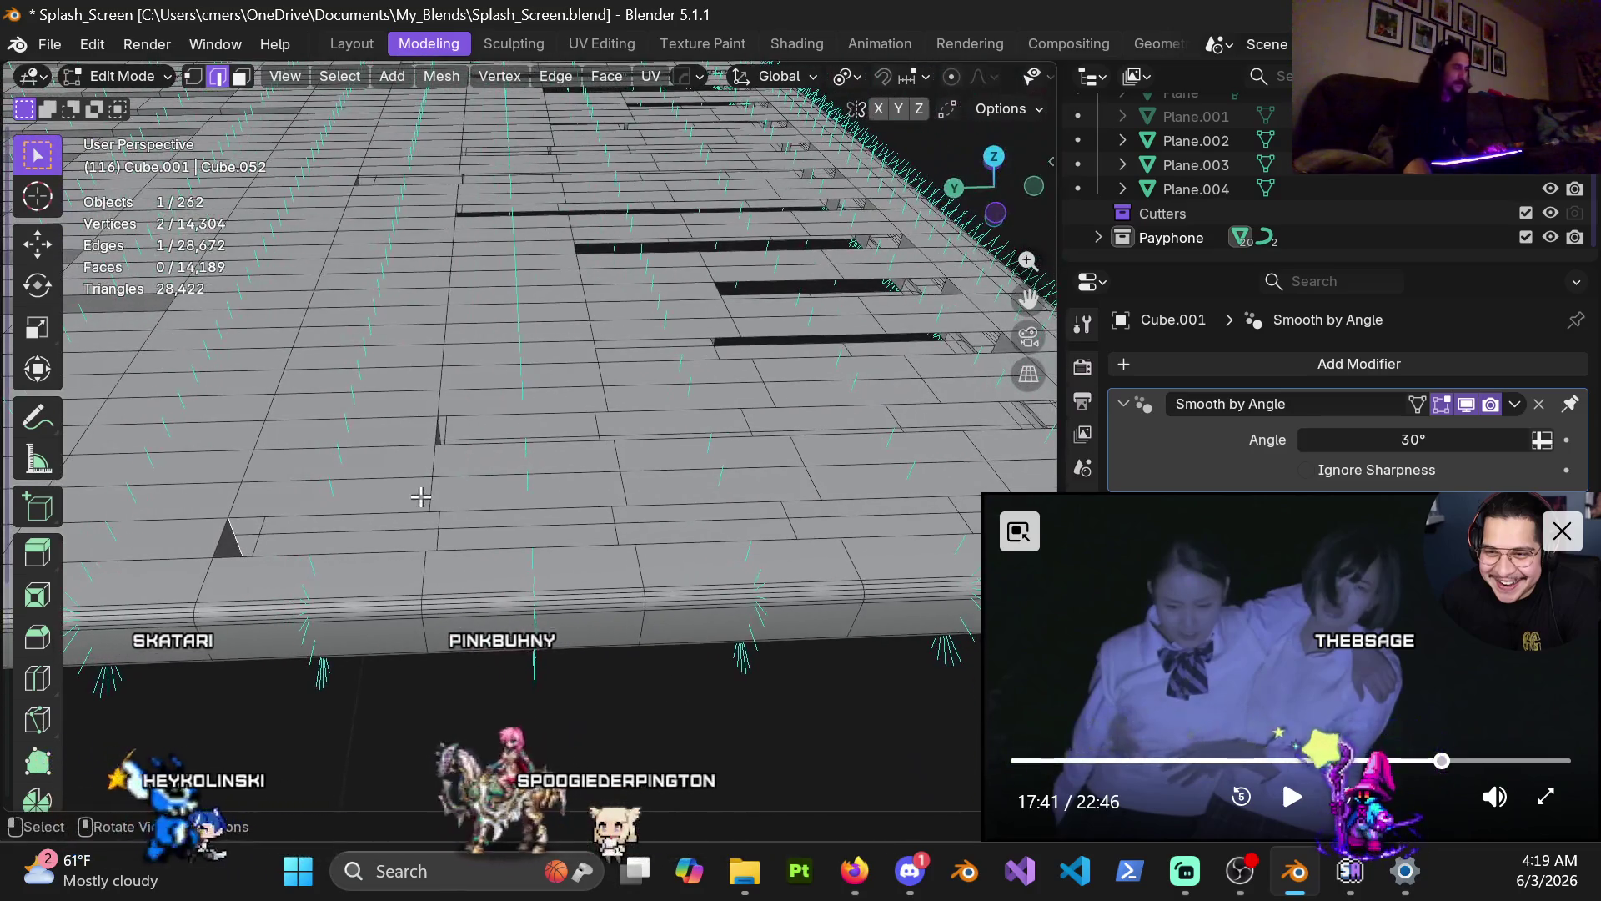
Step: Fill the first few triangular gaps along the near step edges with faces
middle_click_drag(471, 515, 485, 552, "shift")
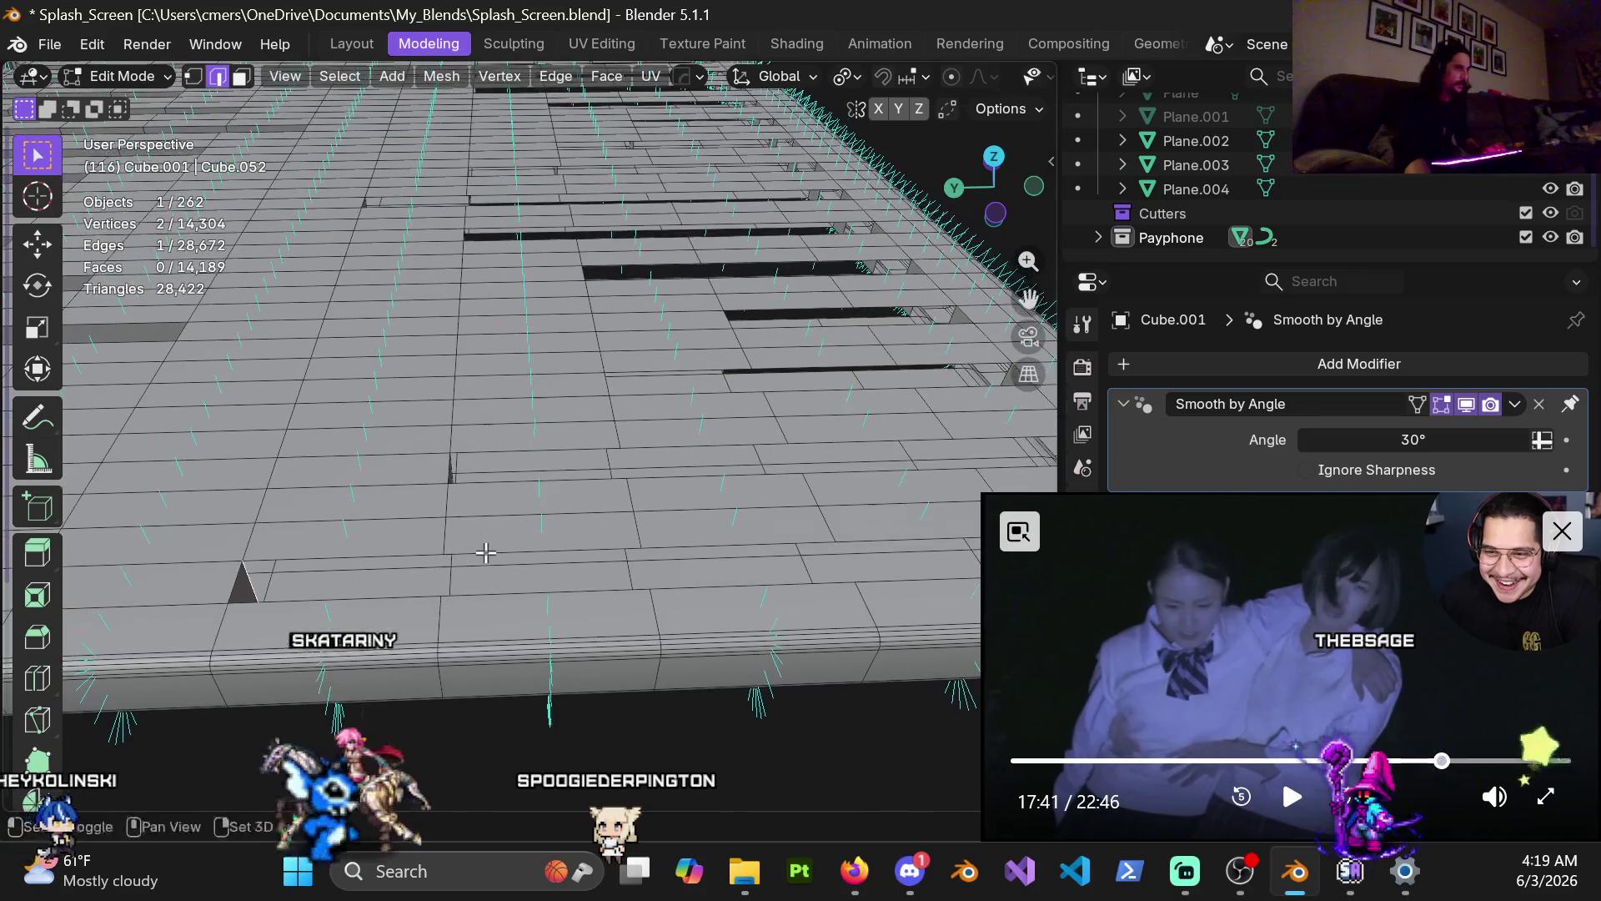
middle_click_drag(636, 526, 551, 517, "shift")
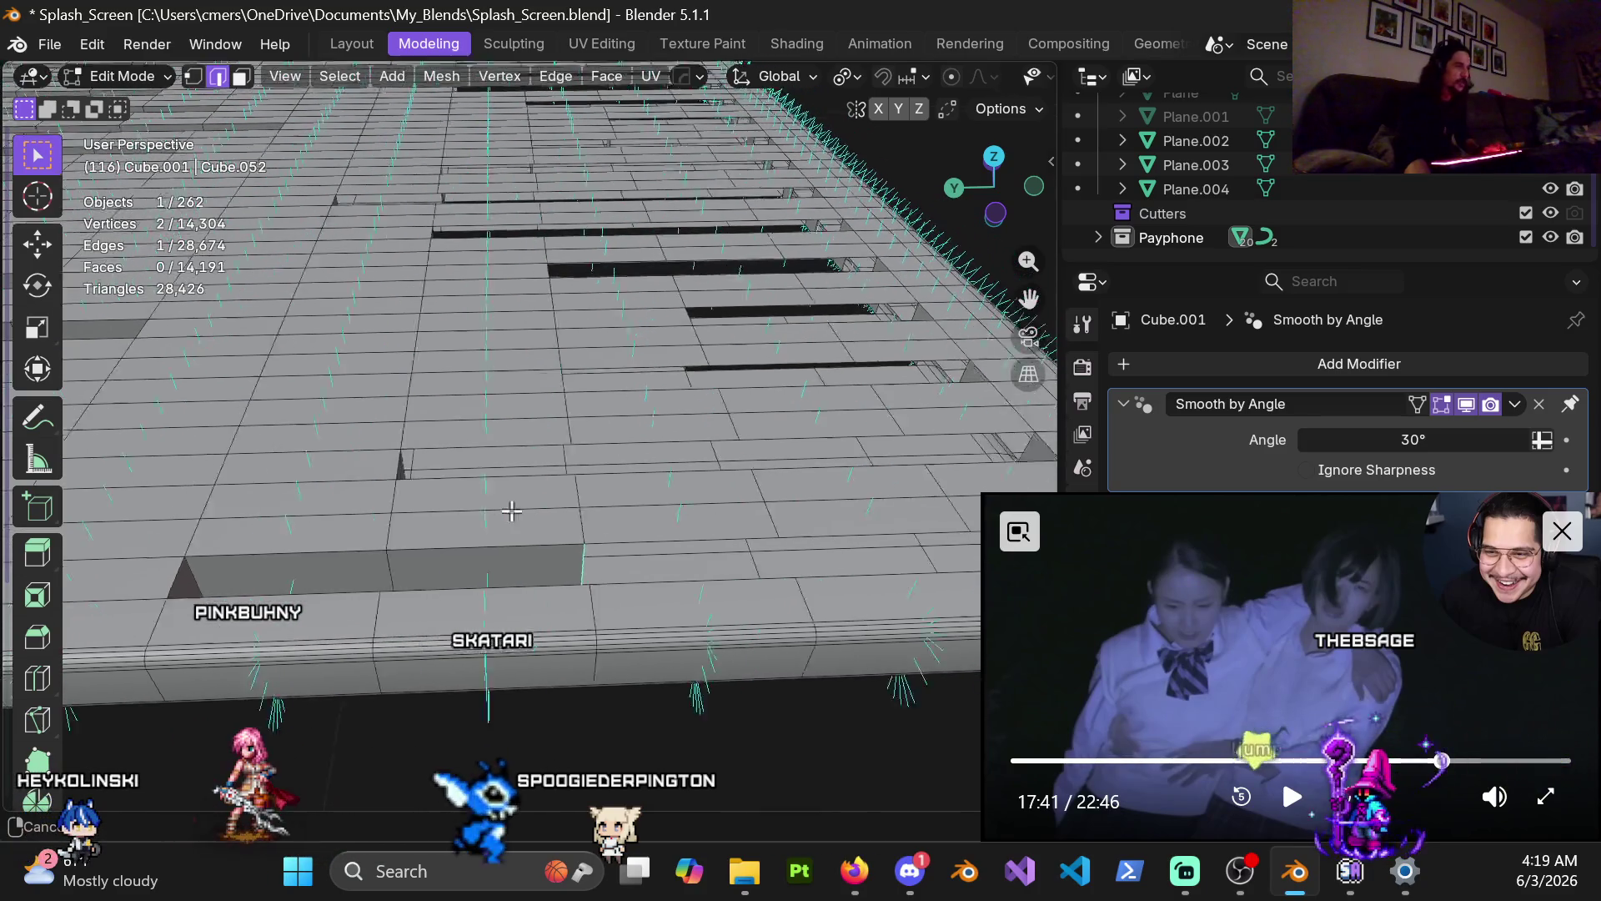
middle_click_drag(748, 498, 785, 556, "shift")
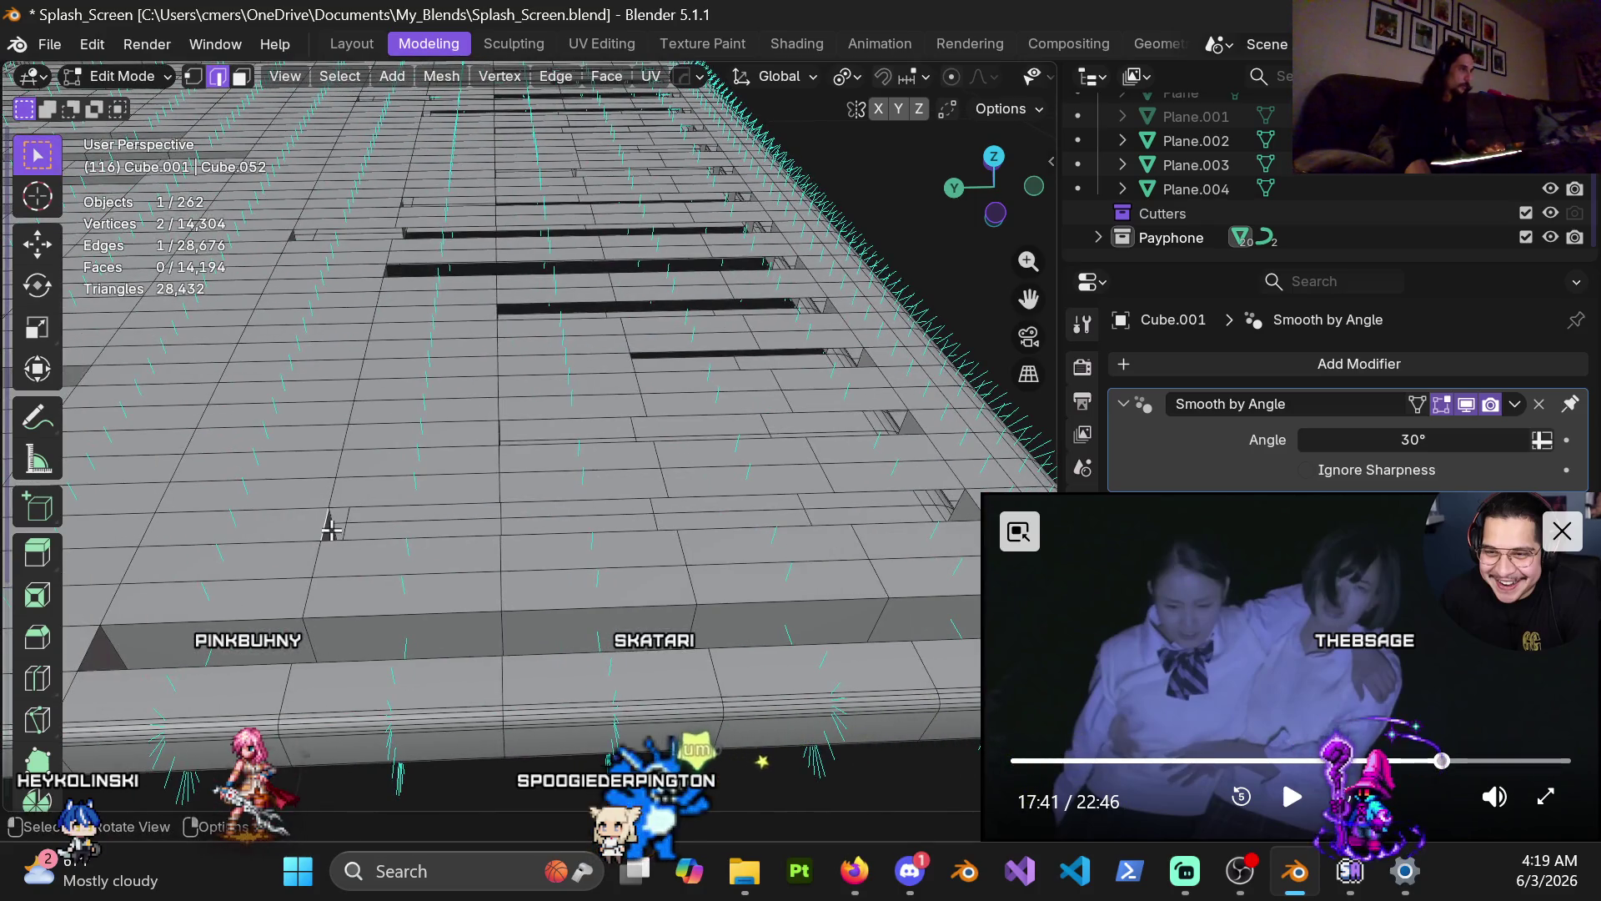
middle_click_drag(805, 476, 355, 518)
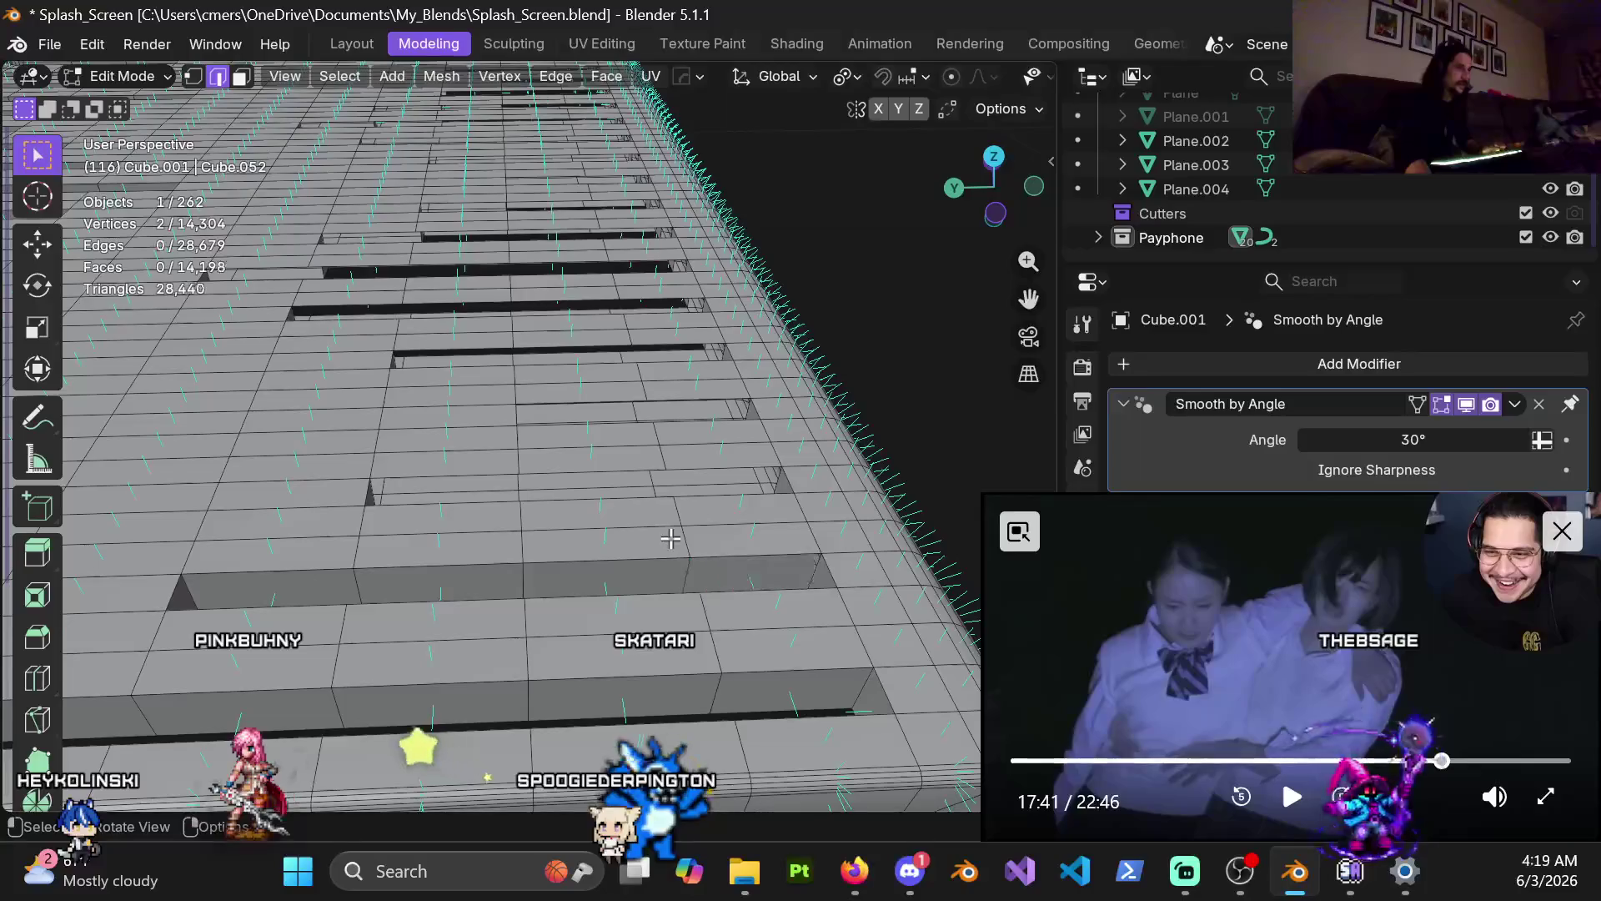
key("j")
mouse_move(755, 529)
middle_mouse_down("shift")
mouse_move(551, 525)
mouse_move(433, 587)
mouse_move(240, 506)
mouse_move(267, 443)
middle_mouse_up("shift")
key("j")
key("j")
key("j")
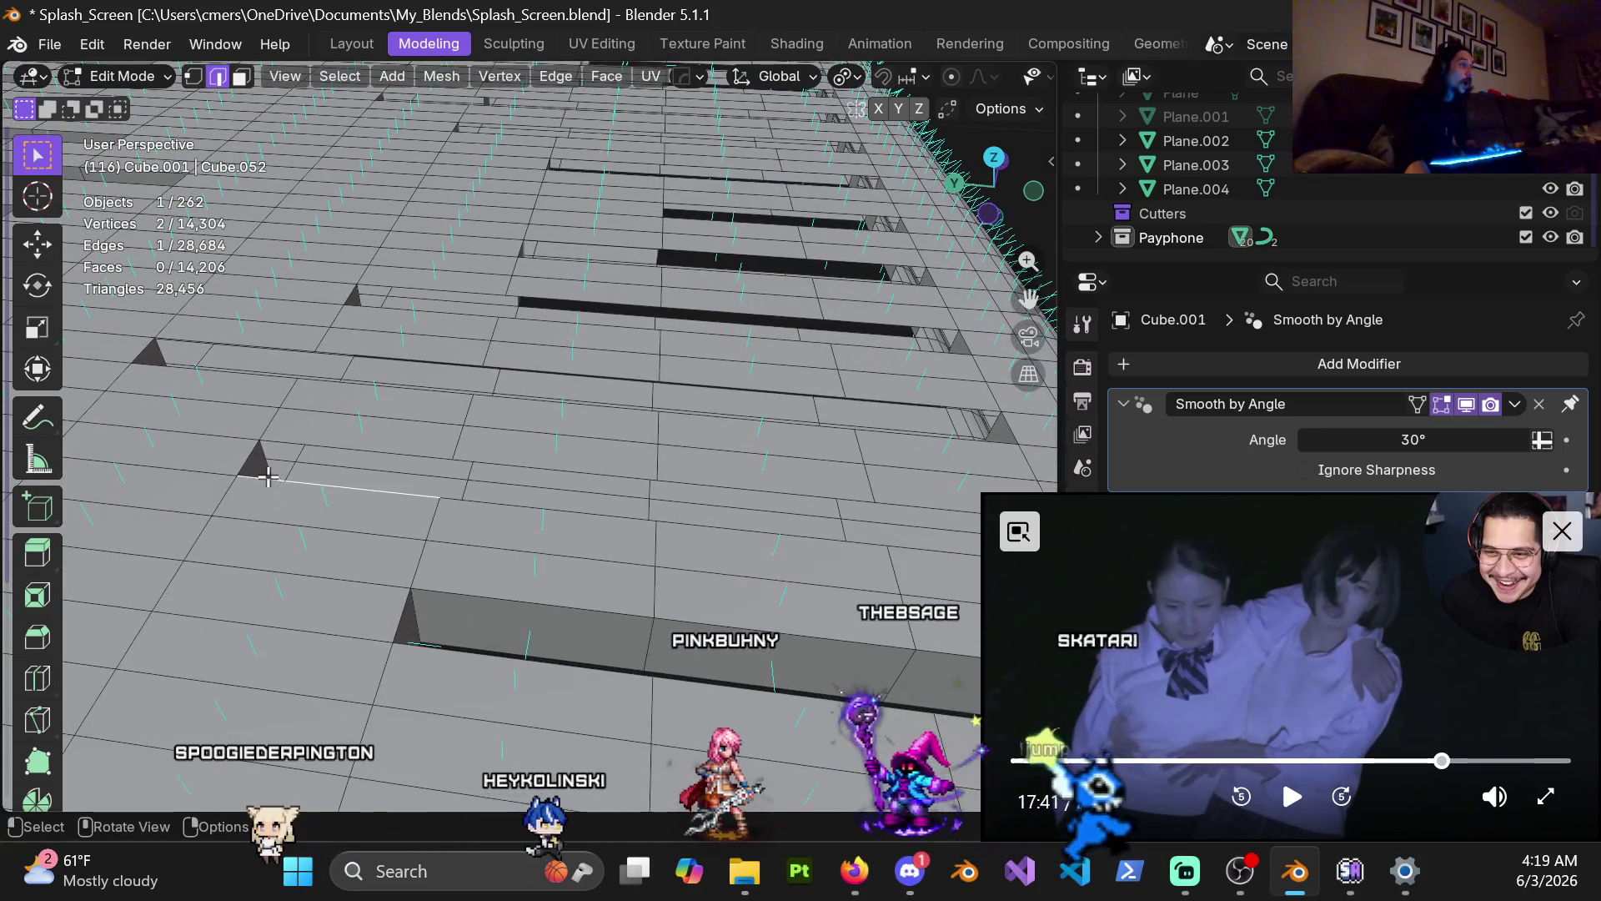
key("j")
Step: Fill further step-edge gaps across the mesh, bringing the floor to 14,227 faces
mouse_move(507, 465)
middle_mouse_down("shift")
mouse_move(388, 486)
mouse_move(239, 460)
middle_mouse_up("shift")
key("j")
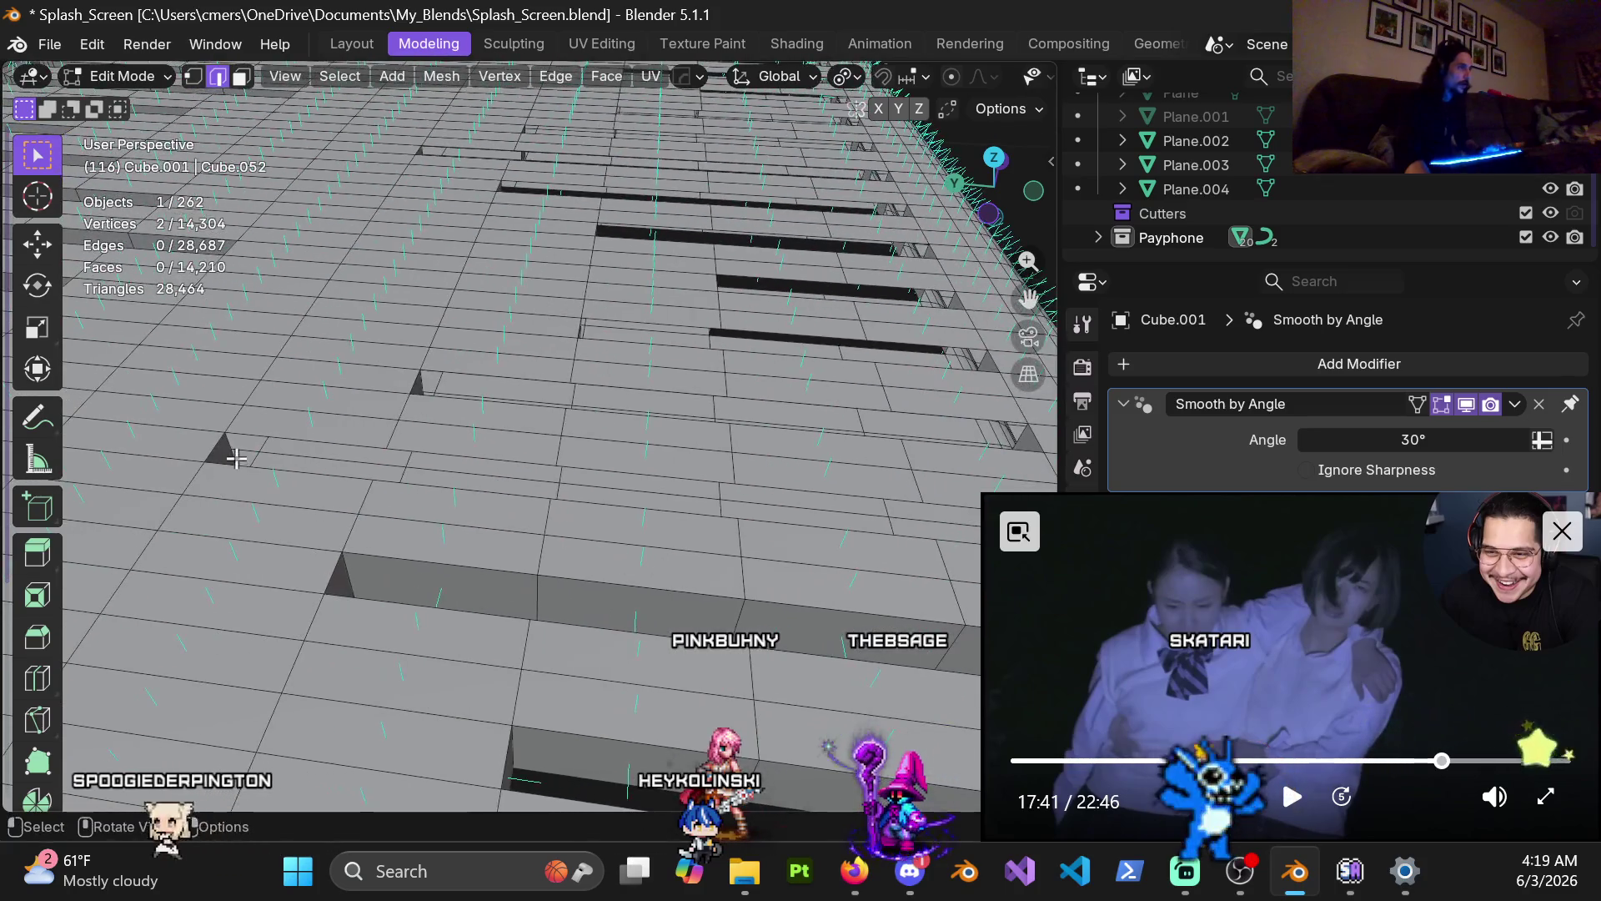
key("j")
mouse_move(594, 500)
middle_mouse_down("shift")
mouse_move(543, 477)
mouse_move(341, 558)
middle_mouse_up("shift")
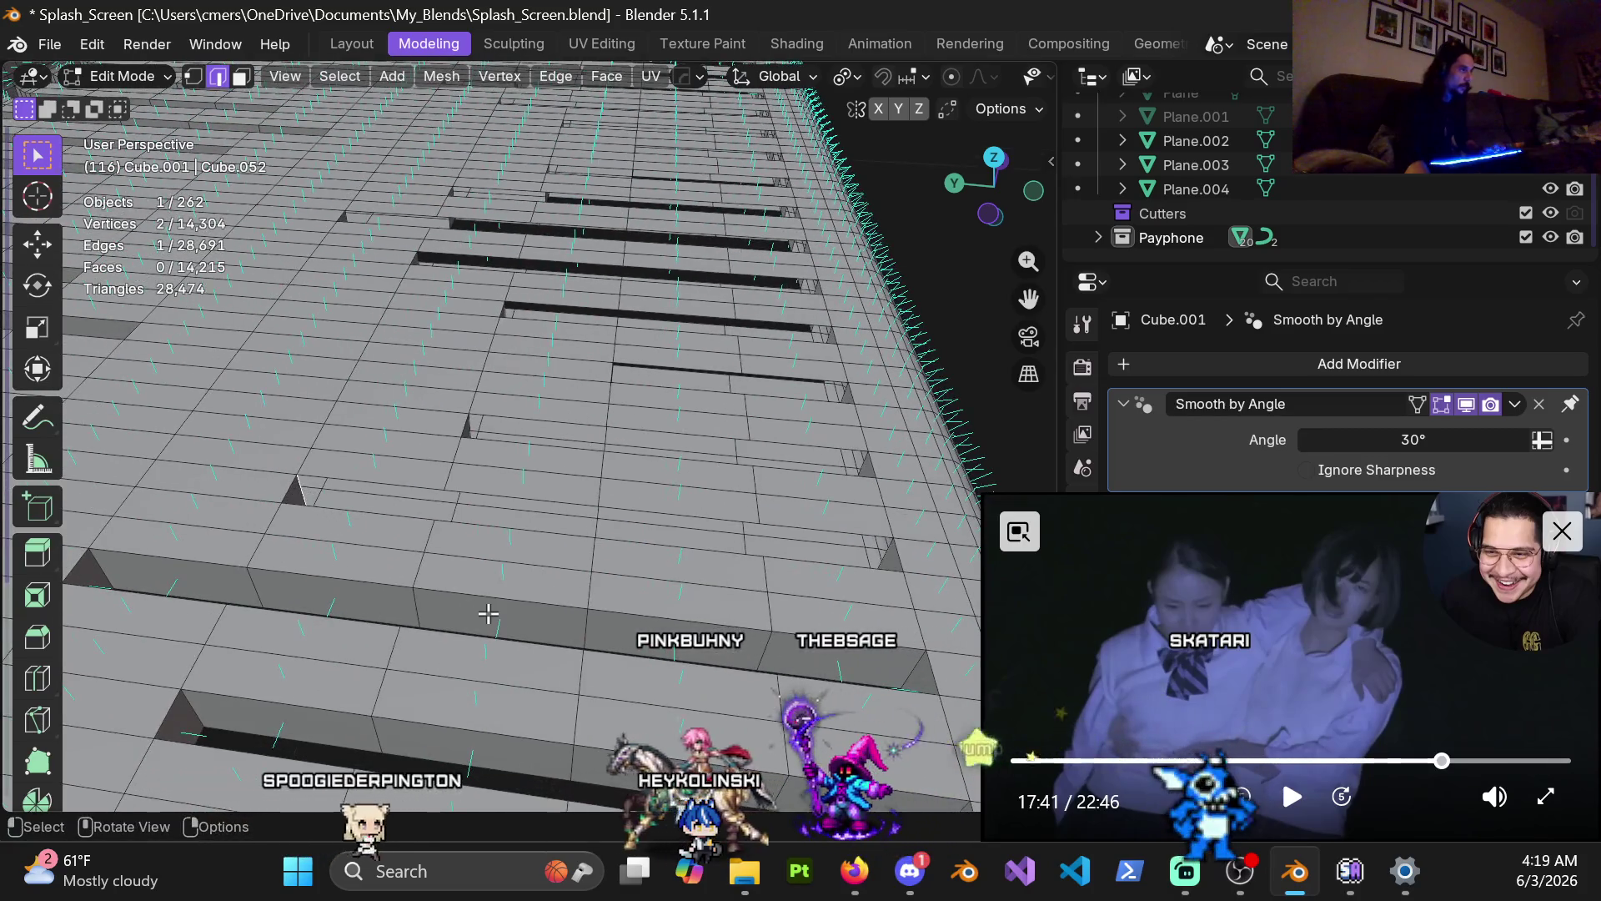
key("j")
mouse_move(720, 508)
middle_mouse_down("shift")
mouse_move(370, 478)
mouse_move(367, 556)
mouse_move(287, 549)
mouse_move(261, 576)
middle_mouse_up("shift")
key("j")
key("j")
key("j")
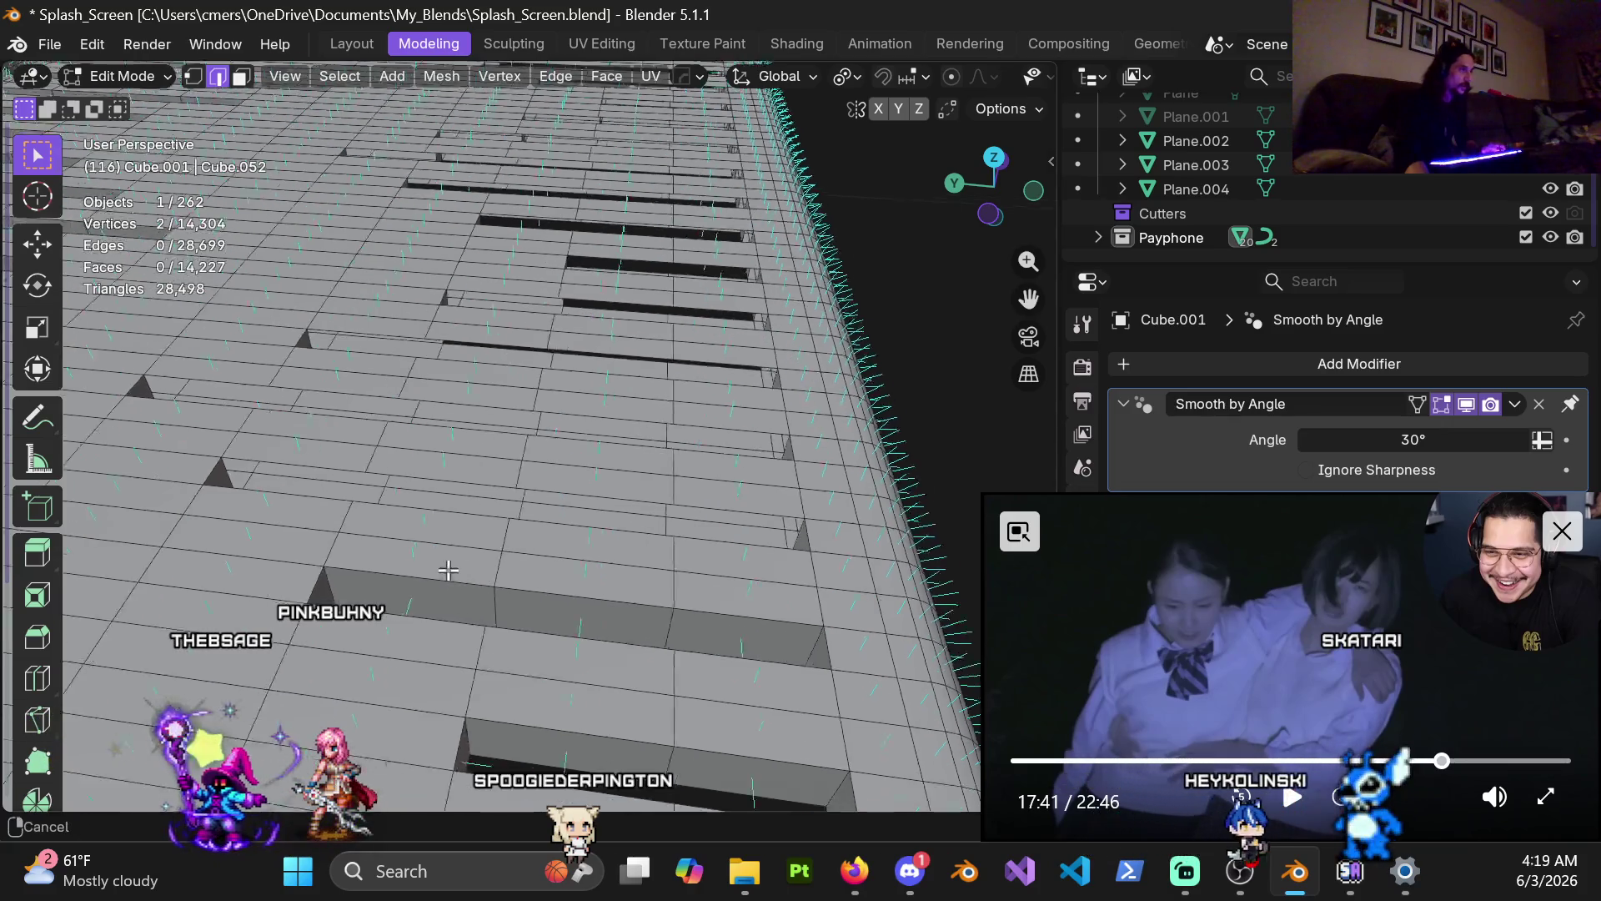
key("j")
Step: Fill the triangular gaps along another row of steps with faces
middle_click_drag(571, 572, 601, 542, "shift")
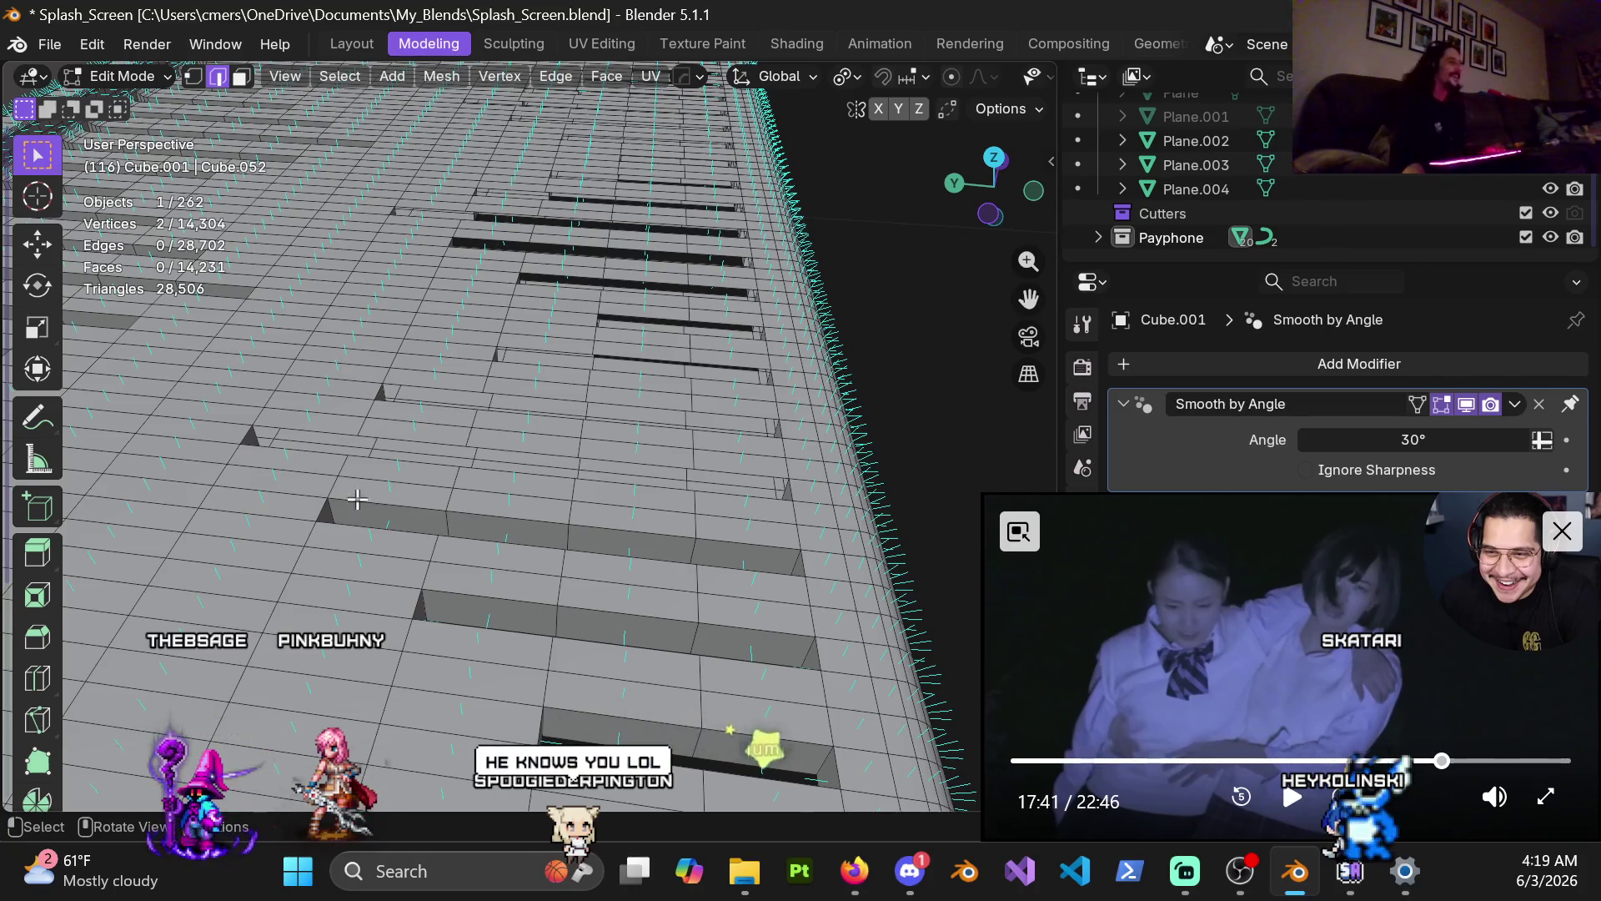
middle_click_drag(362, 485, 168, 461, "shift")
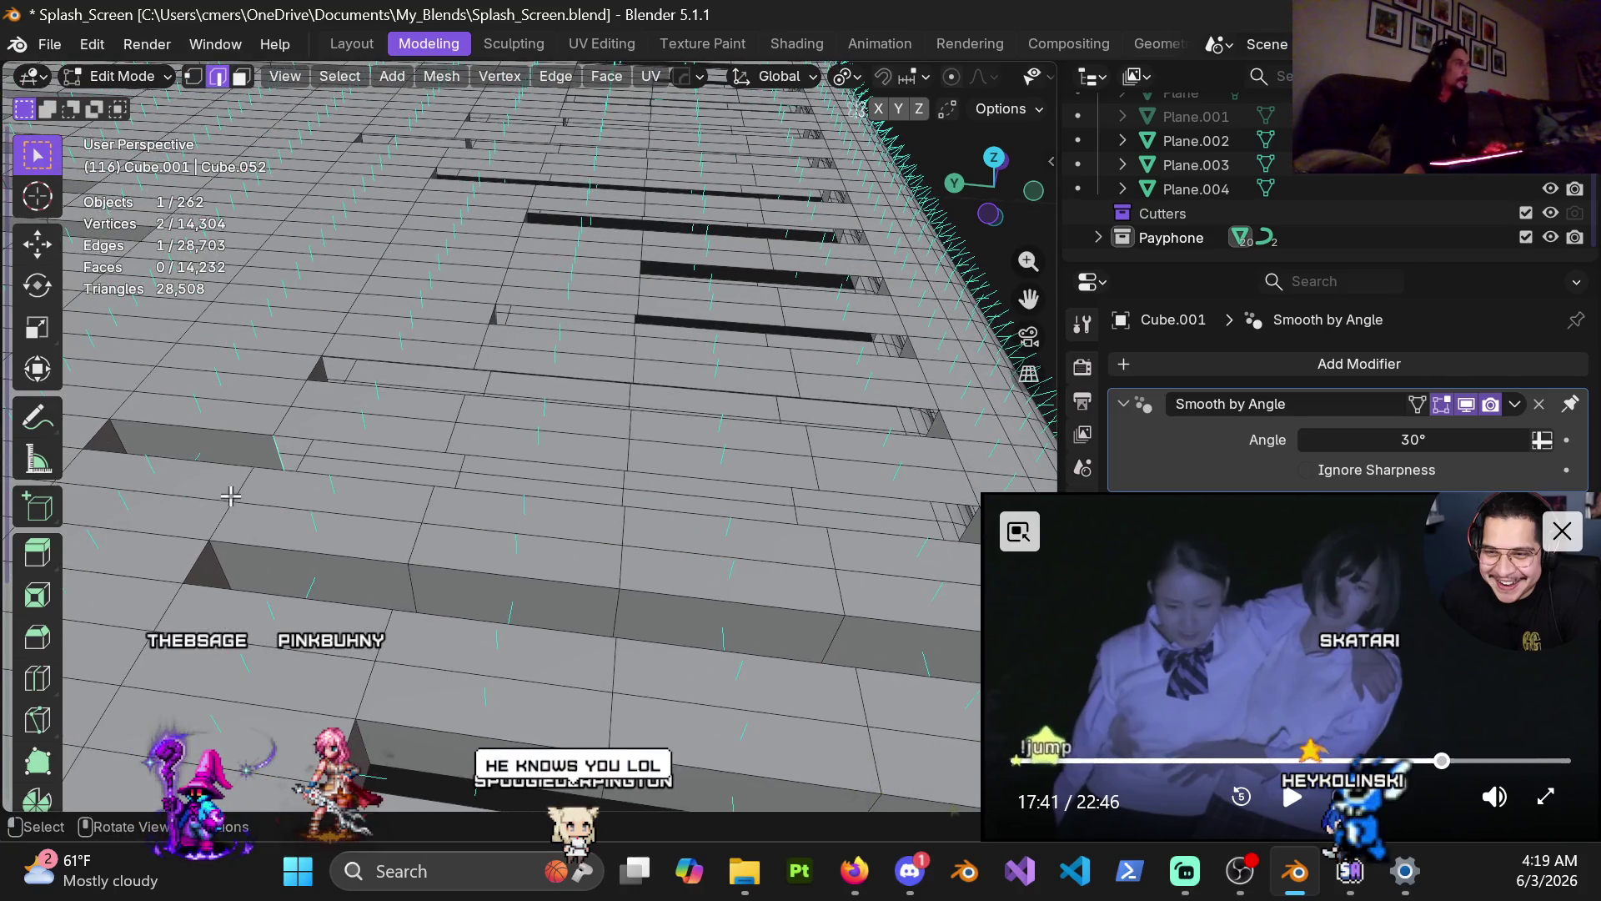
key("j")
key("j")
middle_click_drag(604, 521, 149, 447, "shift")
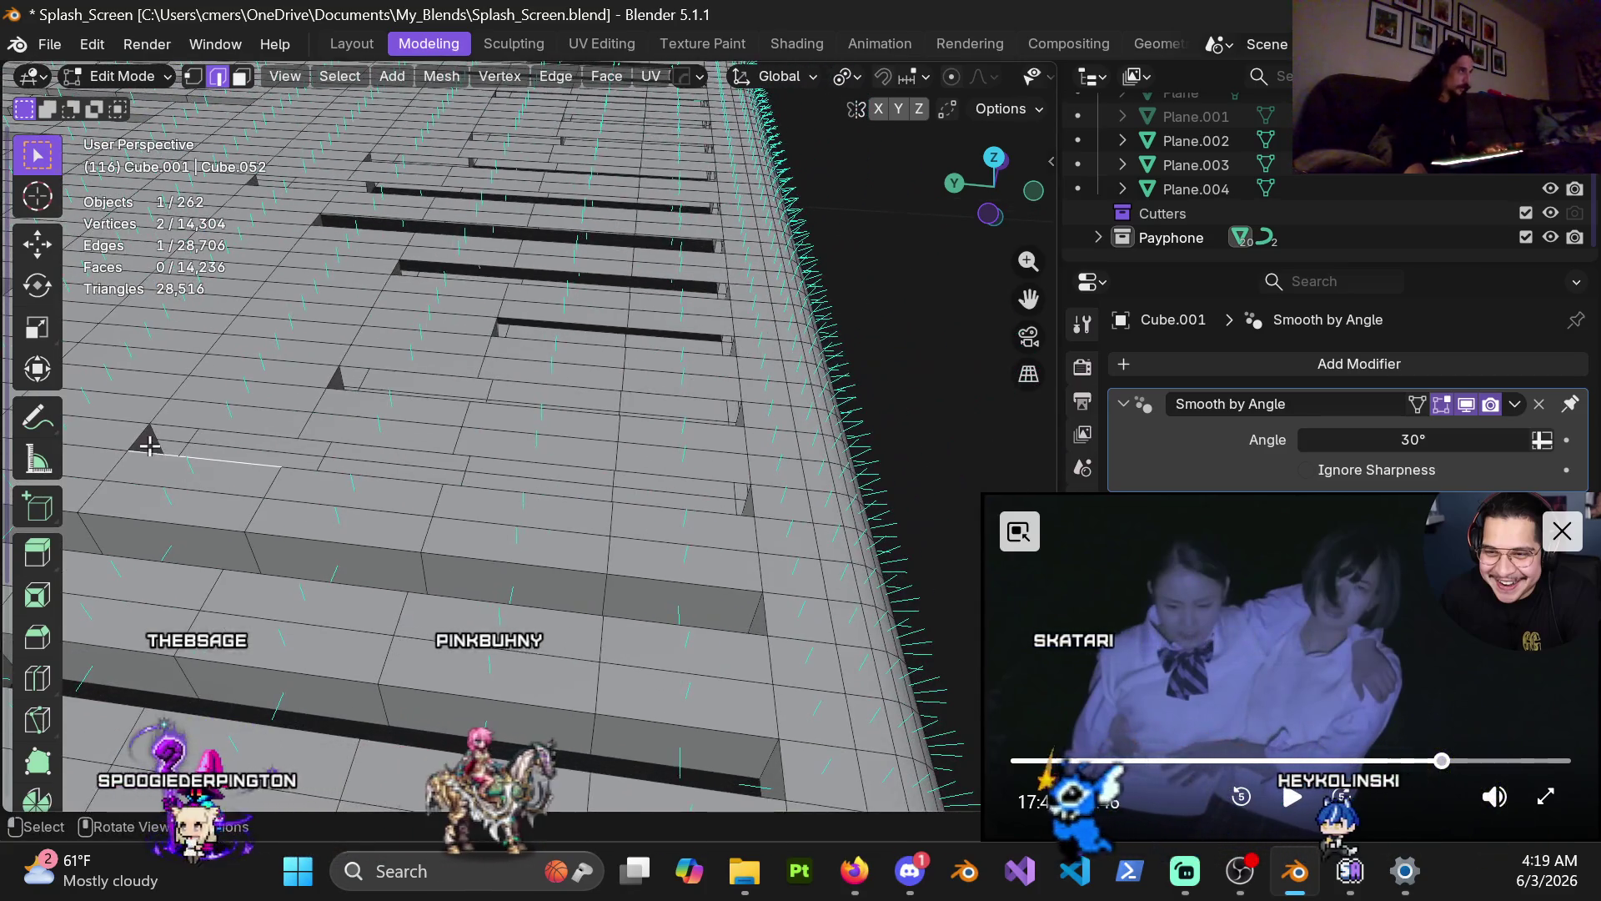
key("j")
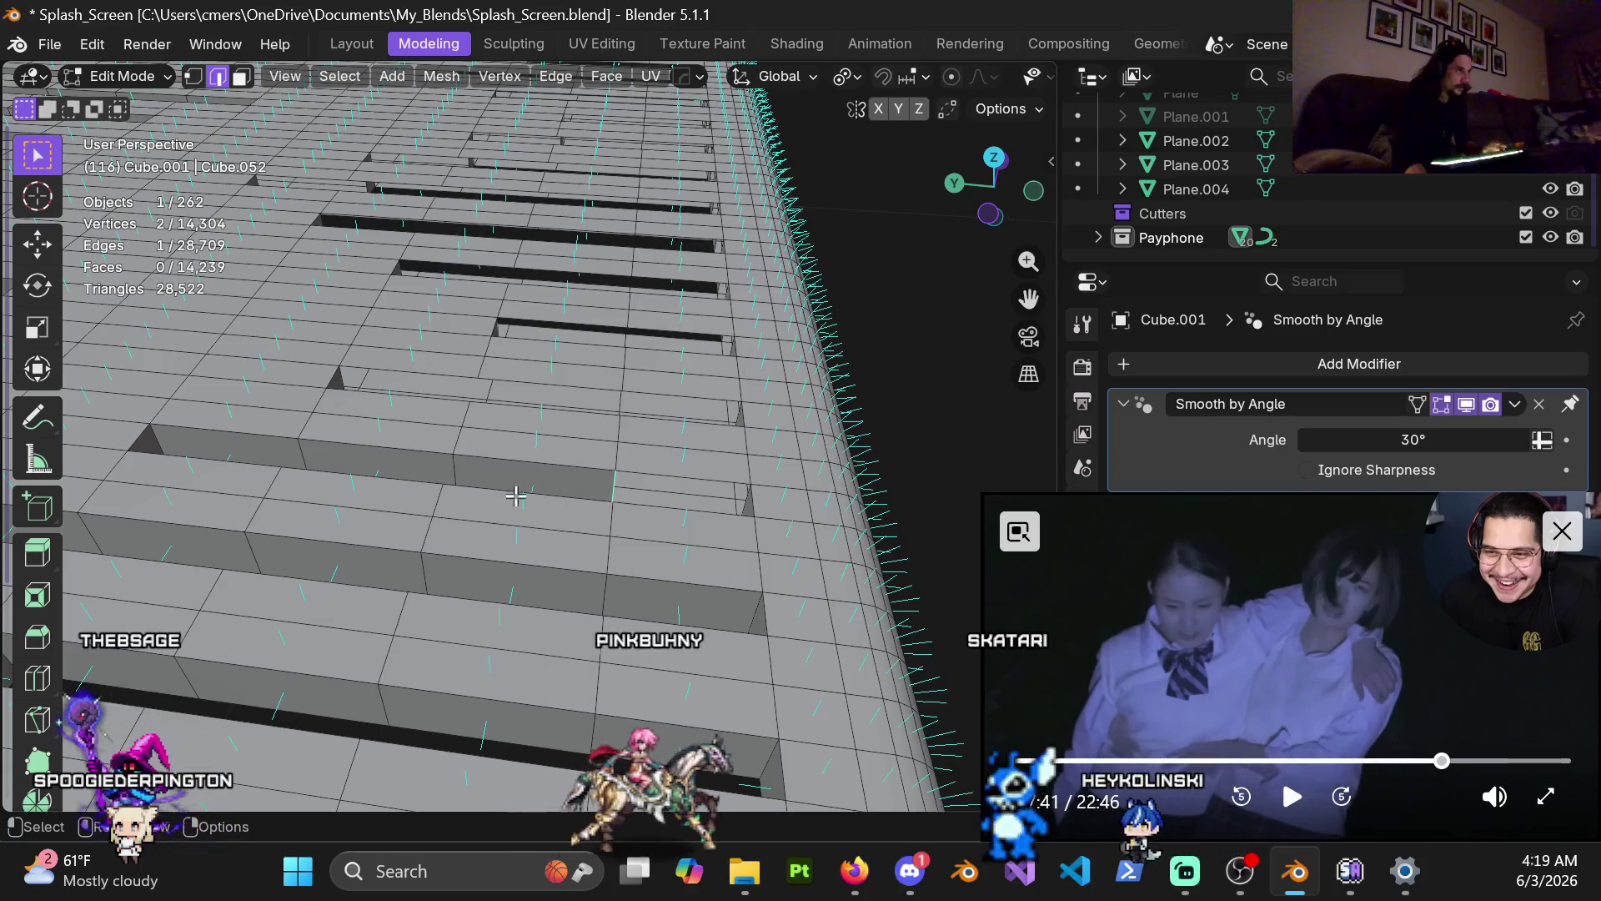
middle_click_drag(514, 498, 210, 560, "shift")
key("j")
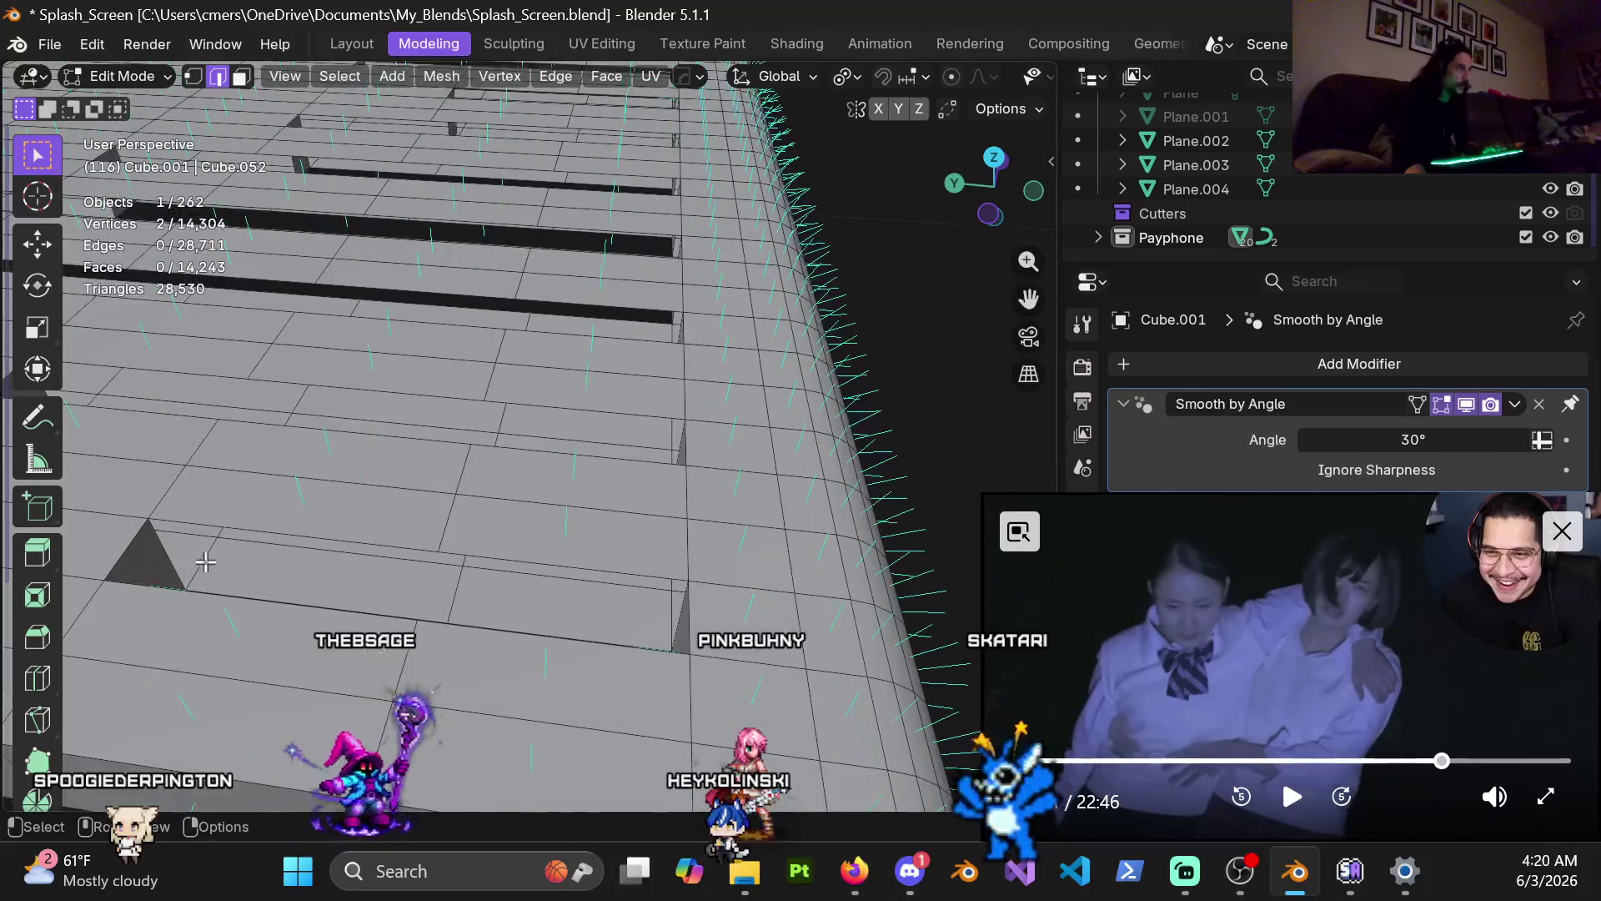
key("j")
mouse_move(317, 467)
middle_mouse_down("shift")
mouse_move(352, 535)
mouse_move(281, 514)
middle_mouse_up("shift")
key("j")
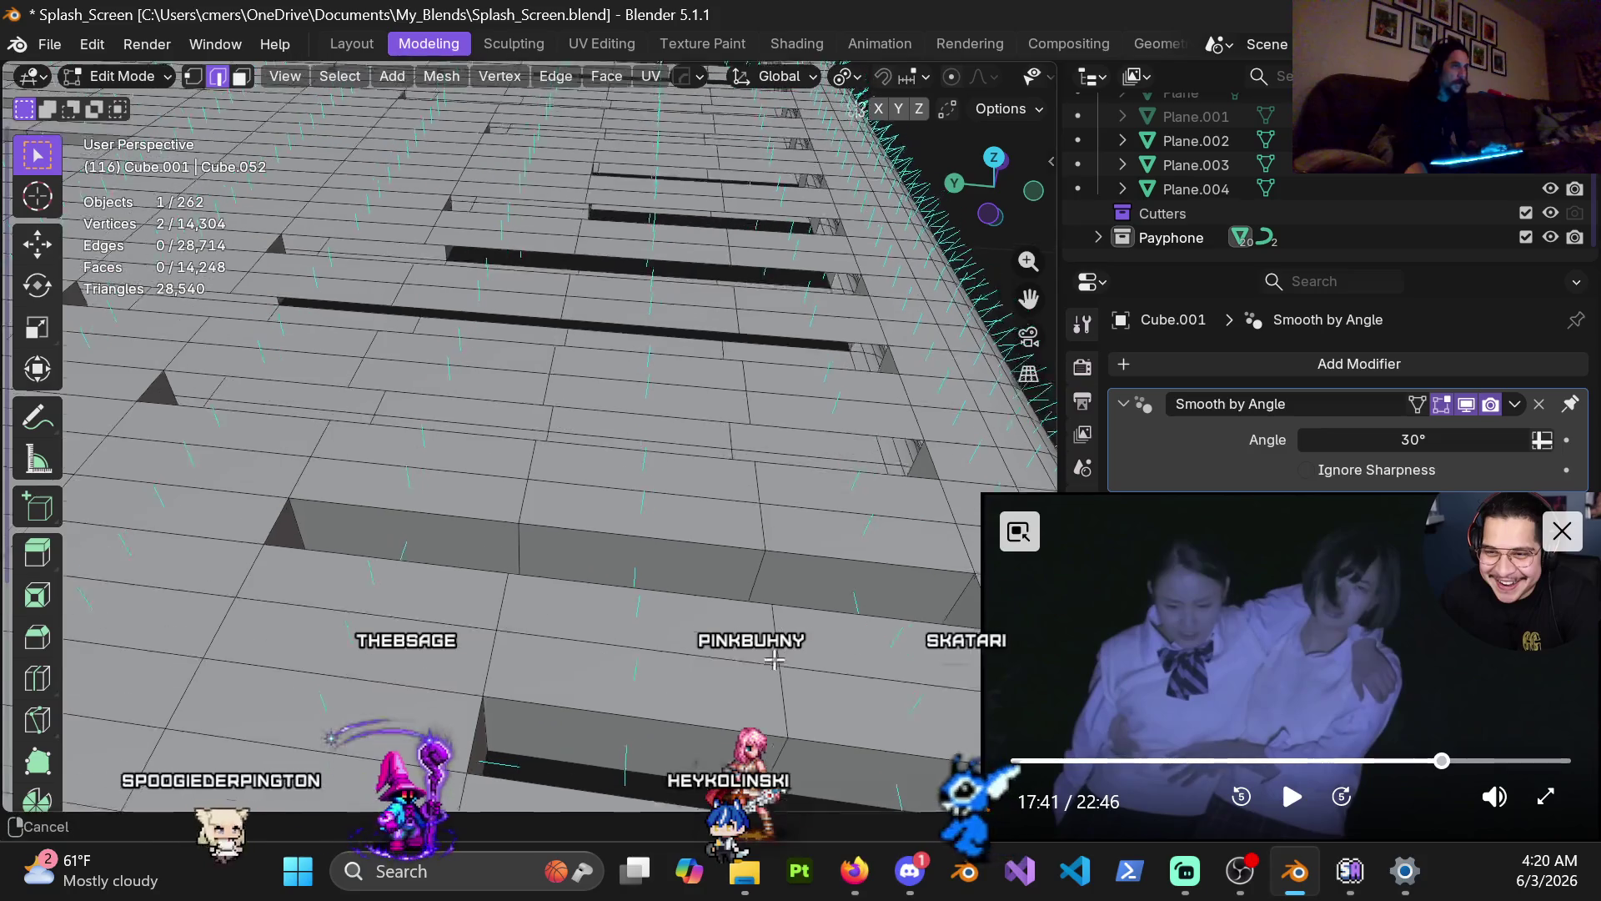
key("j")
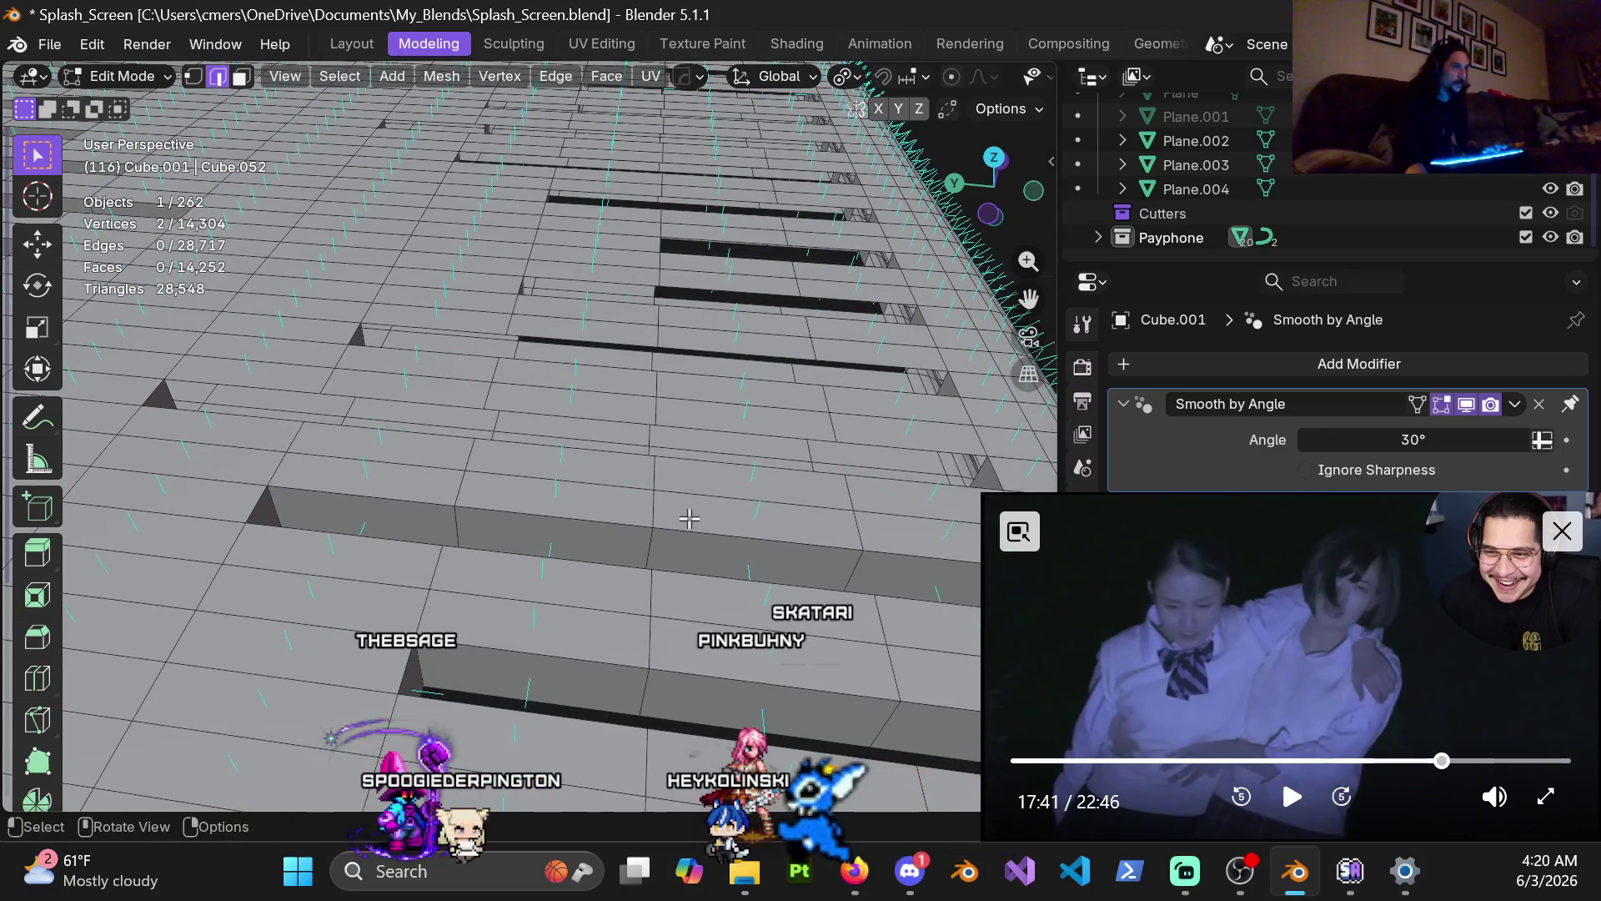
Step: Close the next run of remaining step-edge gaps with new faces
middle_click_drag(689, 517, 106, 475, "shift")
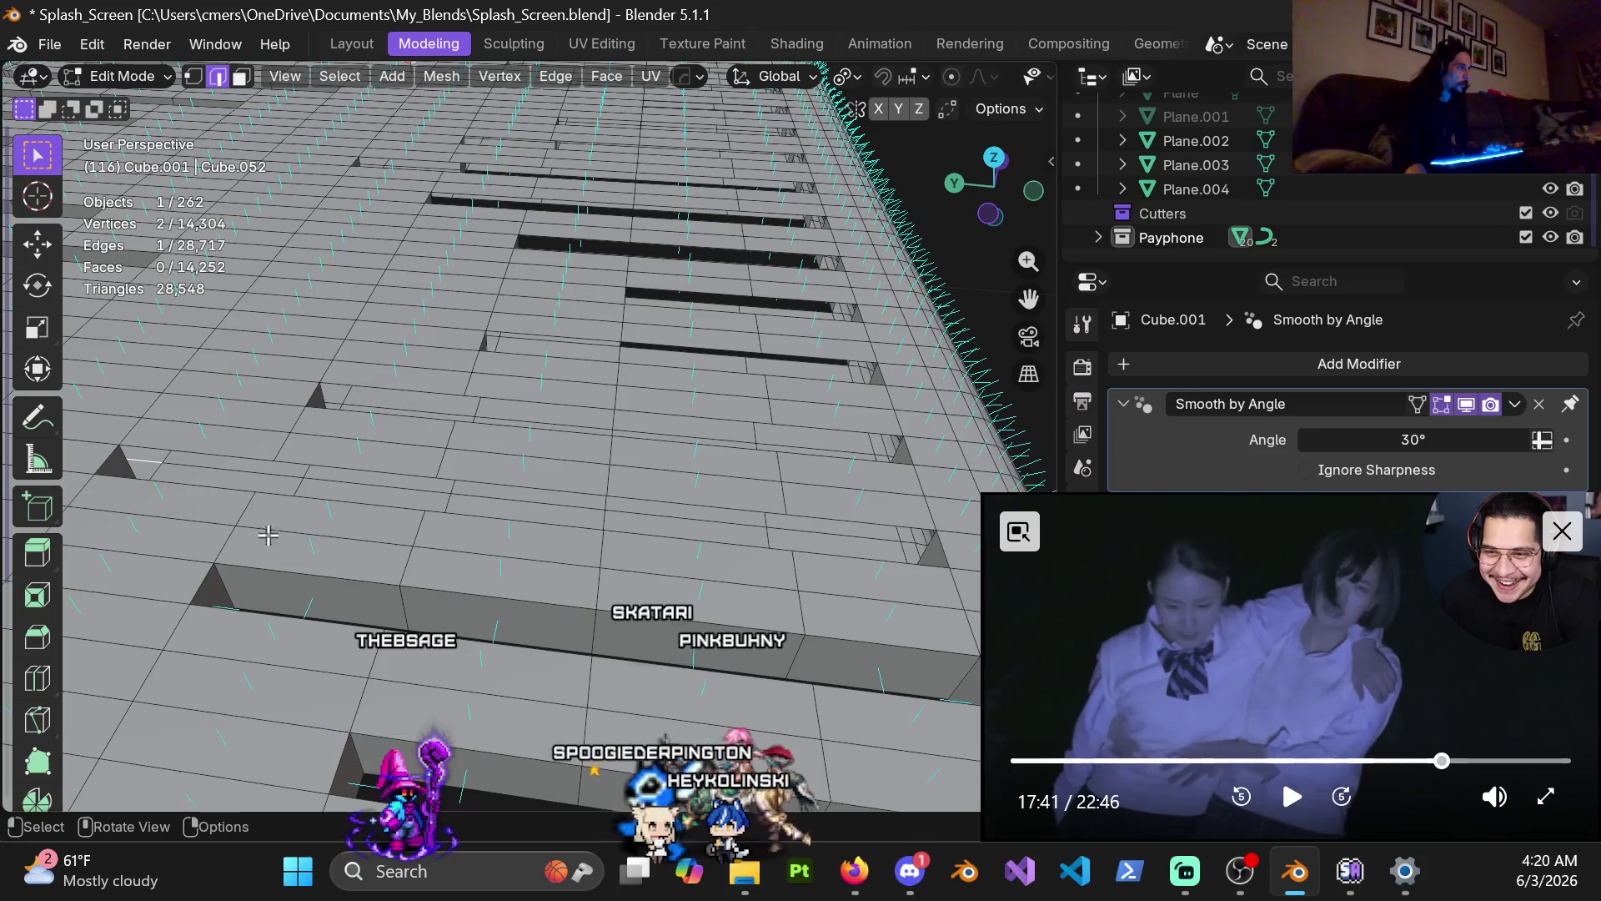
key("j")
middle_click_drag(135, 475, 93, 466, "shift")
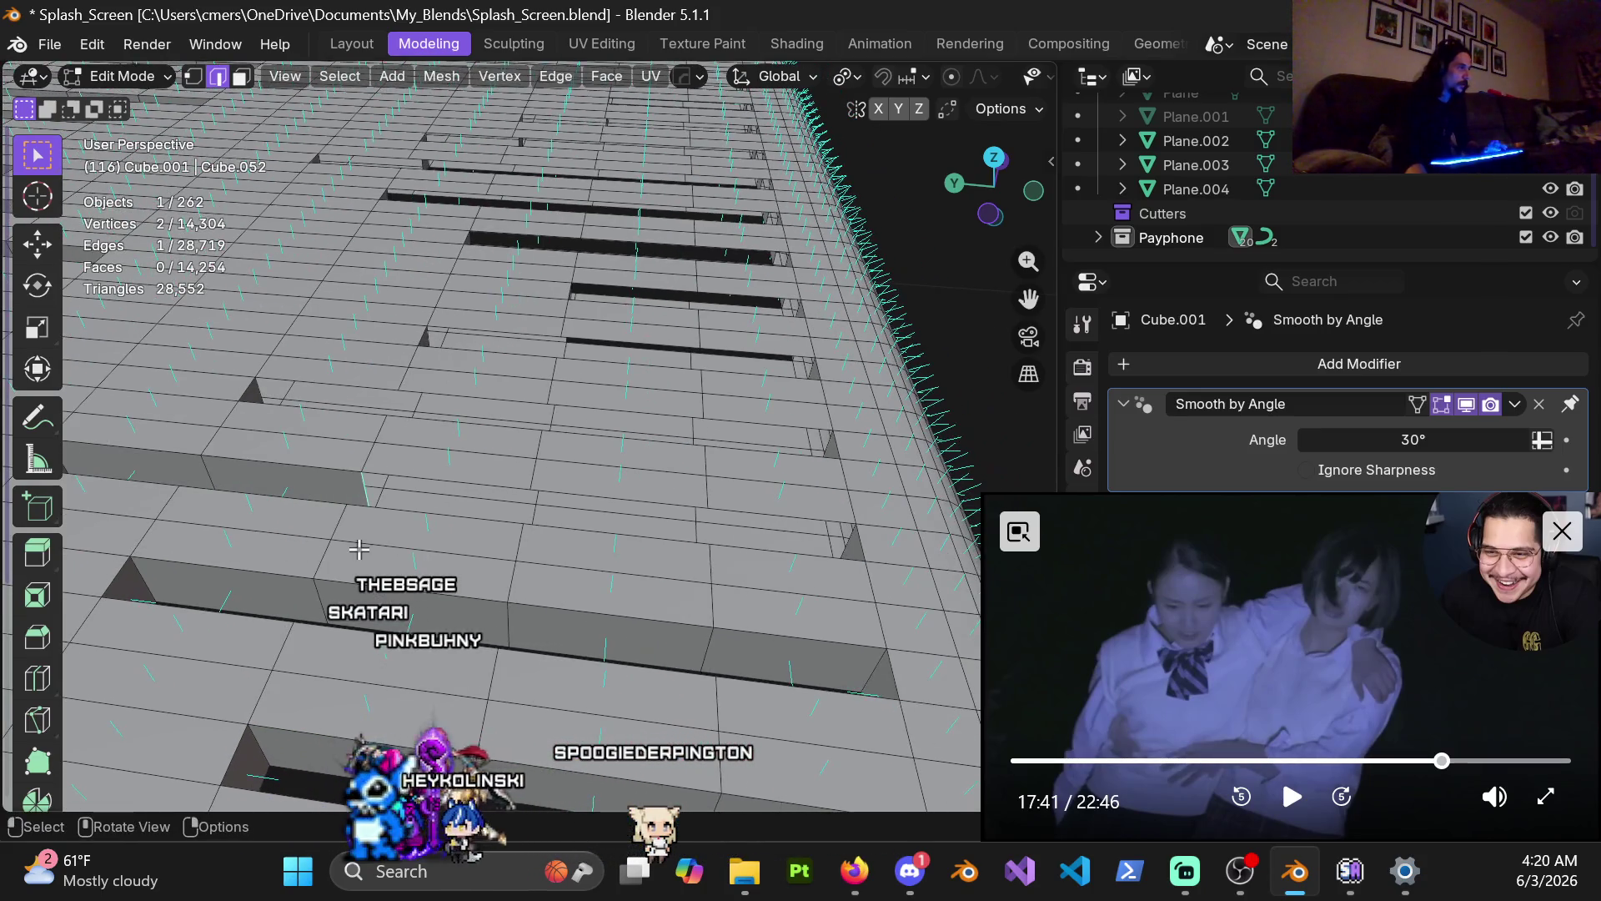
key("j")
middle_click_drag(442, 527, 430, 517, "shift")
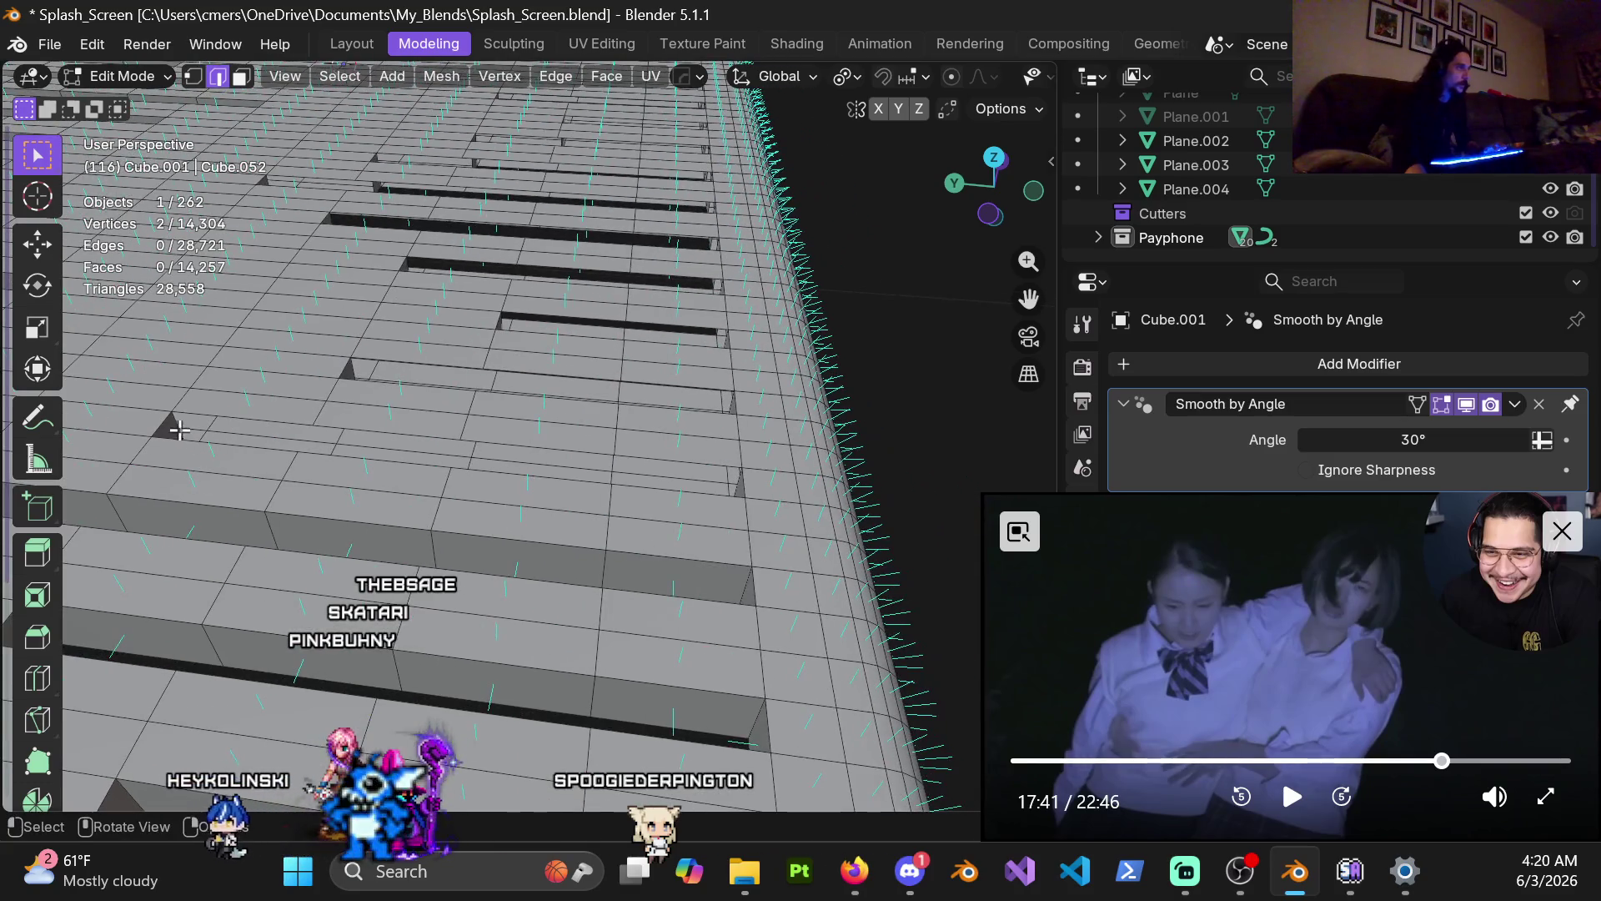
key("j")
middle_click_drag(406, 454, 230, 475, "shift")
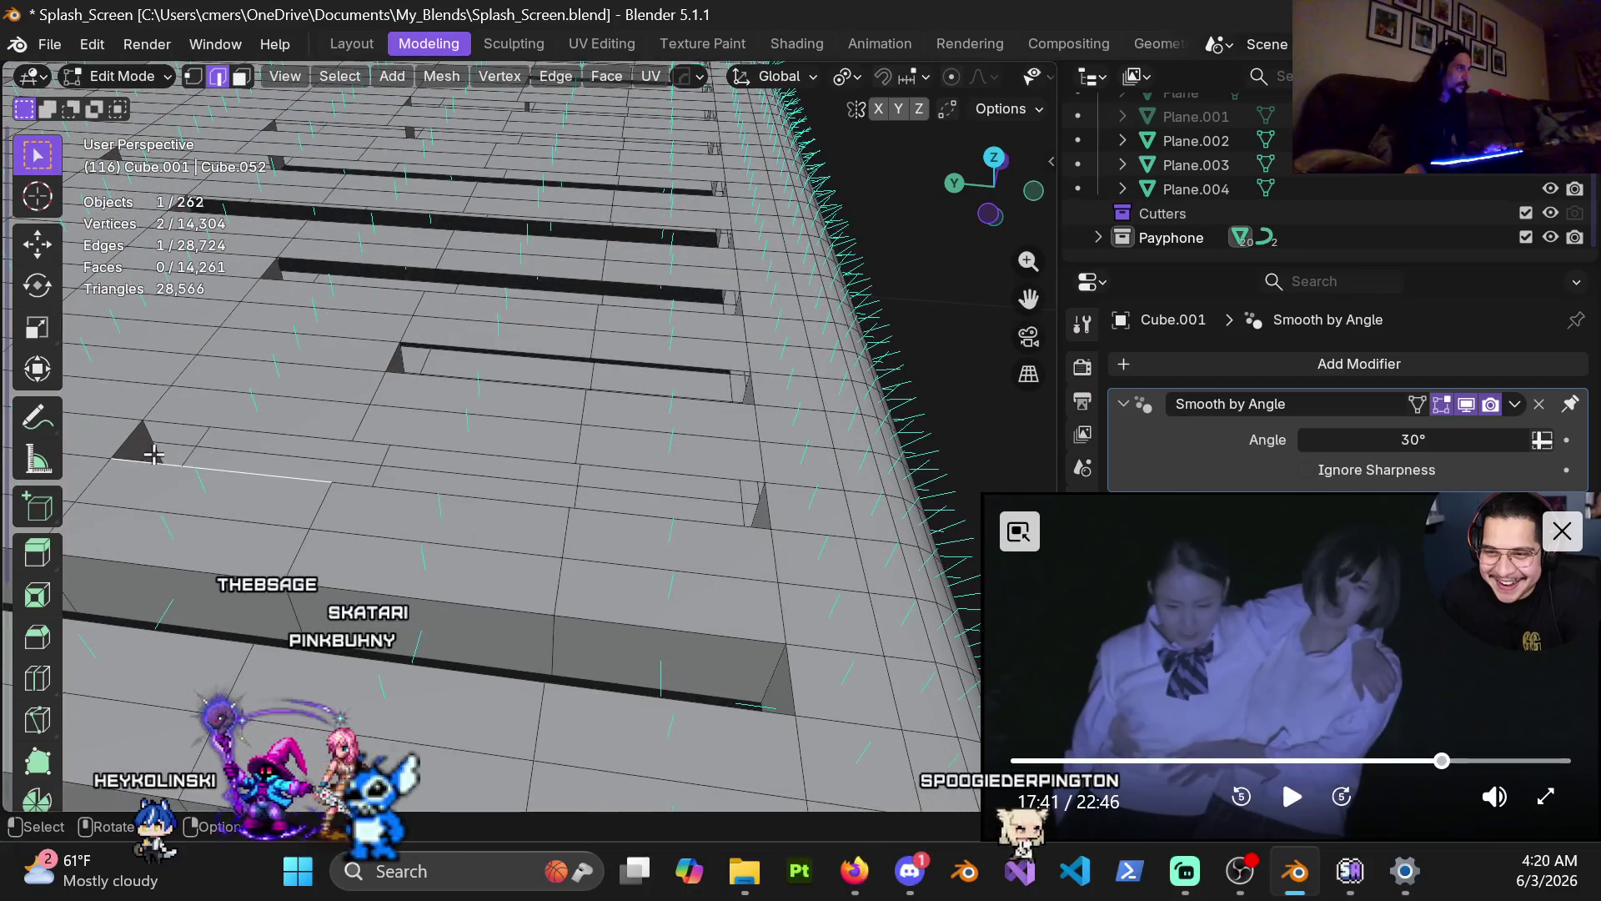
key("j")
mouse_move(394, 475)
middle_mouse_down("shift")
mouse_move(130, 527)
mouse_move(216, 491)
middle_mouse_up("shift")
key("j")
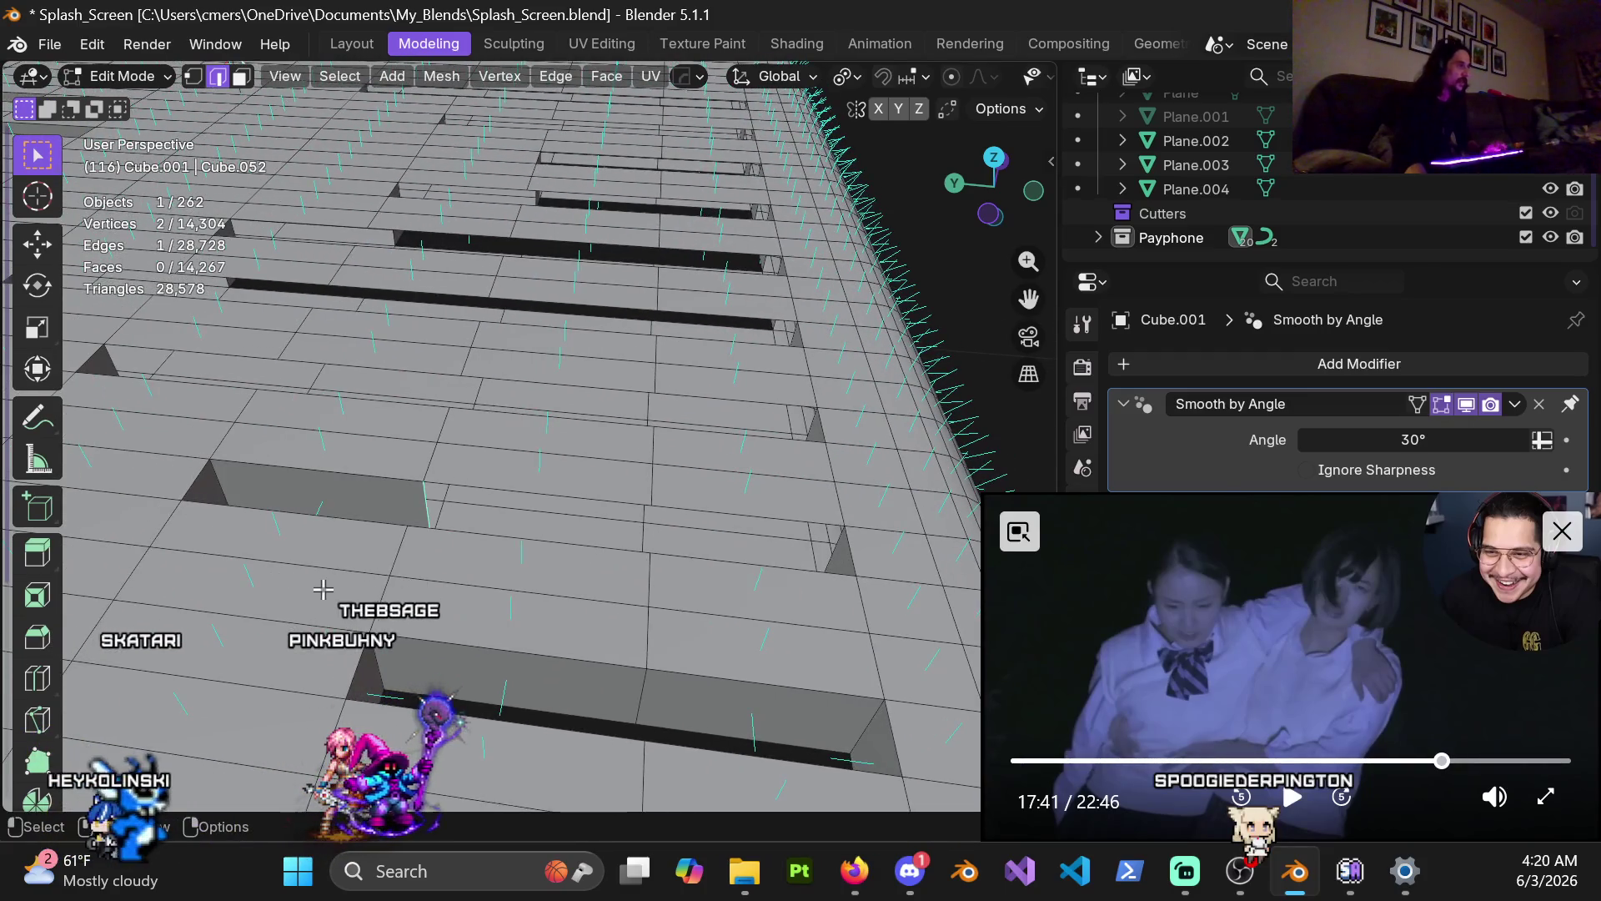
key("j")
middle_click_drag(347, 484, 512, 568, "shift")
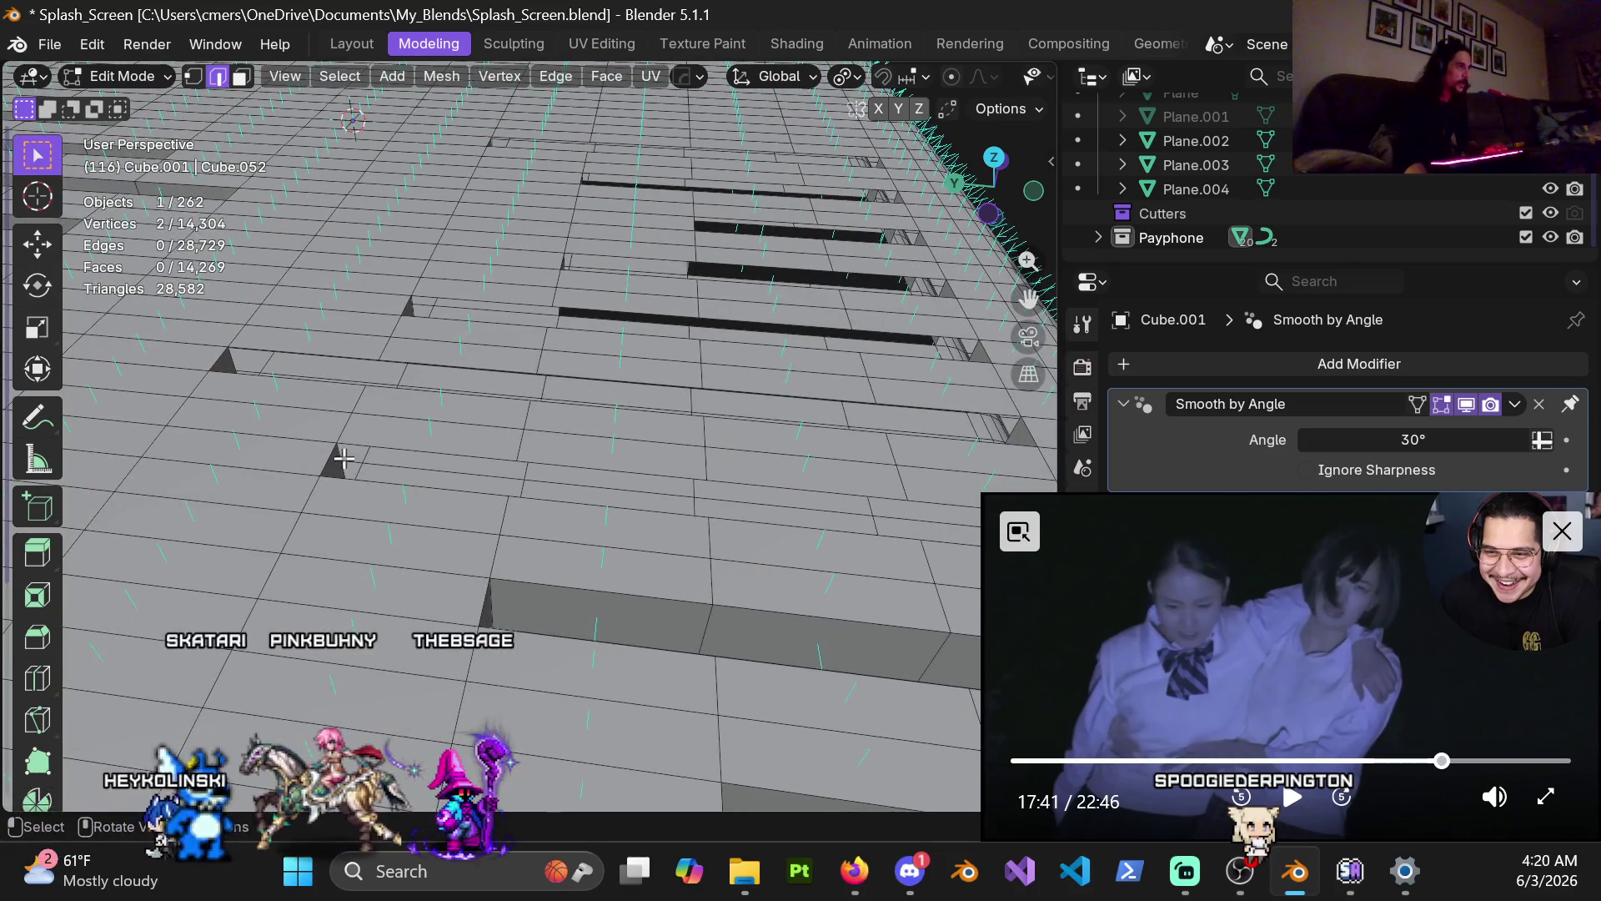
key("j")
Step: Fill the gaps on the far steps and along the edge strip, reaching 14,294 faces
mouse_move(534, 485)
middle_mouse_down()
mouse_move(389, 538)
mouse_move(299, 491)
mouse_move(315, 564)
mouse_move(266, 558)
middle_mouse_up()
key("j")
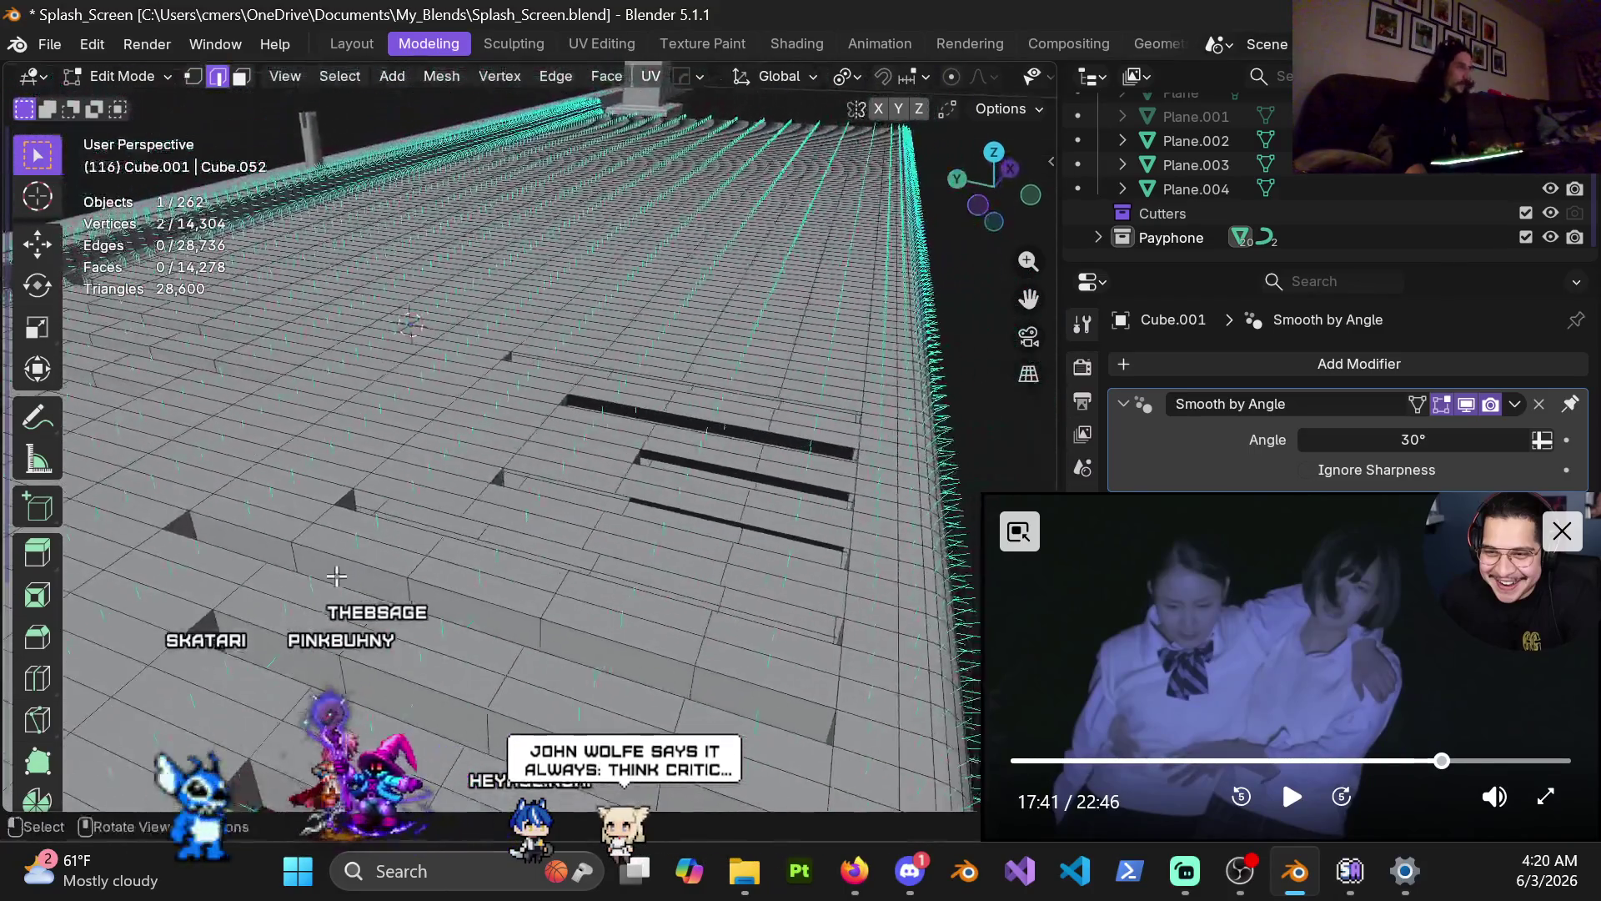
key("j")
mouse_move(372, 661)
middle_mouse_down()
mouse_move(518, 597)
mouse_move(208, 478)
middle_mouse_up()
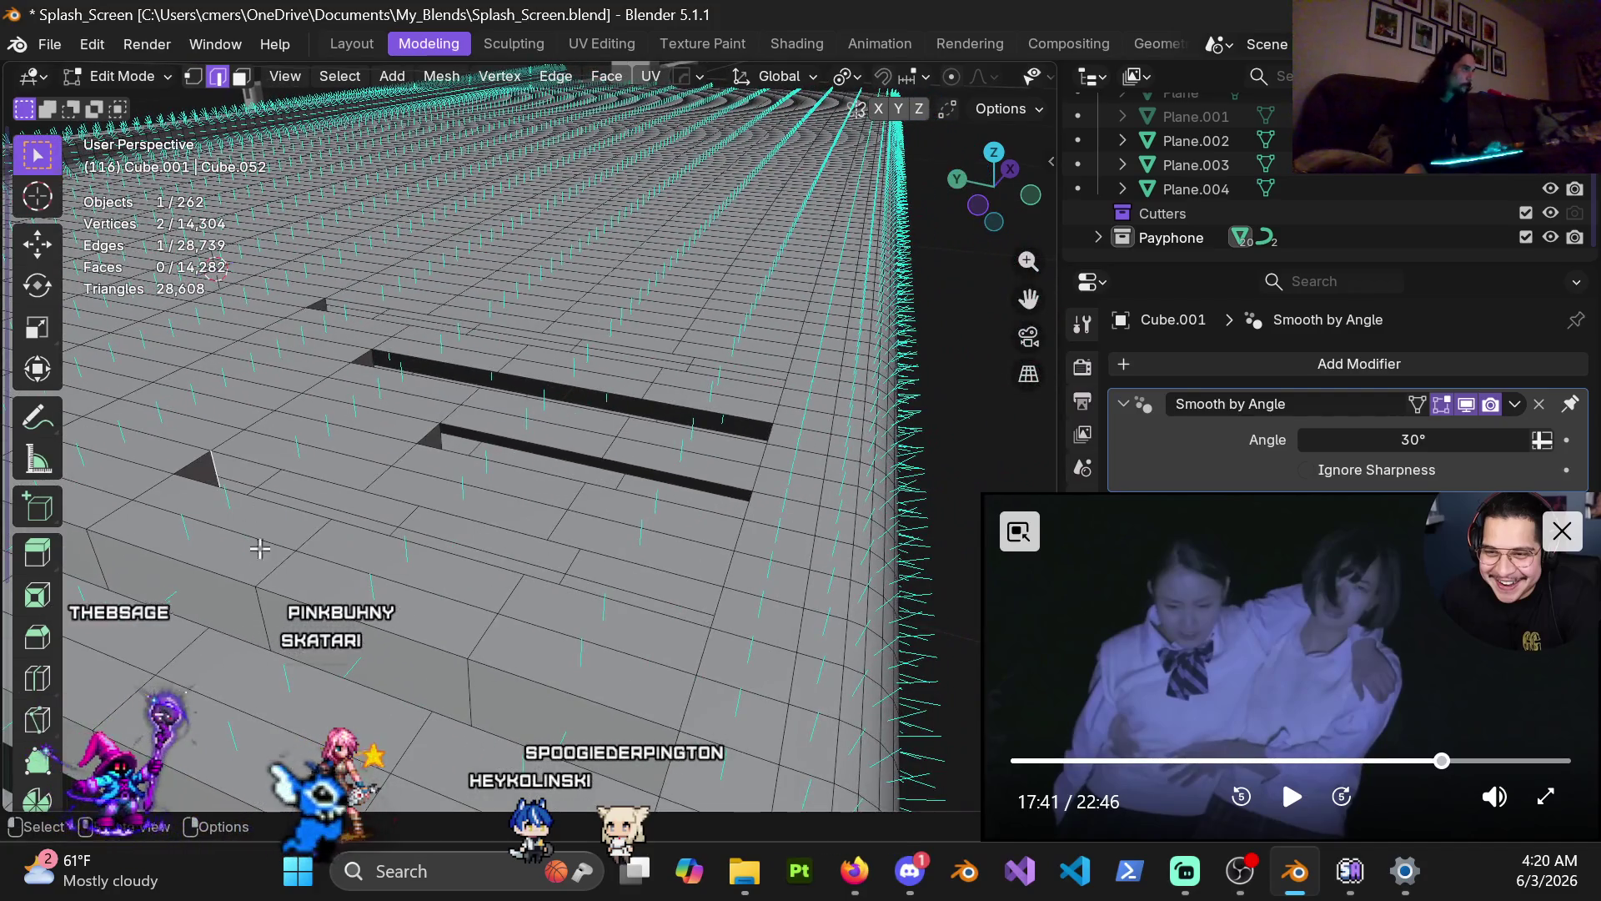
key("j")
scroll(360, 539, "down", 2)
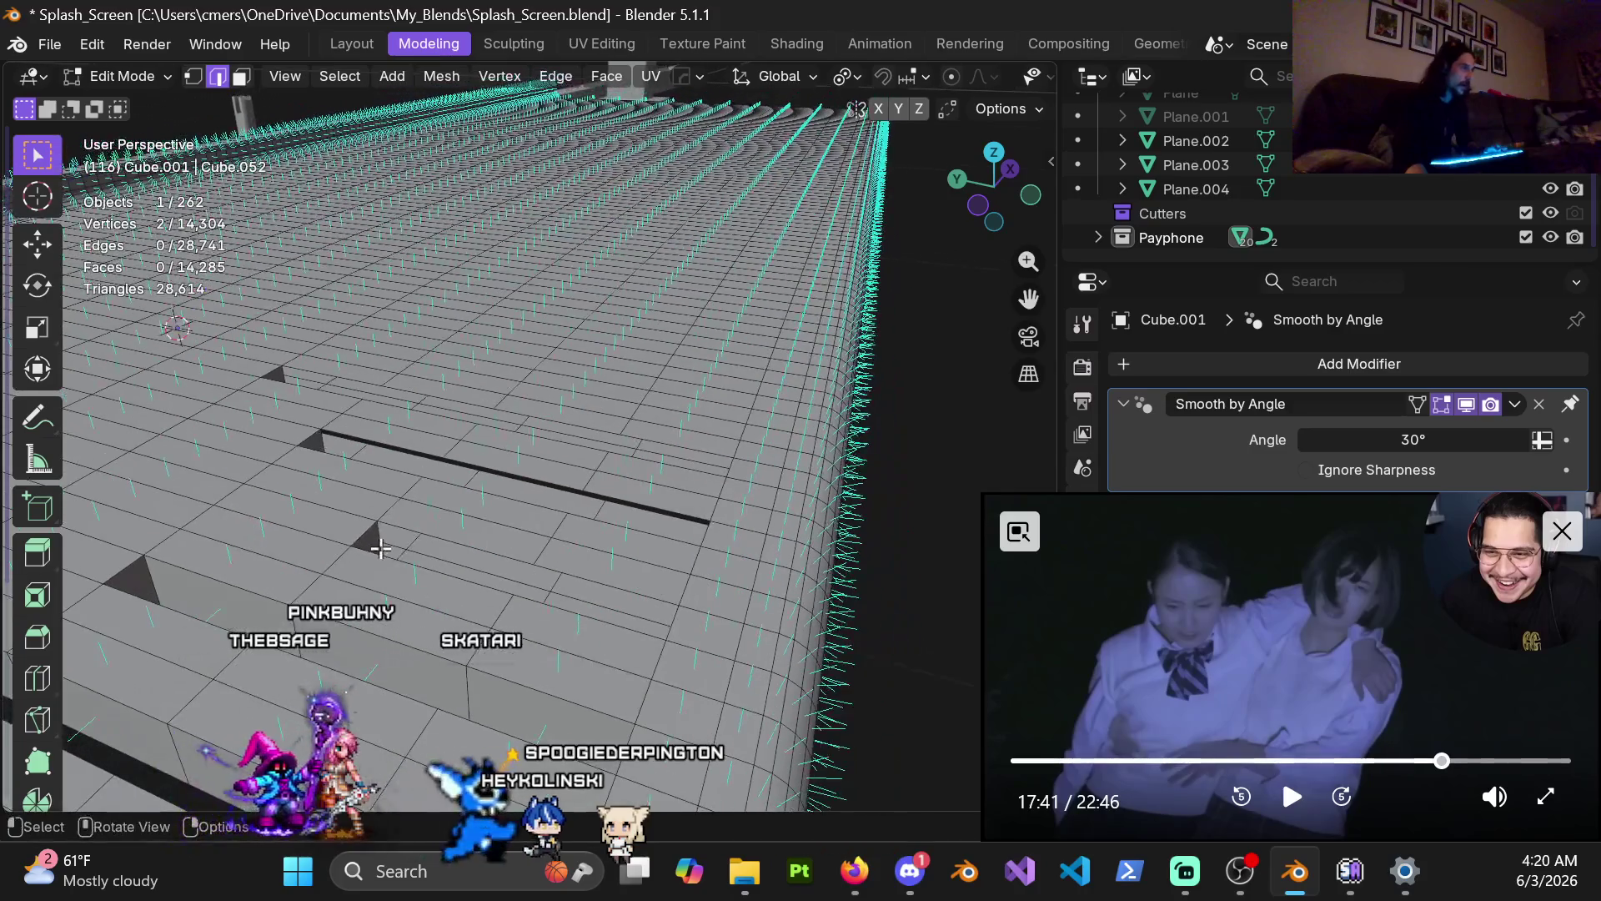
middle_click_drag(406, 513, 356, 565, "shift")
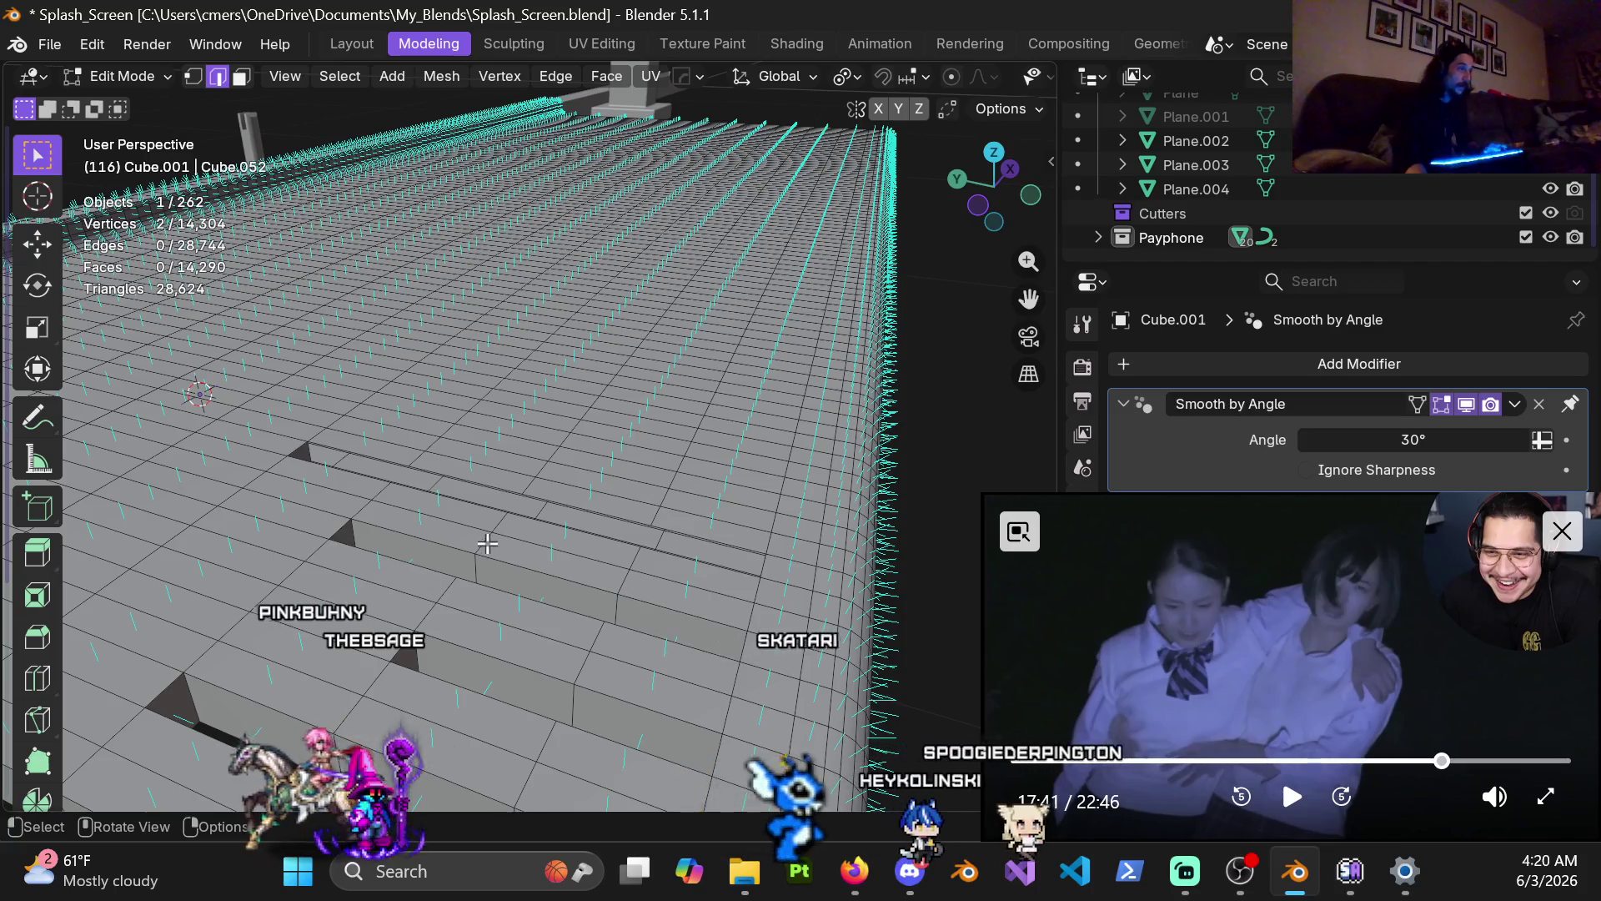
middle_click_drag(488, 543, 190, 566, "shift")
key("f")
key("f")
key("f")
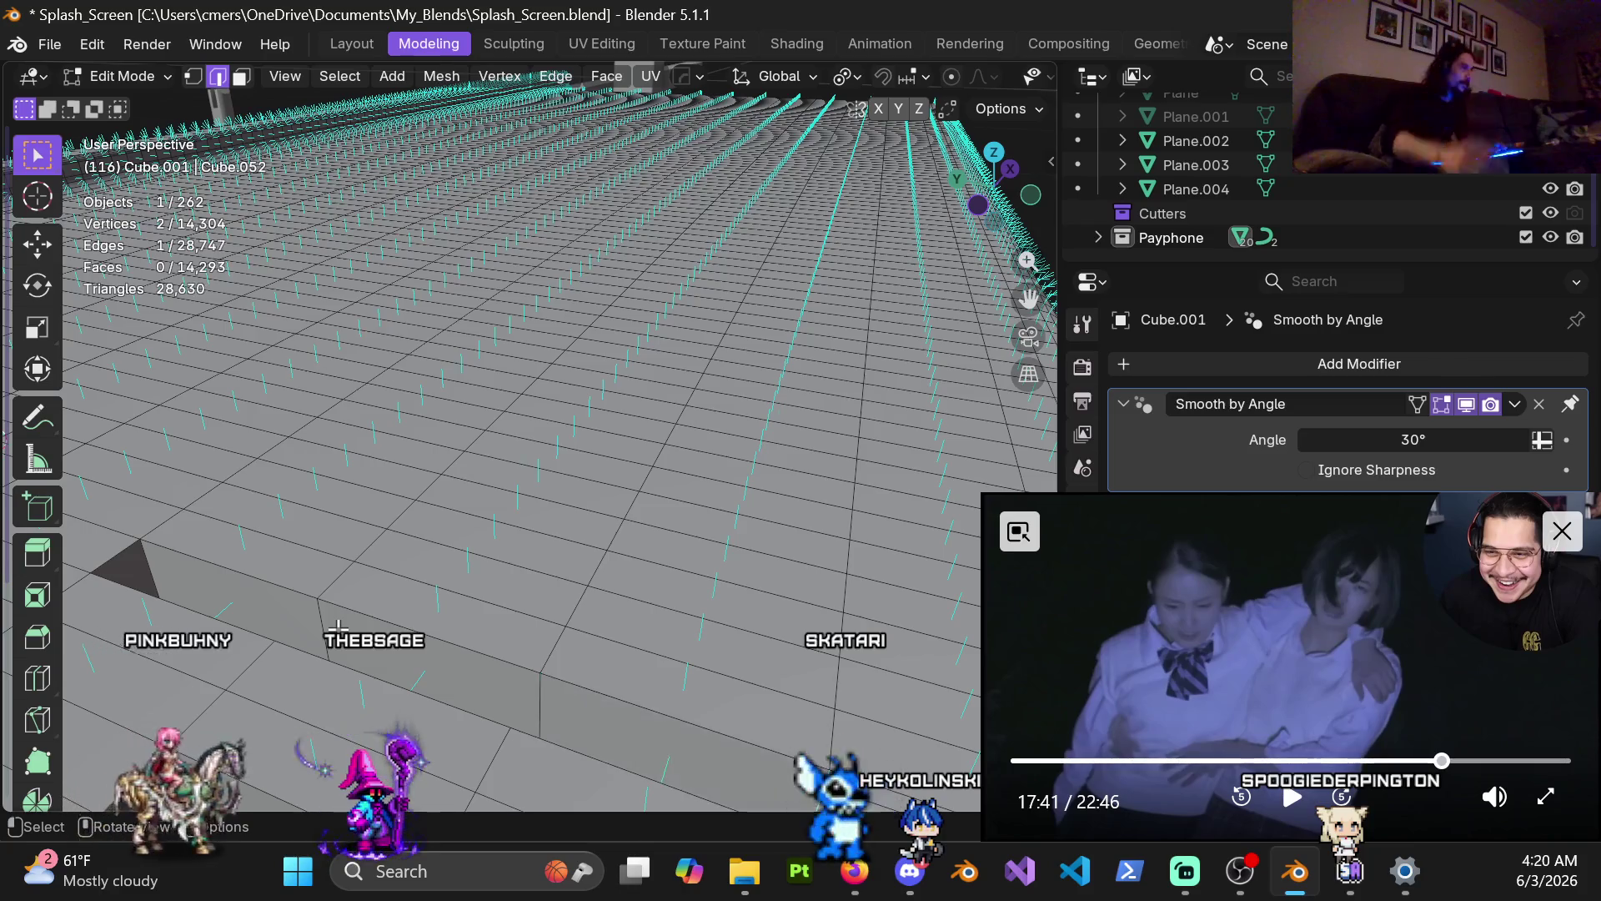
key("f")
middle_click_drag(396, 654, 767, 554)
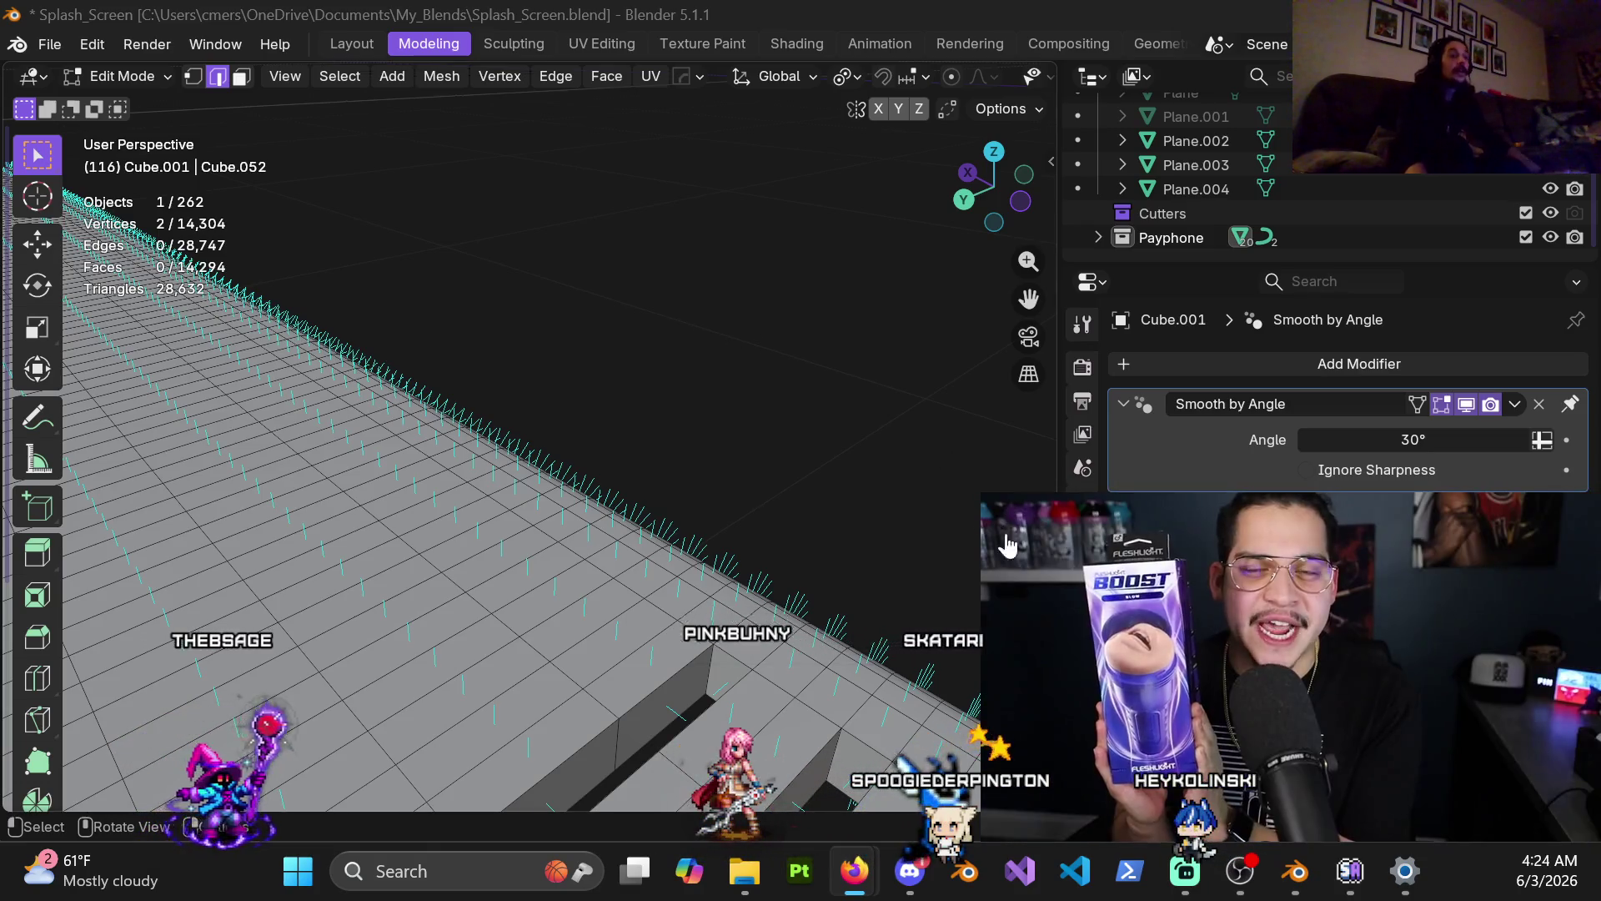
Step: Skip the picture-in-picture video back 5 seconds seven times, to about 19:18
mouse_move(1359, 639)
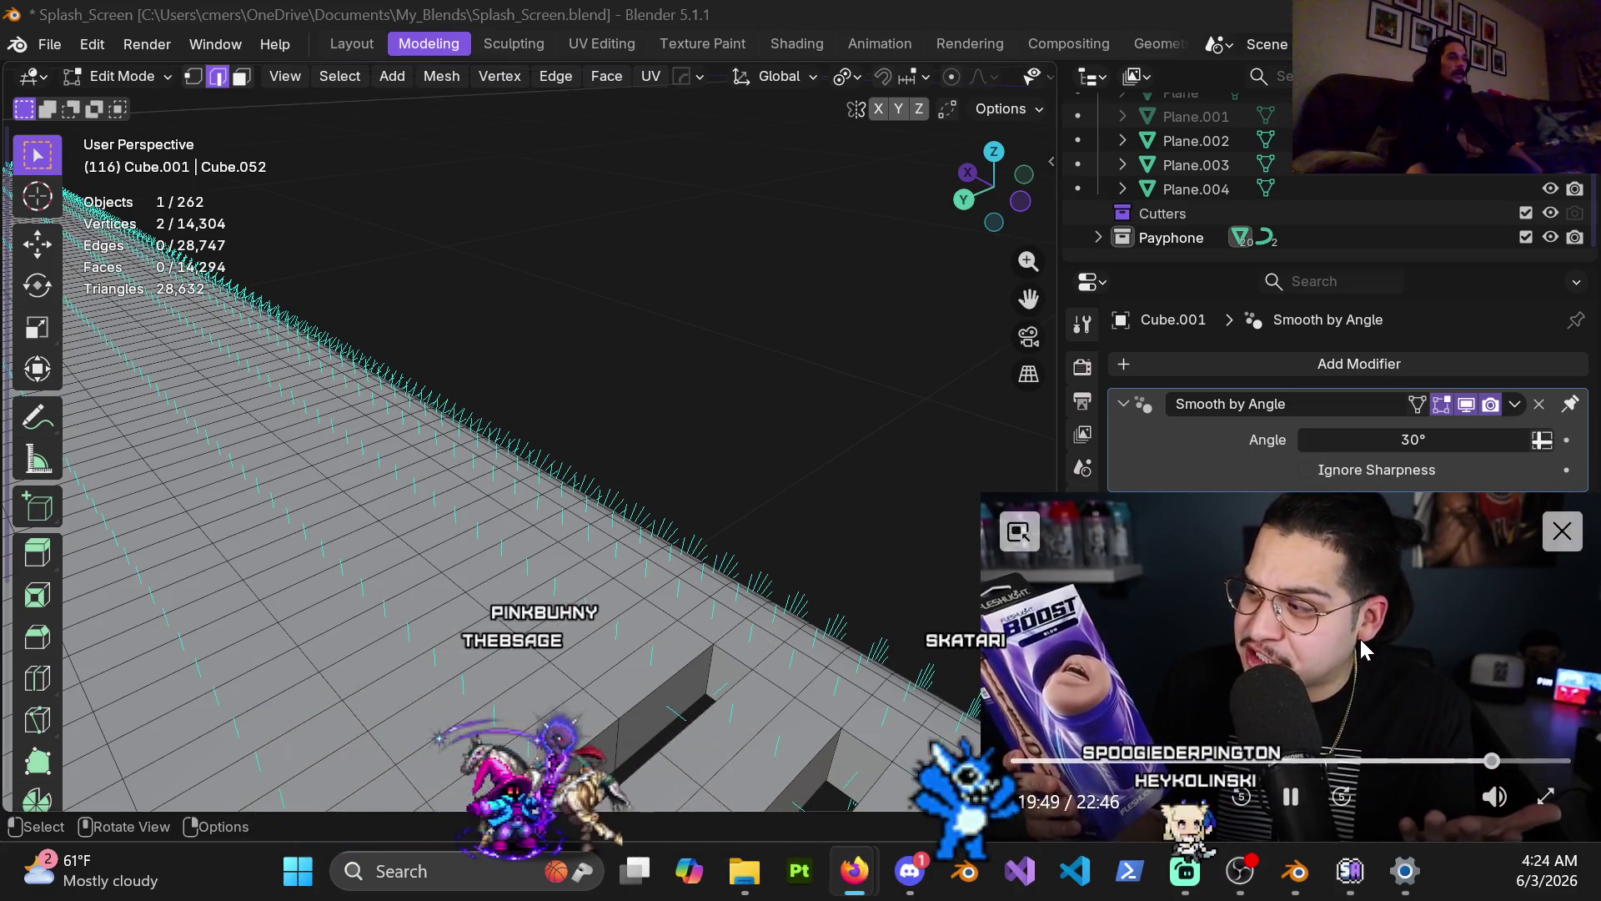
left_click(1242, 796)
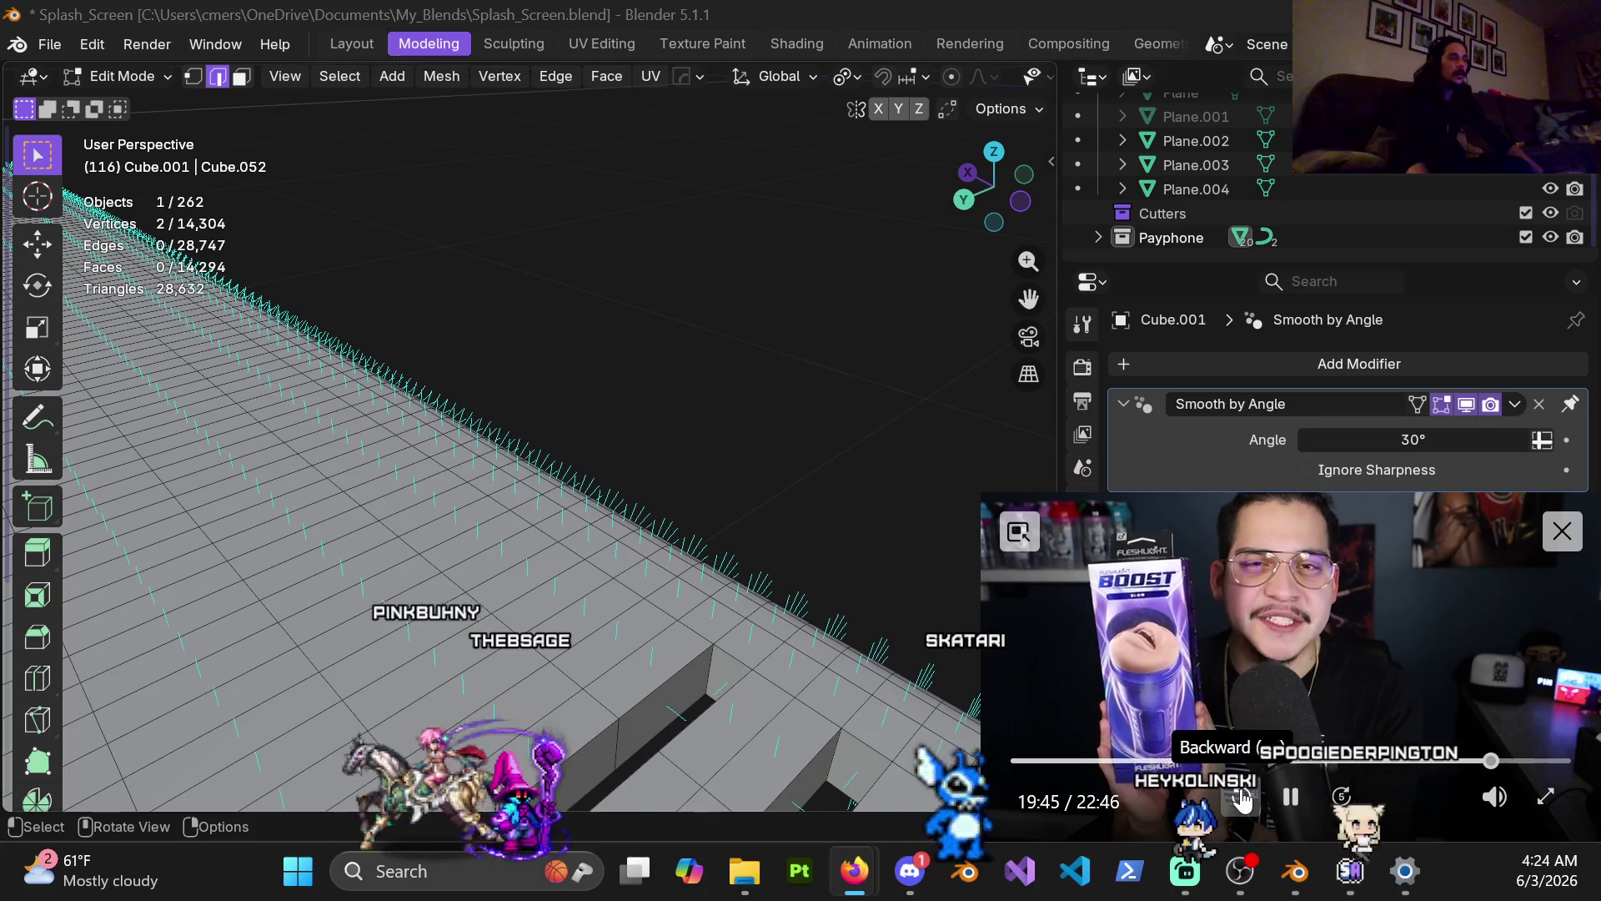
left_click(1242, 796)
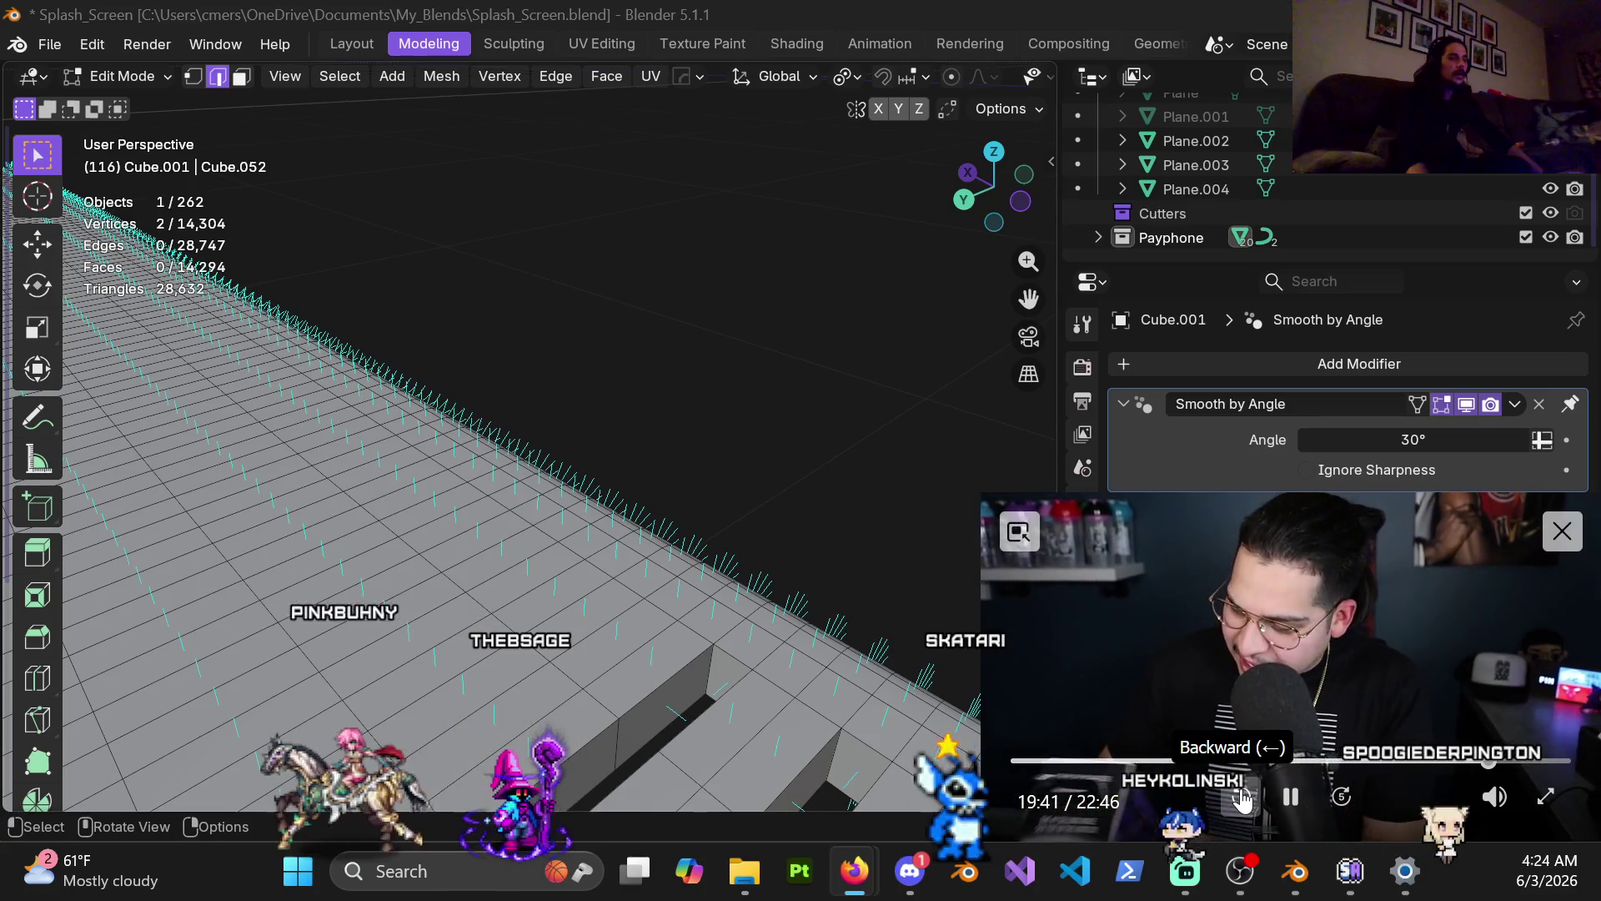
left_click(1242, 796)
left_click(1242, 796)
left_click(1241, 796)
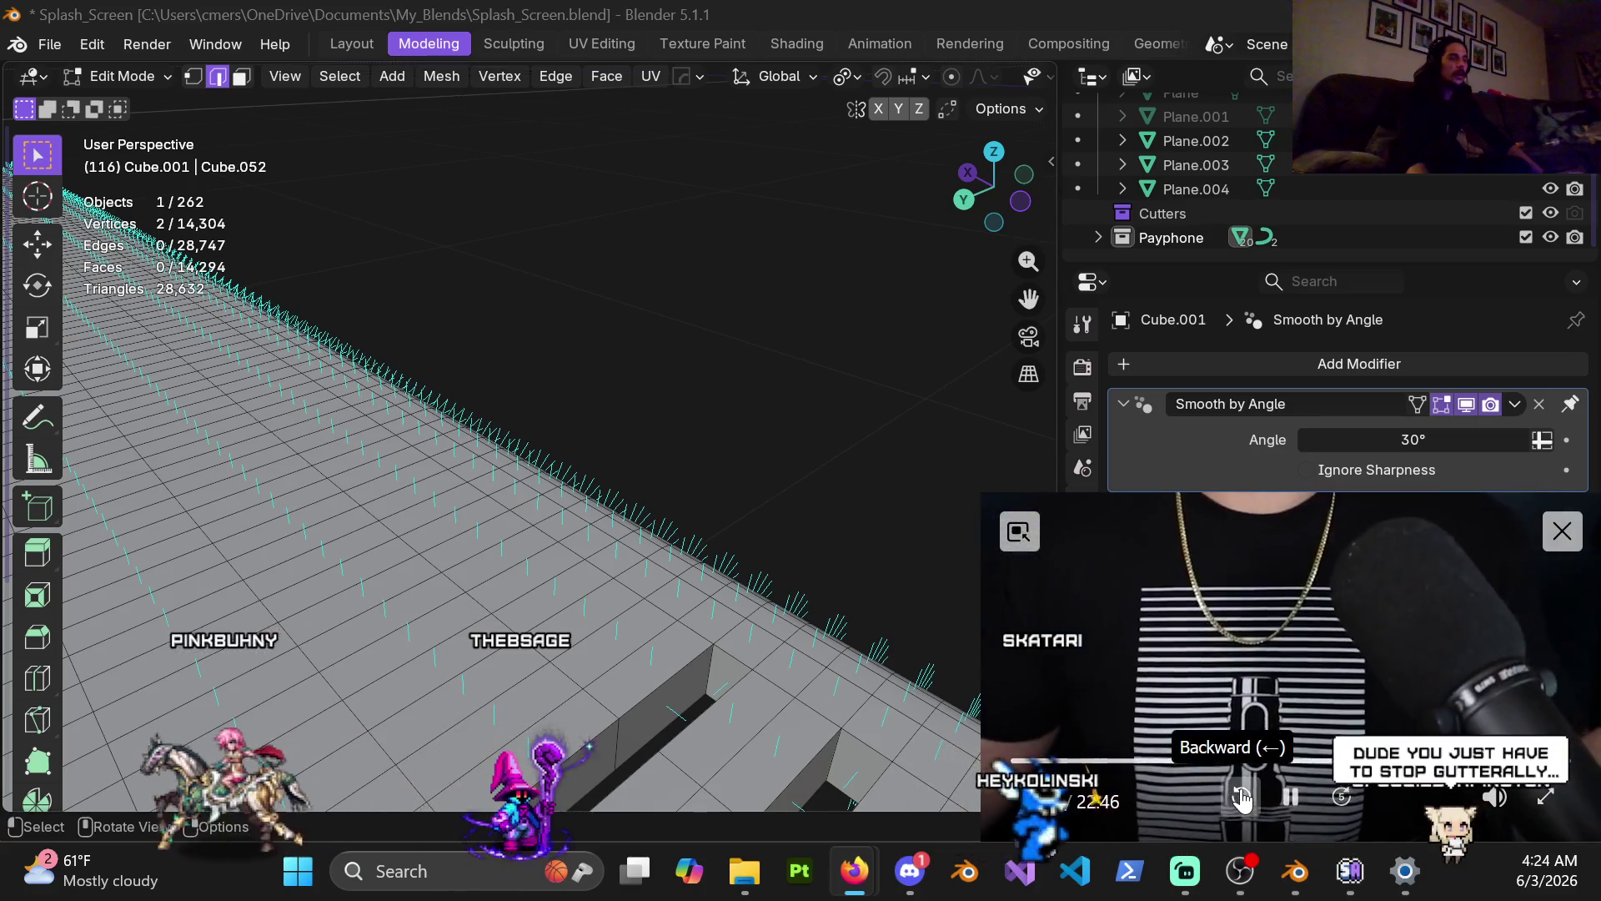
left_click(1241, 797)
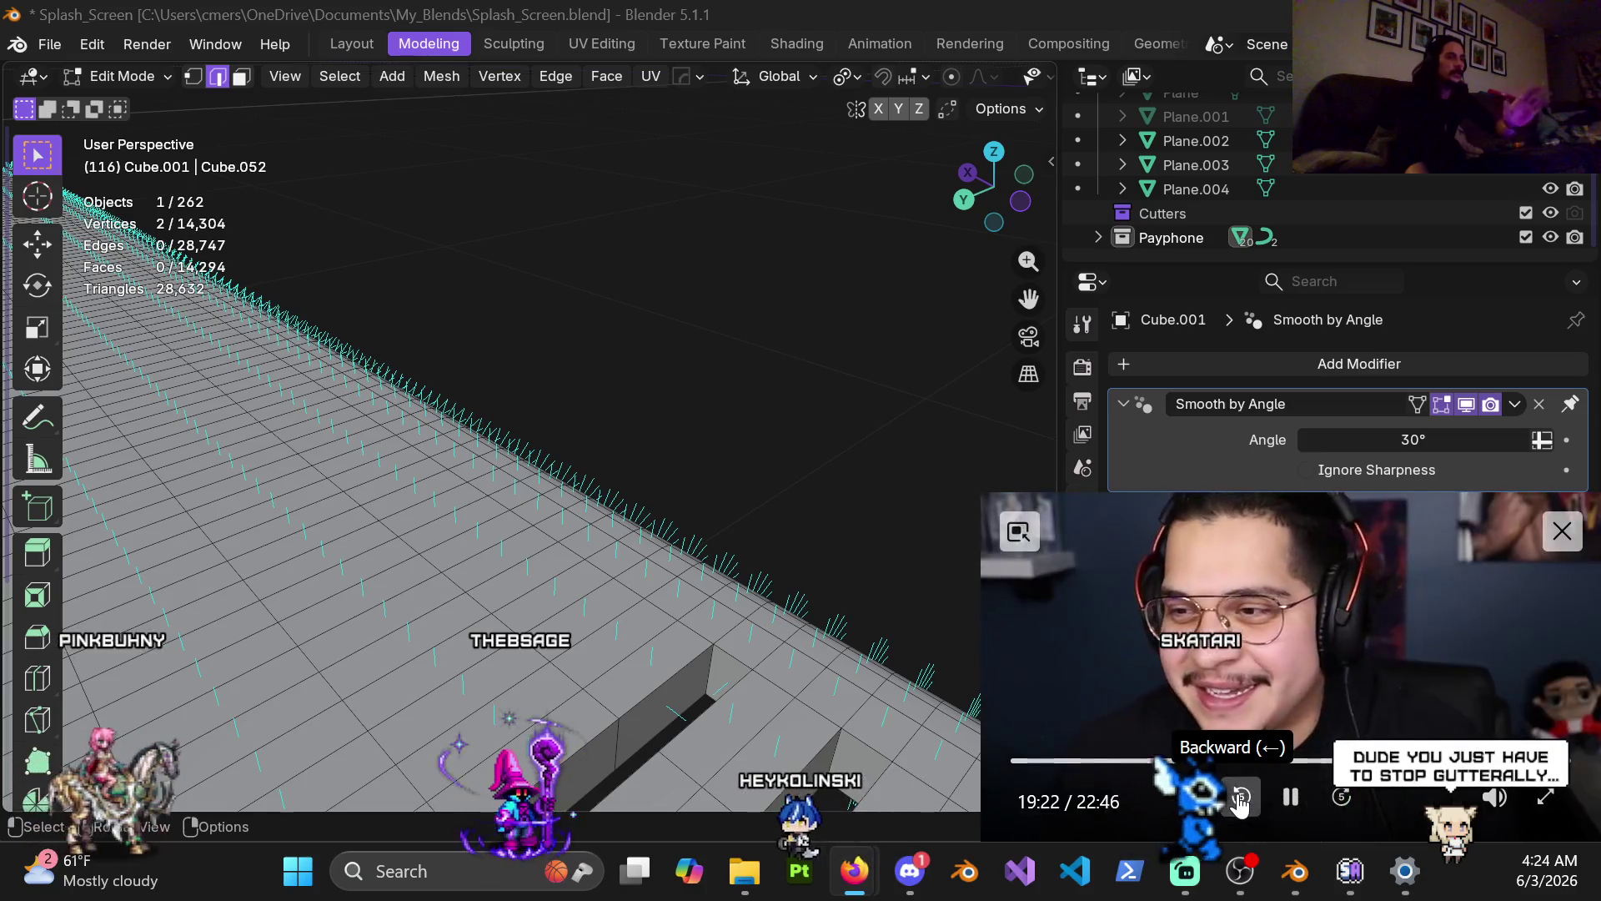
left_click(1242, 797)
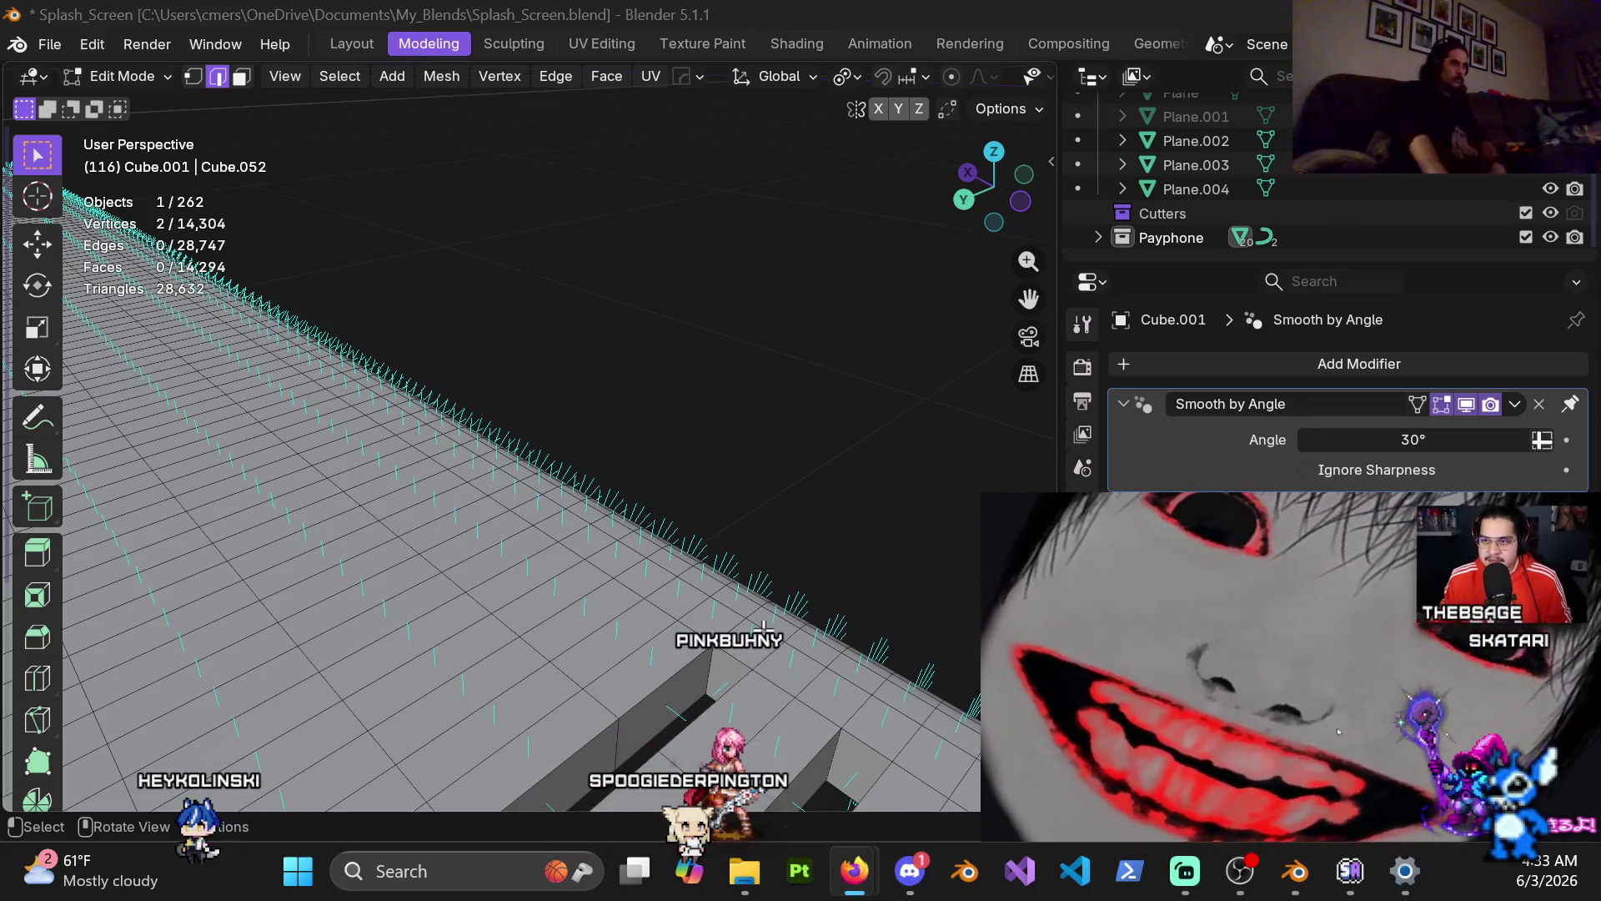
Step: Zoom out the viewport on the stepped Cube.001 floor in Edit Mode
scroll(710, 631, "down", 2)
Step: Orbit to a close side view of a step edge and fill its triangular gaps
scroll(698, 653, "up", 3)
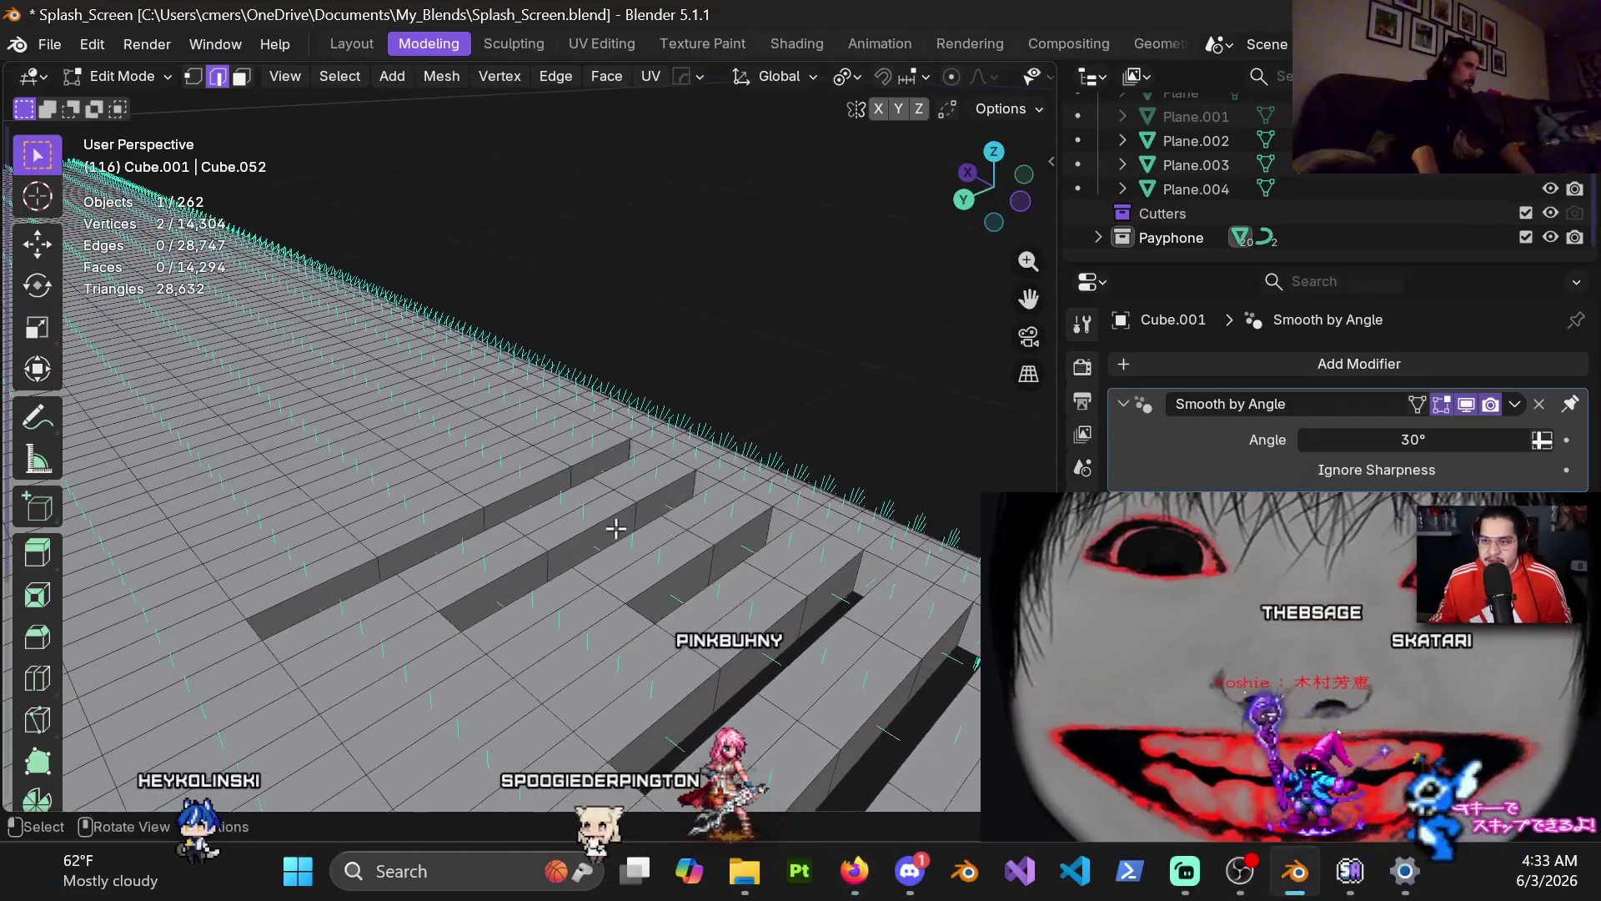
mouse_move(411, 580)
middle_mouse_down()
mouse_move(517, 482)
mouse_move(691, 523)
middle_mouse_up()
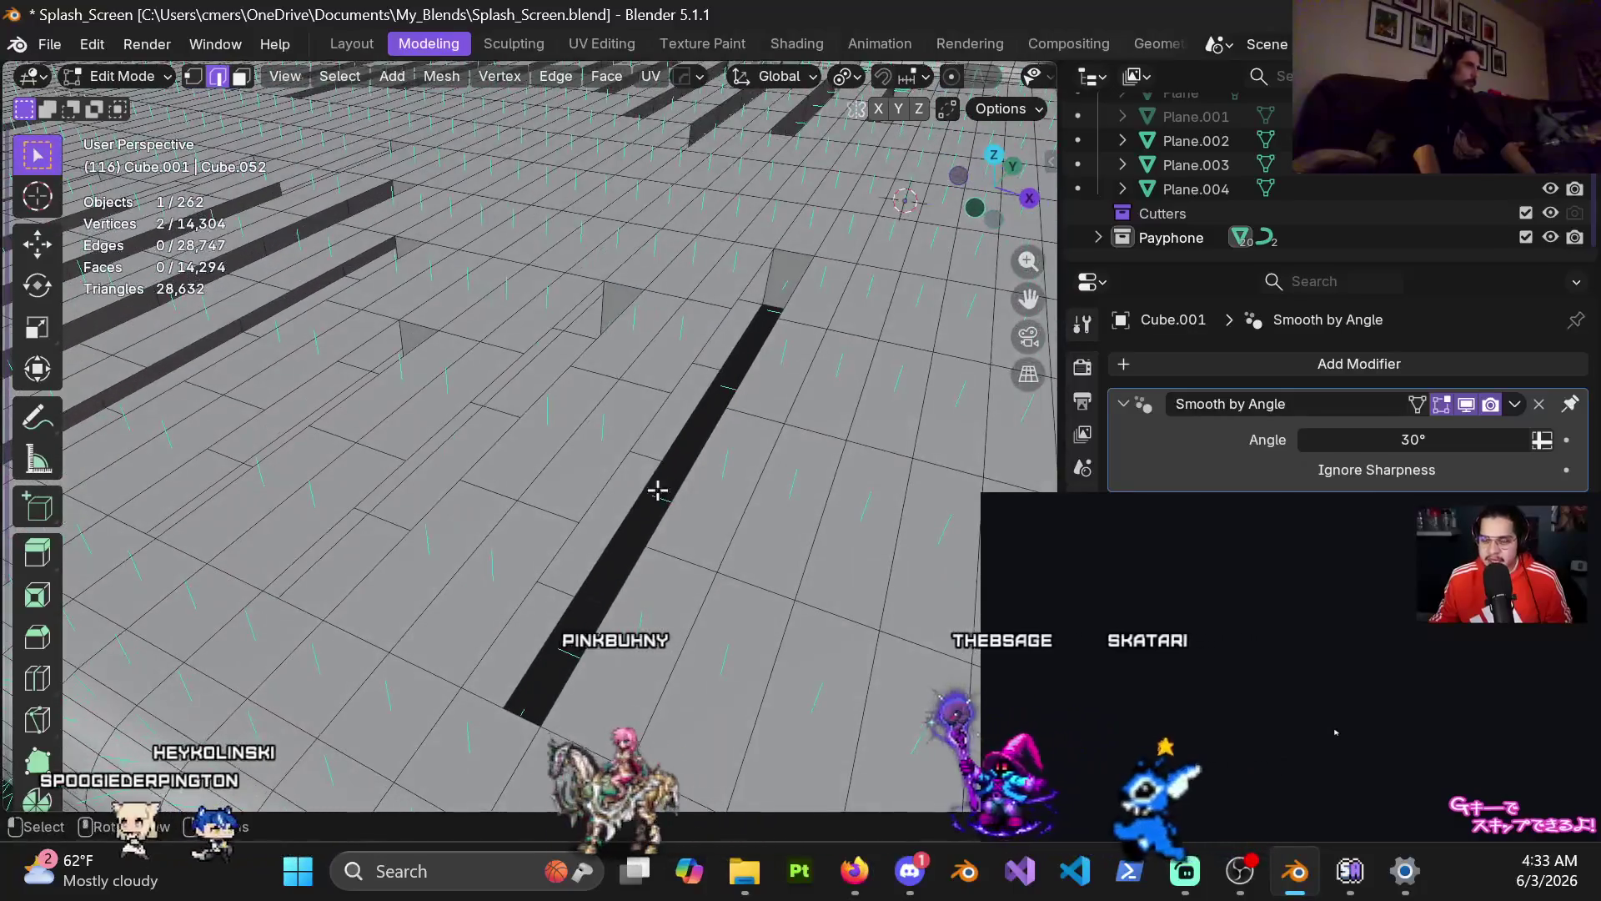
mouse_move(691, 522)
middle_mouse_down()
mouse_move(614, 460)
mouse_move(640, 408)
middle_mouse_up()
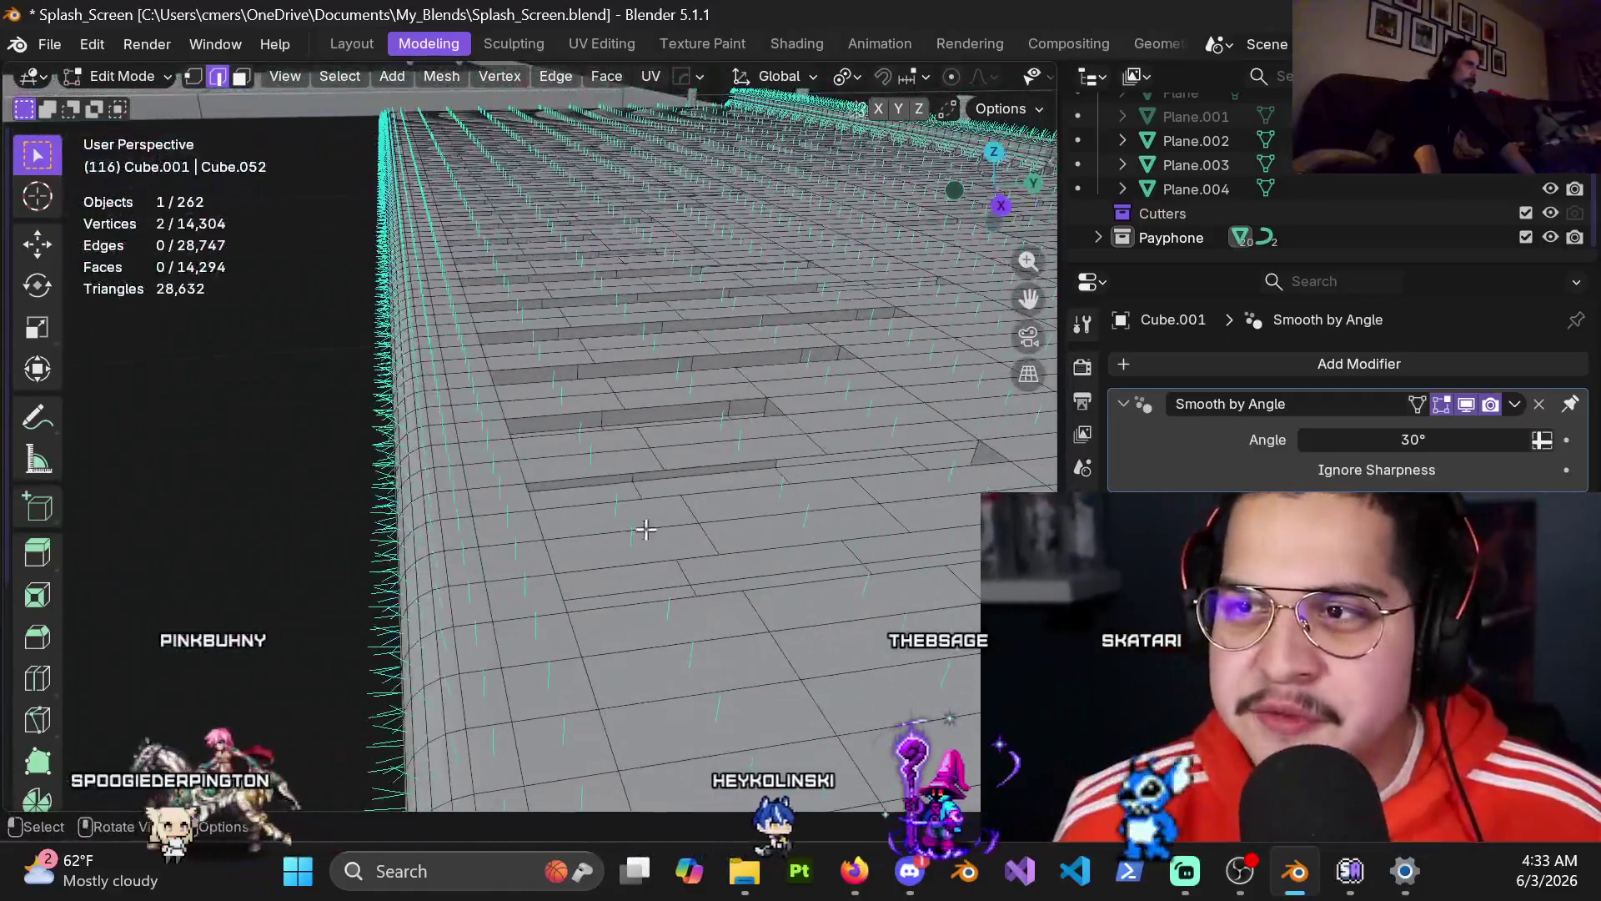
mouse_move(640, 407)
middle_mouse_down()
mouse_move(492, 464)
mouse_move(345, 486)
middle_mouse_up()
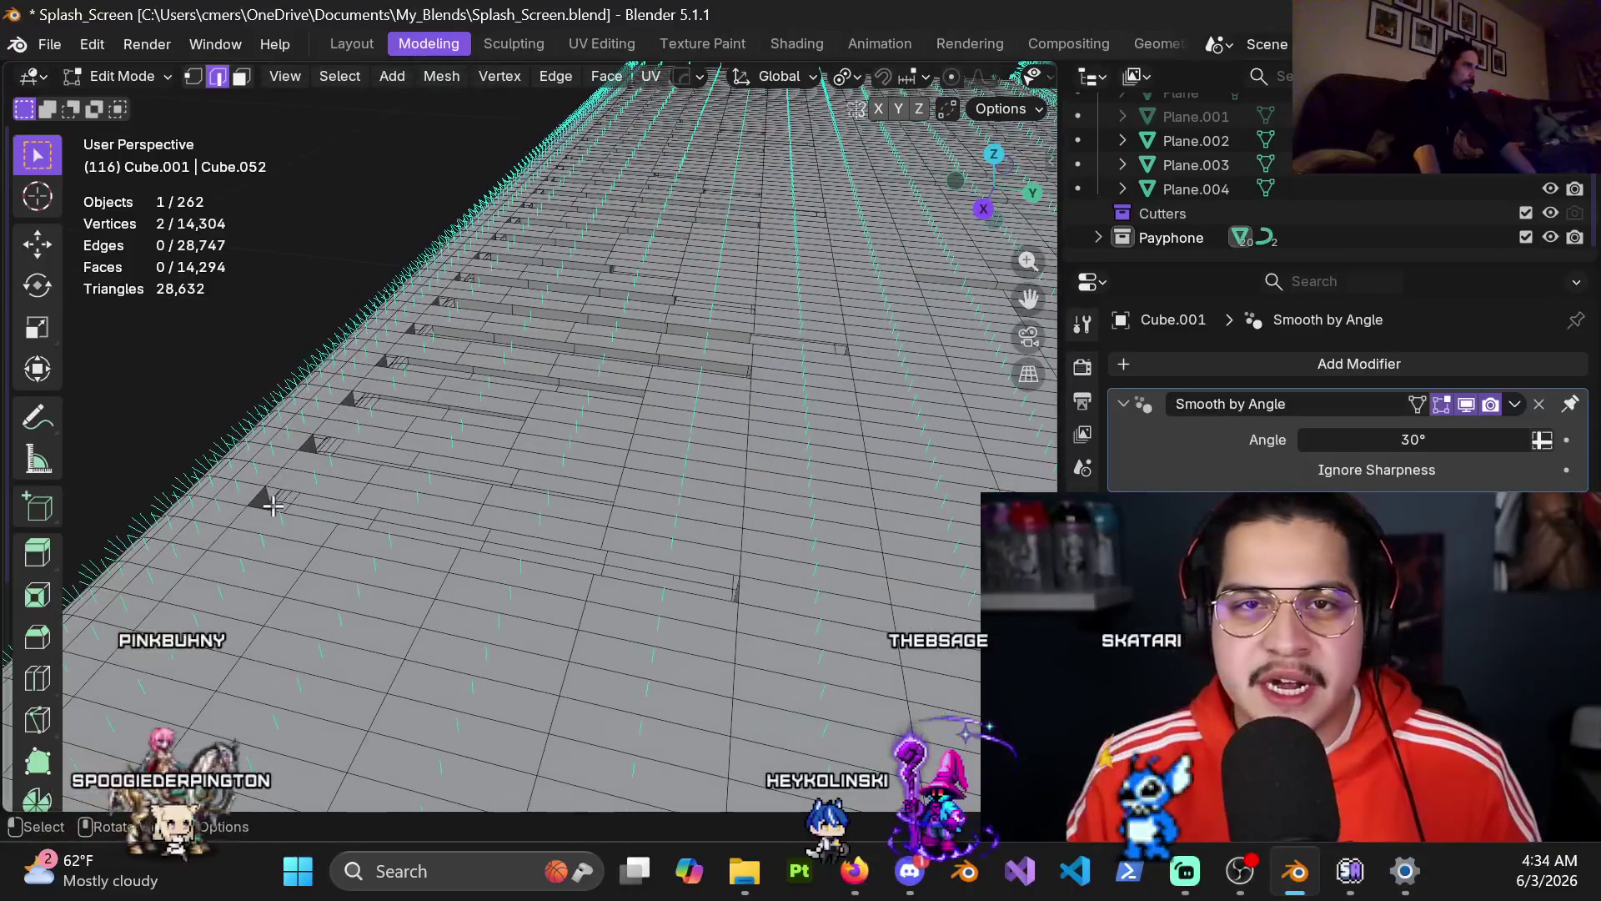
left_click(261, 494)
key("f")
key("f")
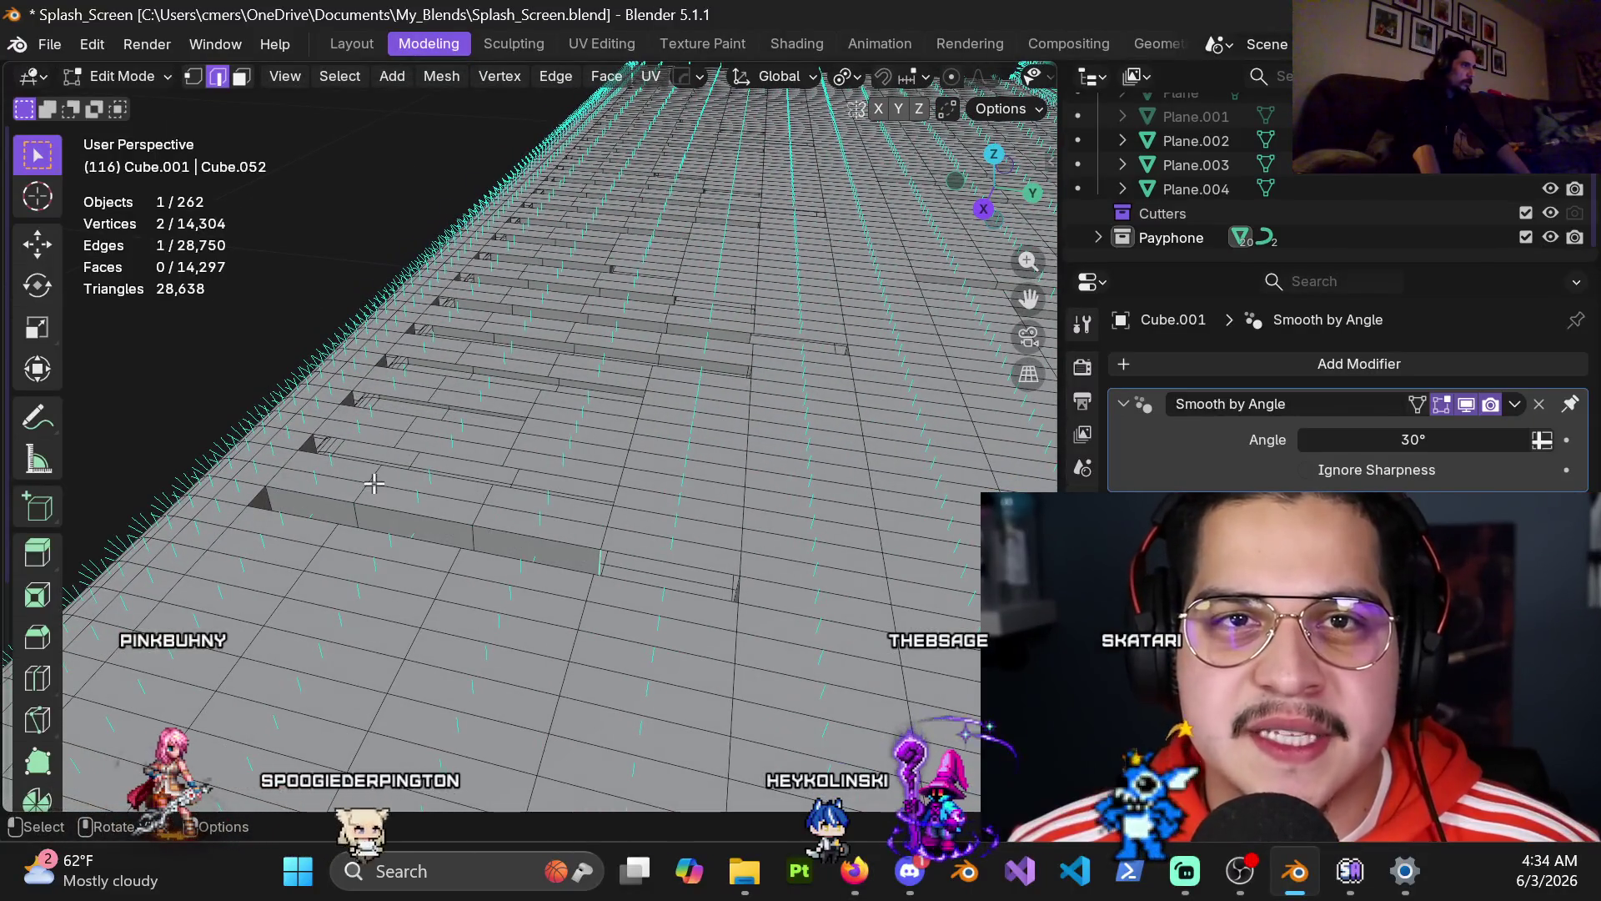
key("f")
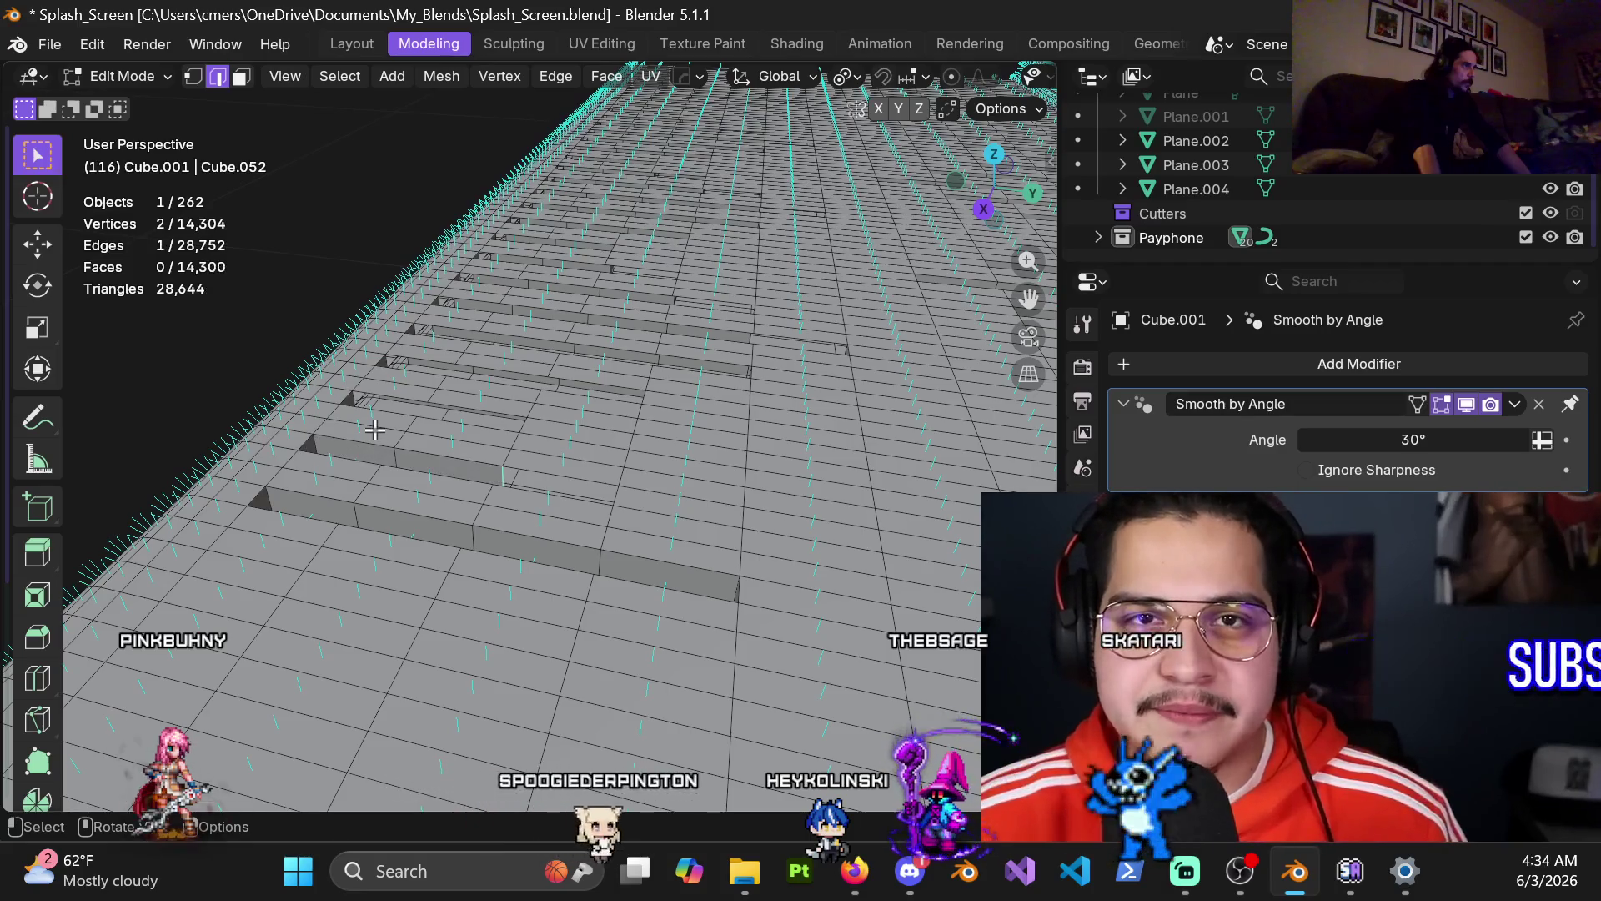
key("f")
key("f")
key("f")
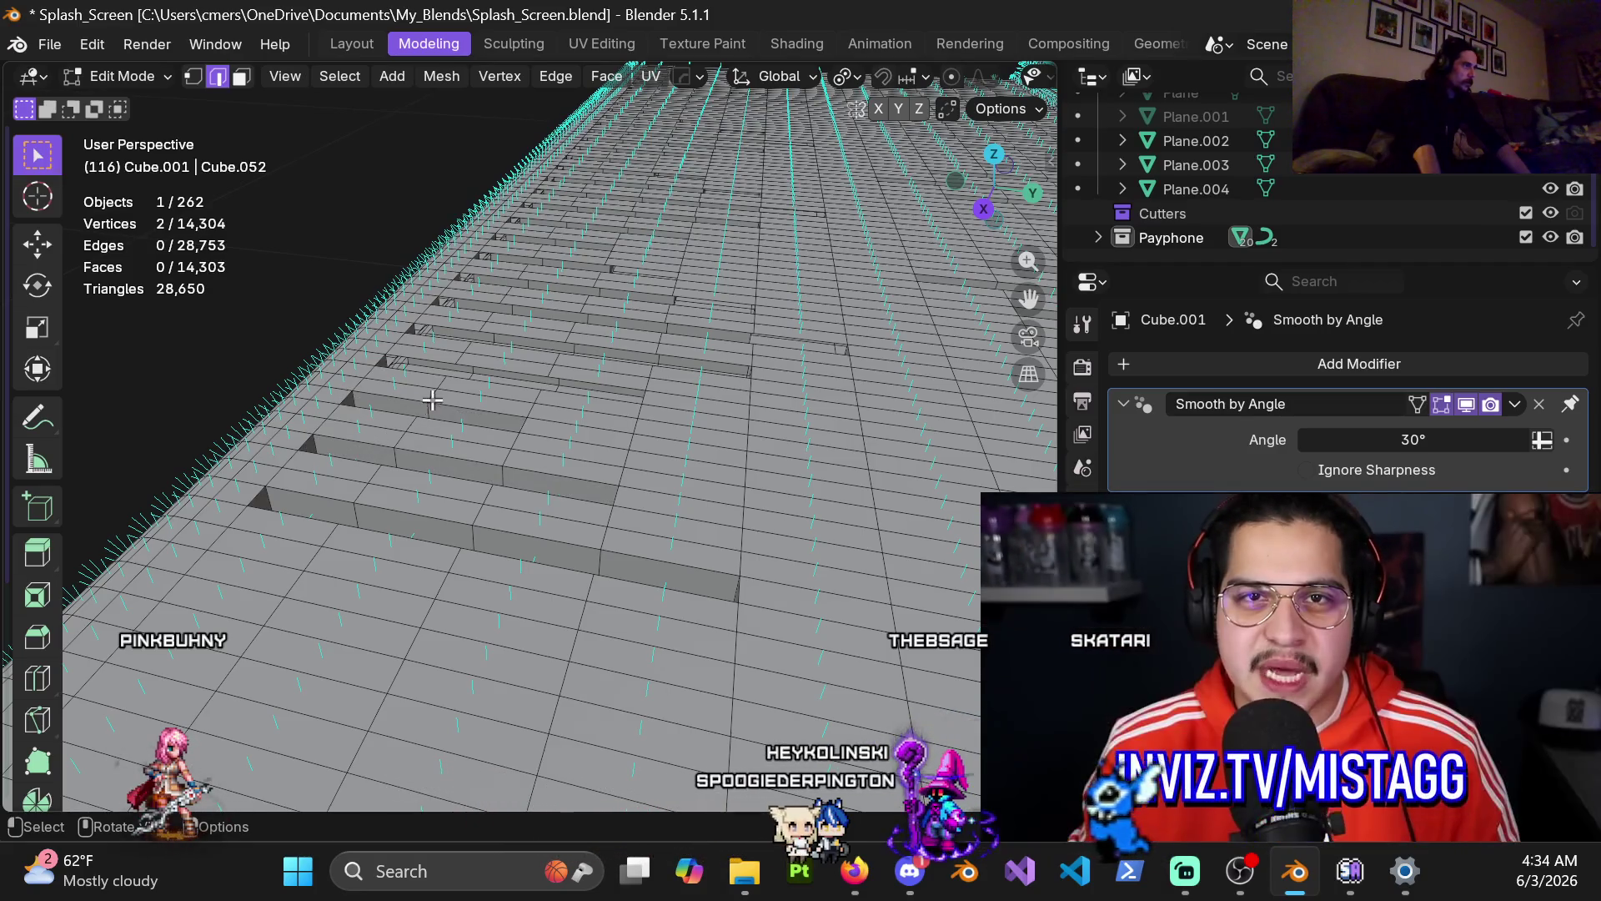
Step: Select edges at further gaps down the steps and fill them, ending with an undo
mouse_move(448, 397)
middle_mouse_down("shift")
mouse_move(469, 453)
mouse_move(450, 442)
middle_mouse_up("shift")
left_click(448, 440)
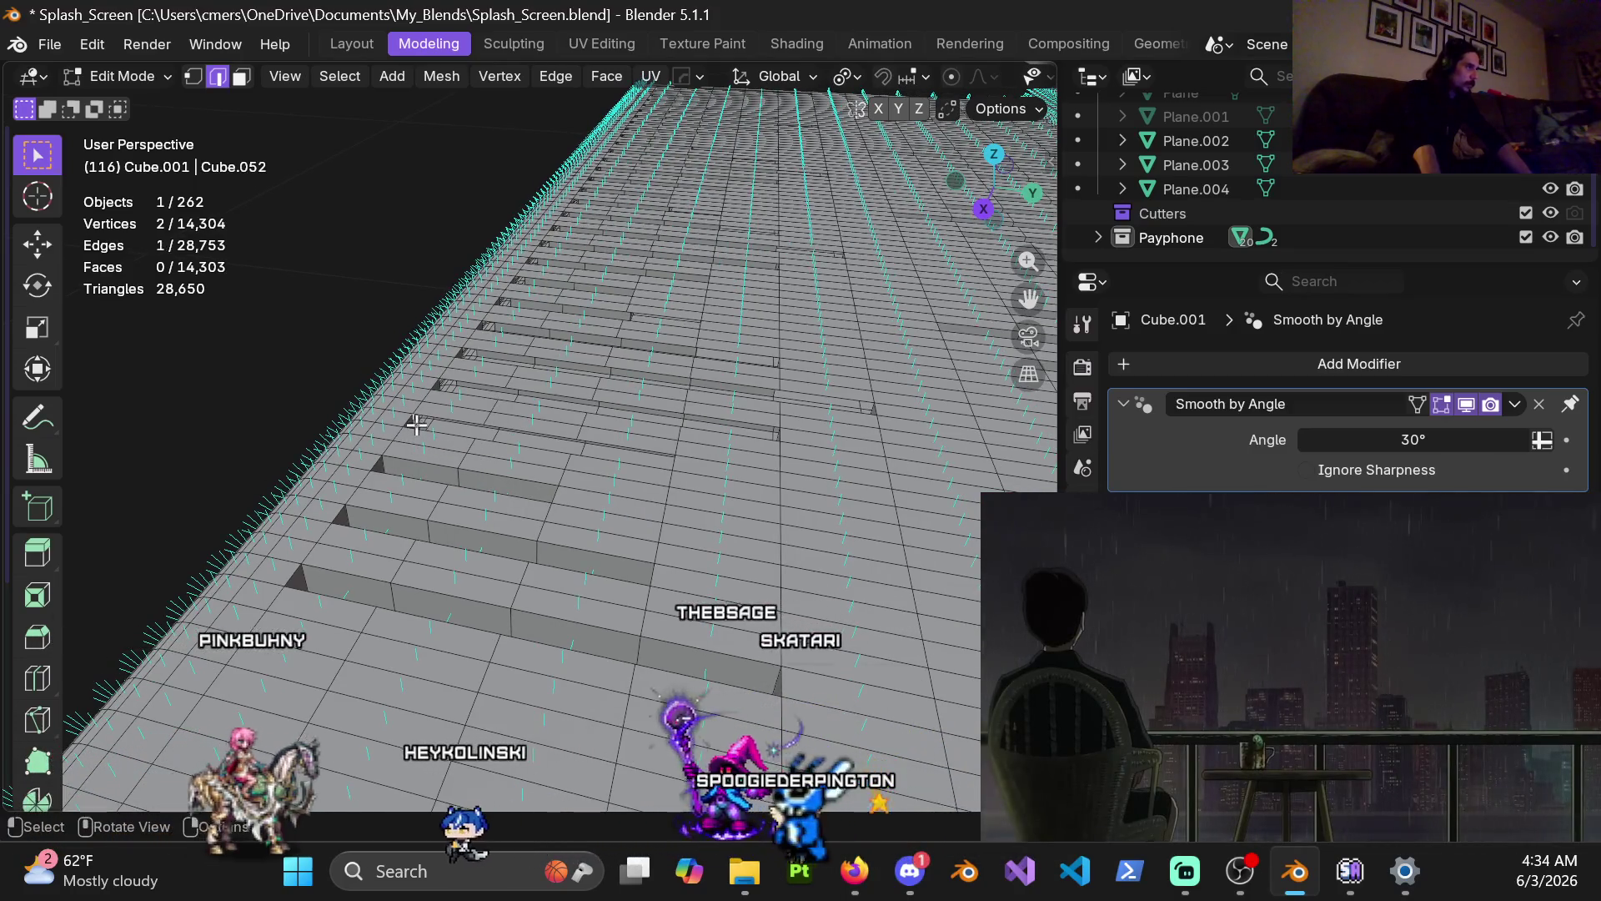
key("f")
middle_click_drag(500, 421, 468, 482, "shift")
left_click(468, 482)
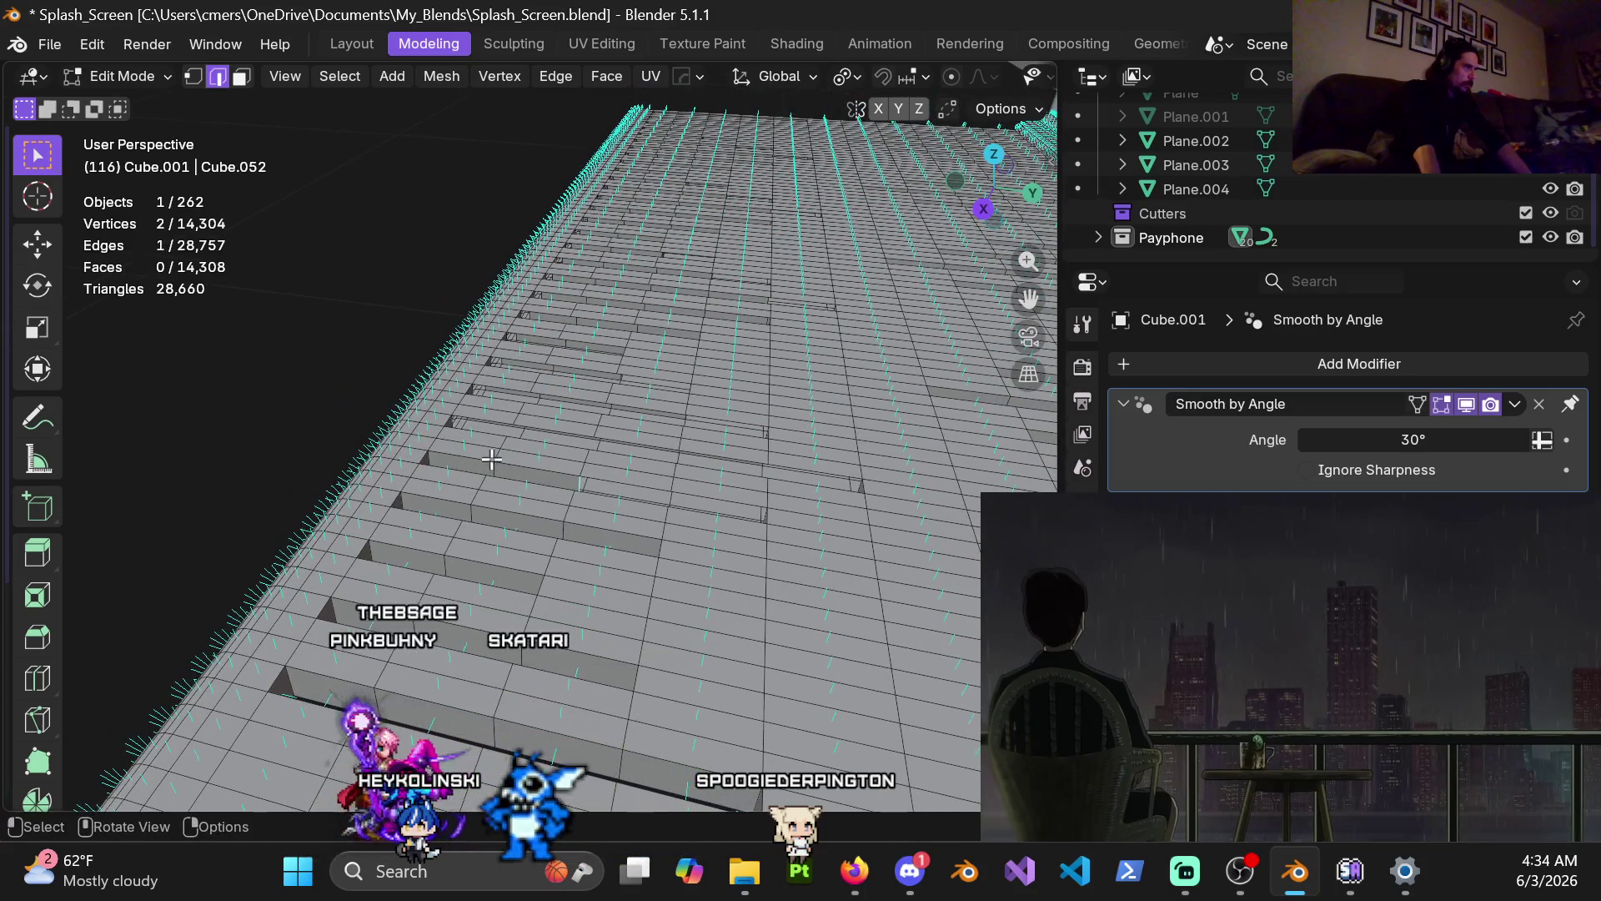
middle_click_drag(505, 468, 437, 491, "shift")
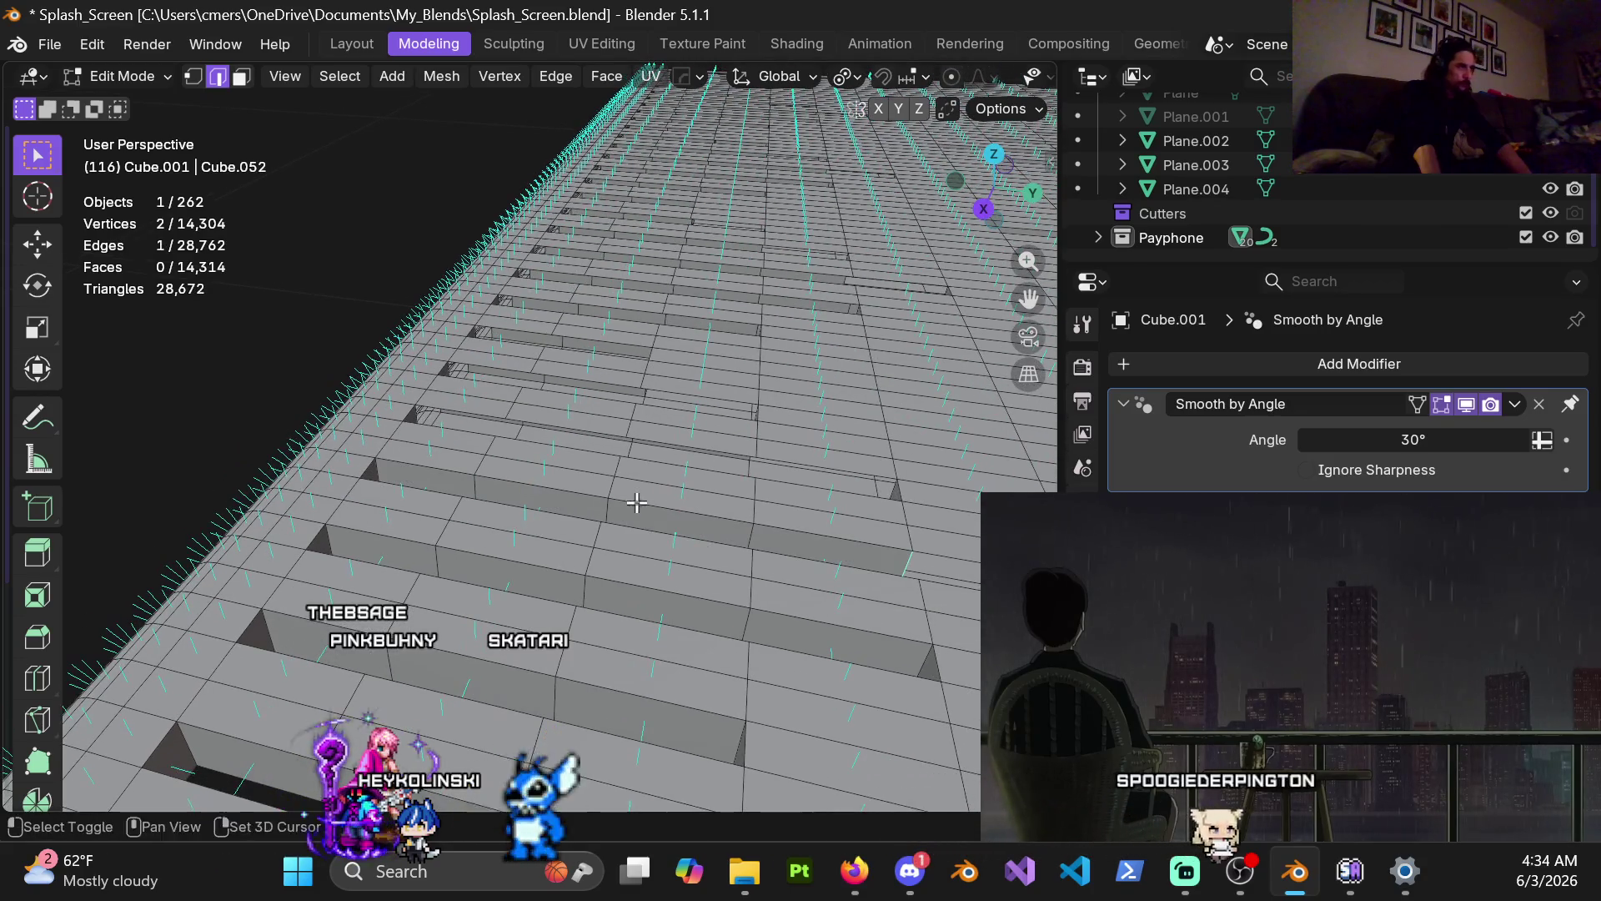
middle_click_drag(637, 502, 248, 464, "shift")
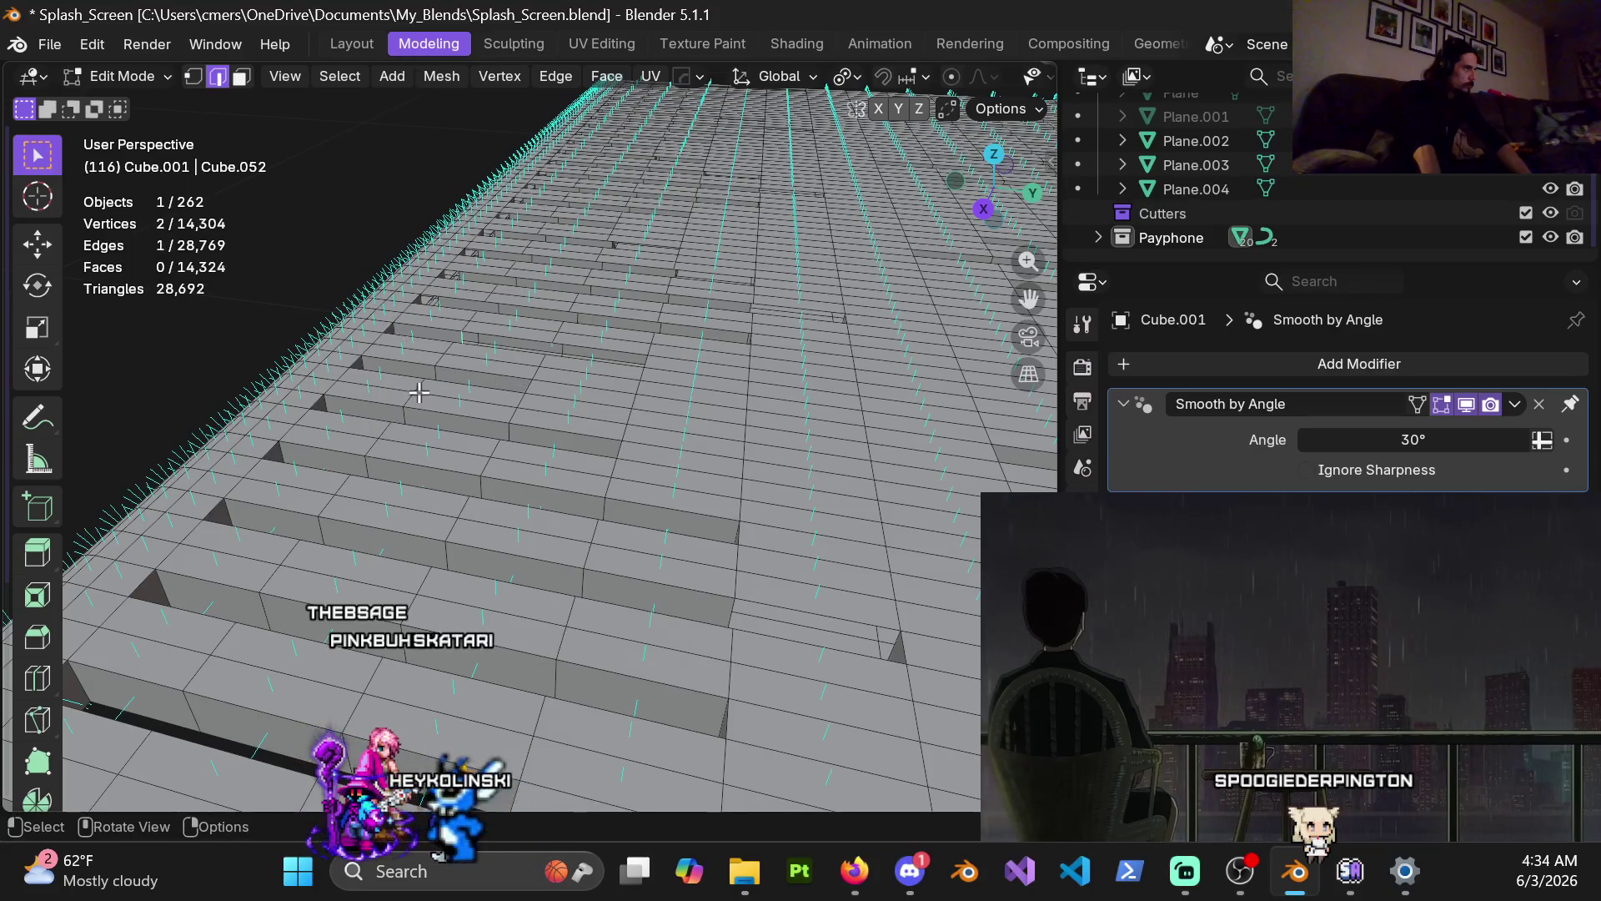
middle_click_drag(420, 391, 328, 404, "shift")
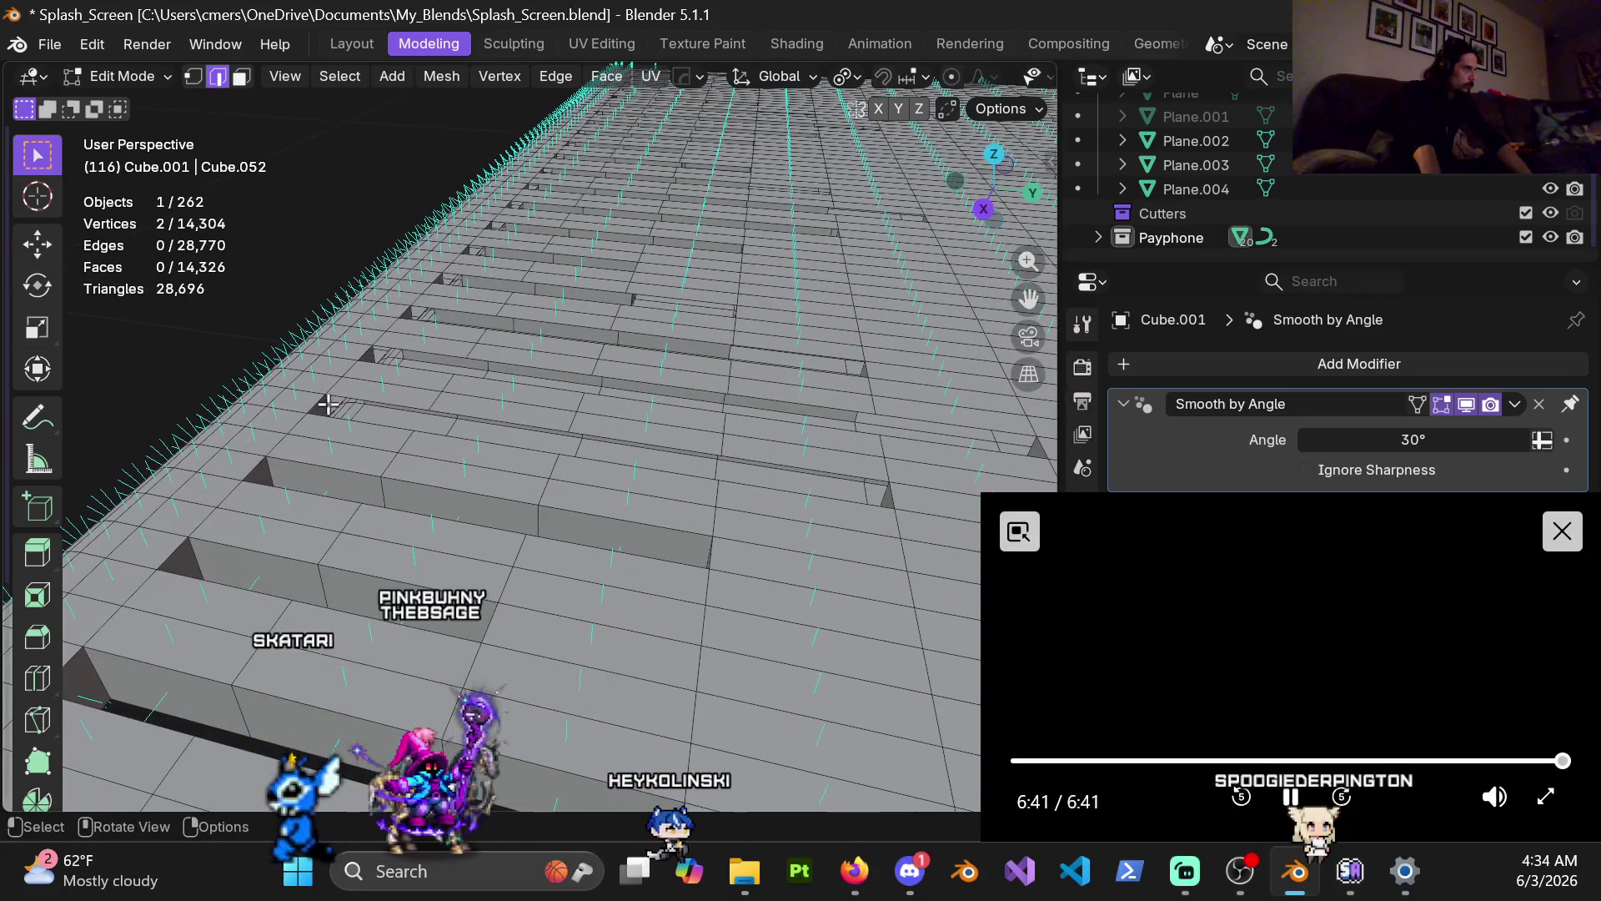
left_click(394, 466, "ctrl")
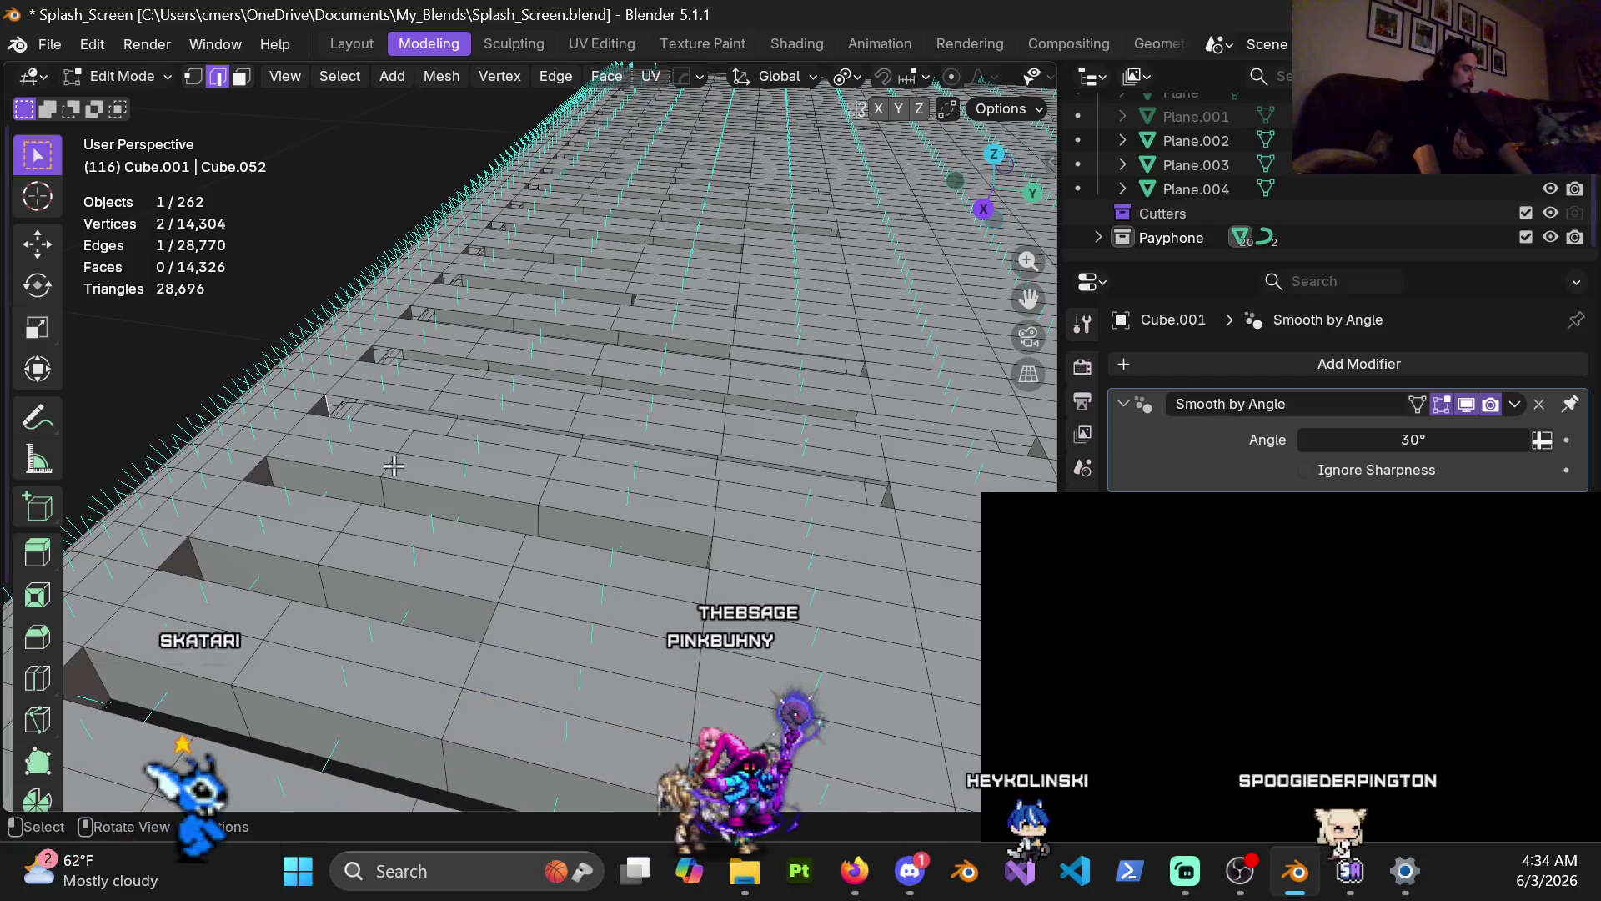
key("ctrl+z")
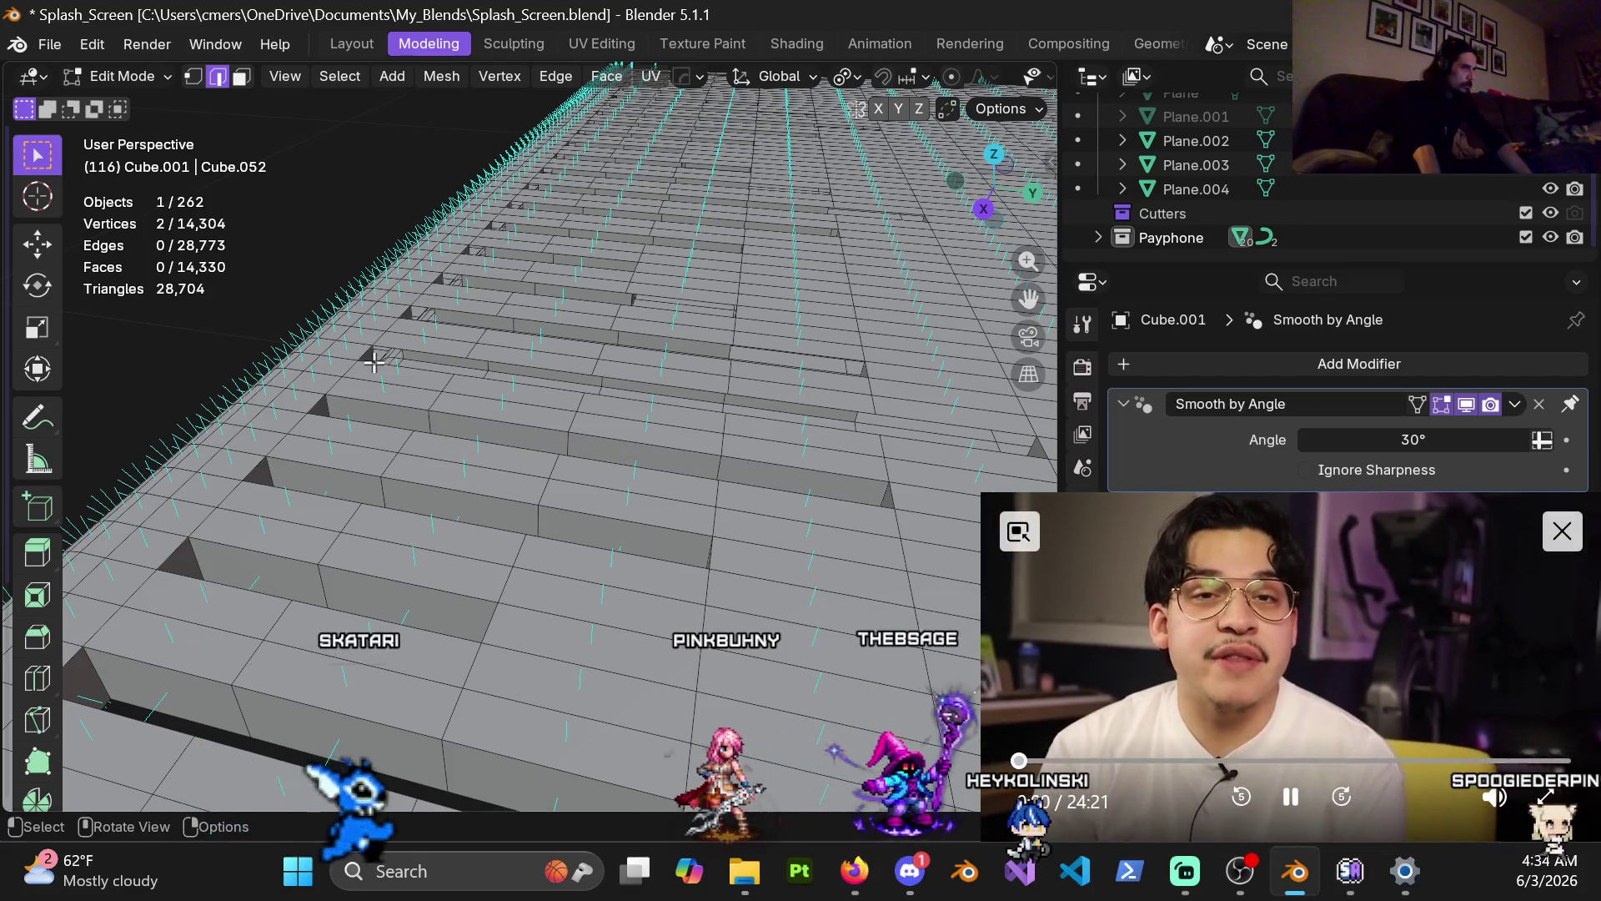